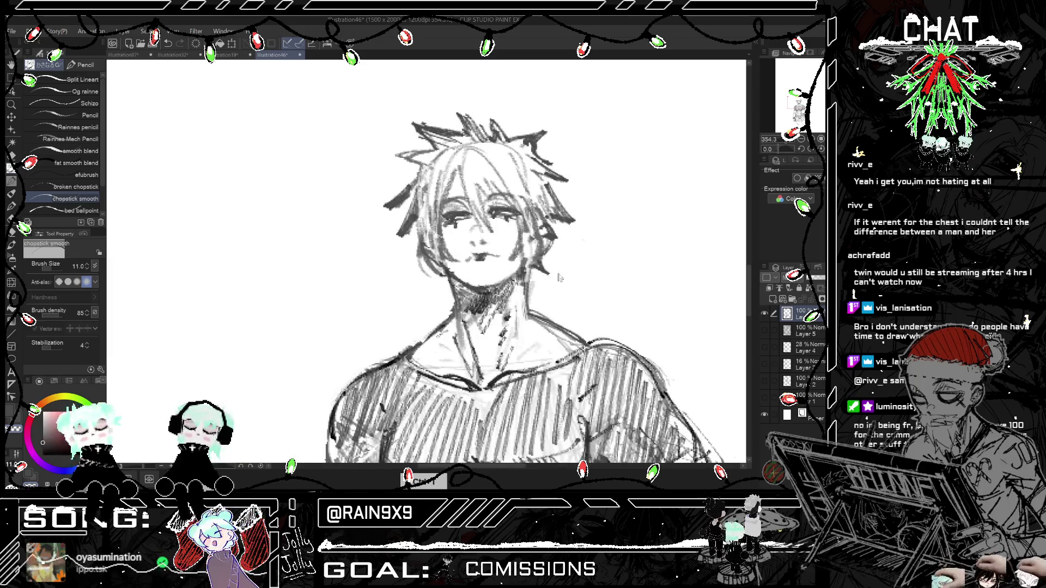
Step: Add a shading stroke along the right side of the man's neck
drag(597, 295, 493, 295)
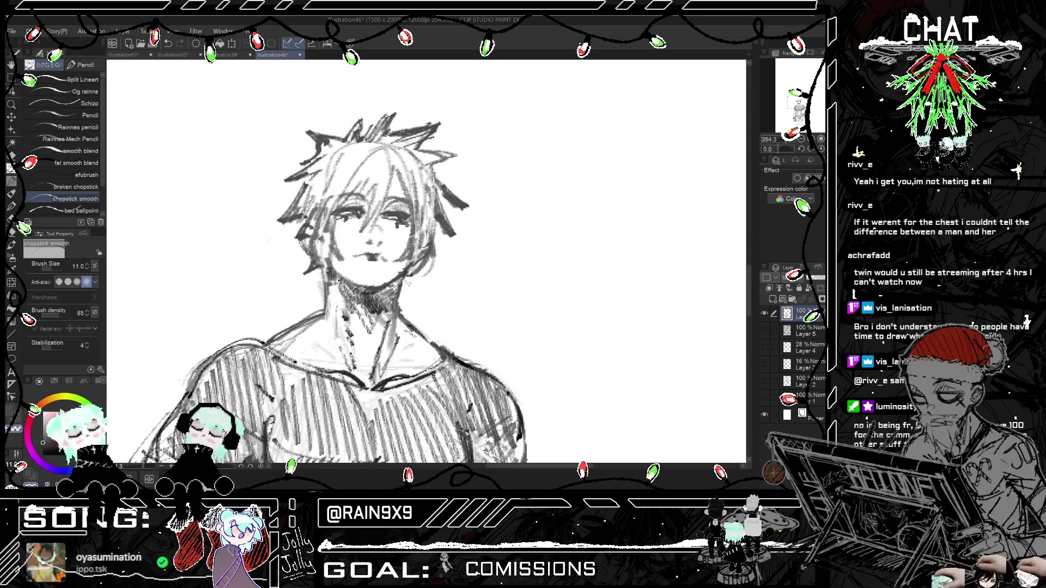
key(h)
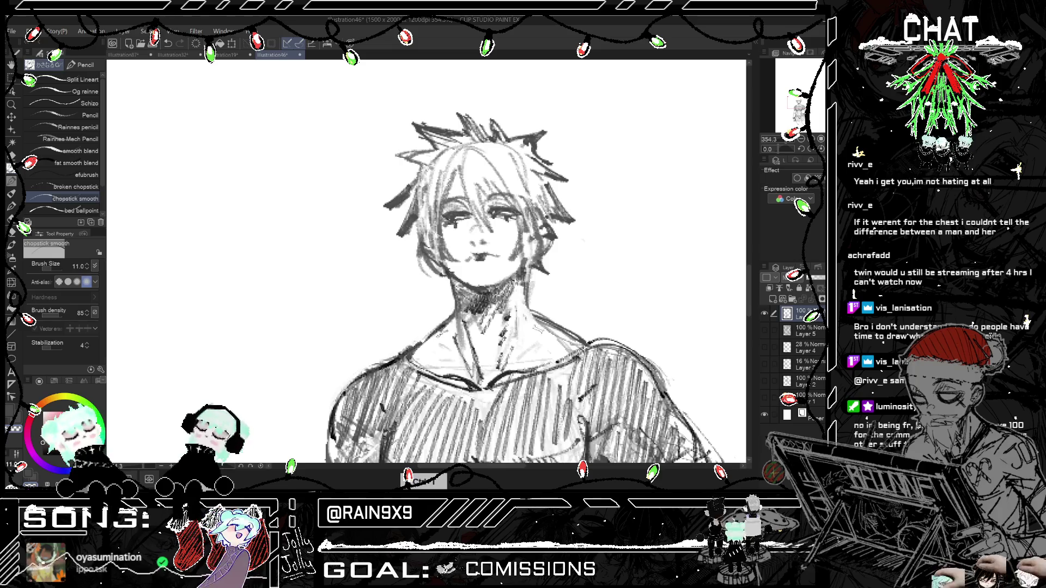
drag(529, 278, 521, 307)
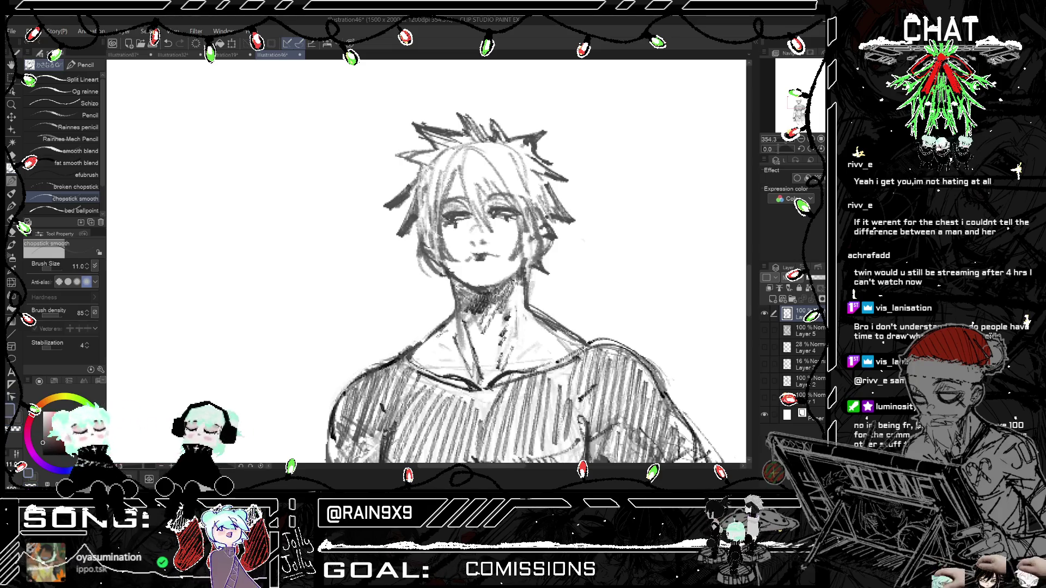
Step: Zoom out and back in on the empty space above the man, undoing the last action
scroll(465, 243, down, 2)
scroll(465, 243, down, 2)
scroll(465, 243, down, 2)
scroll(465, 243, down, 2)
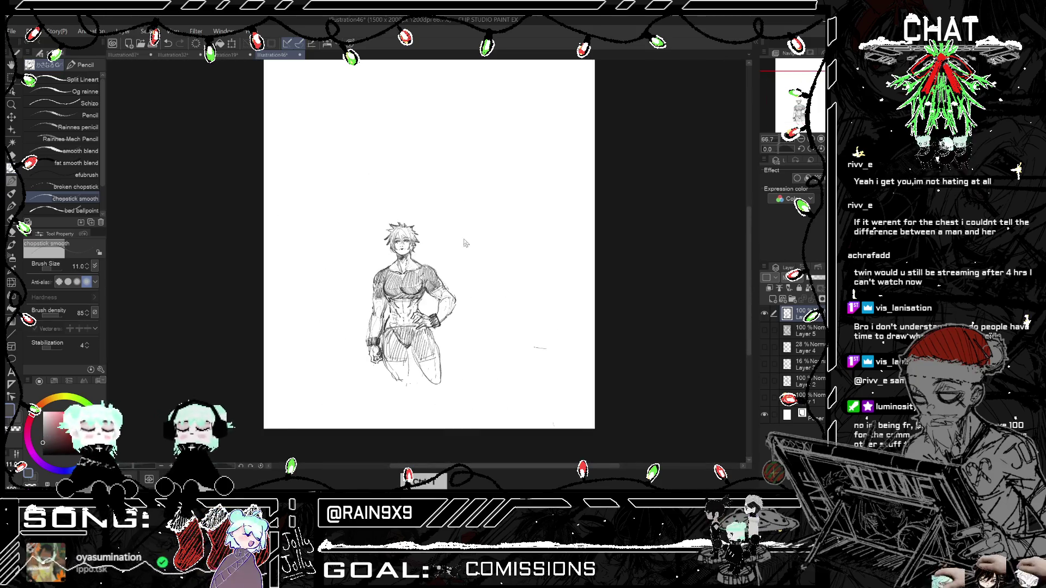
scroll(465, 243, up, 2)
scroll(465, 243, down, 3)
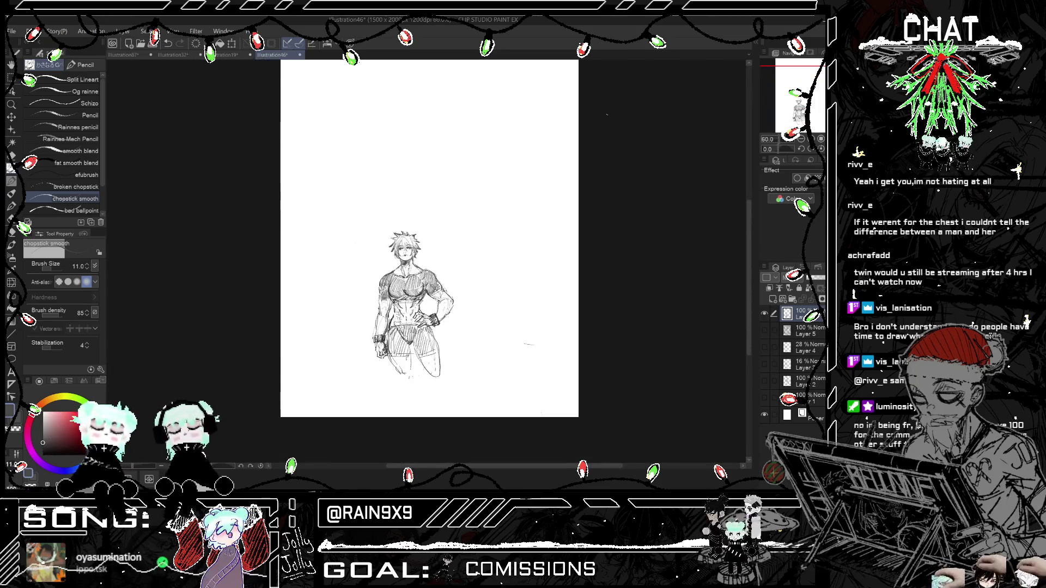
scroll(603, 117, up, 3)
key(ctrl+z)
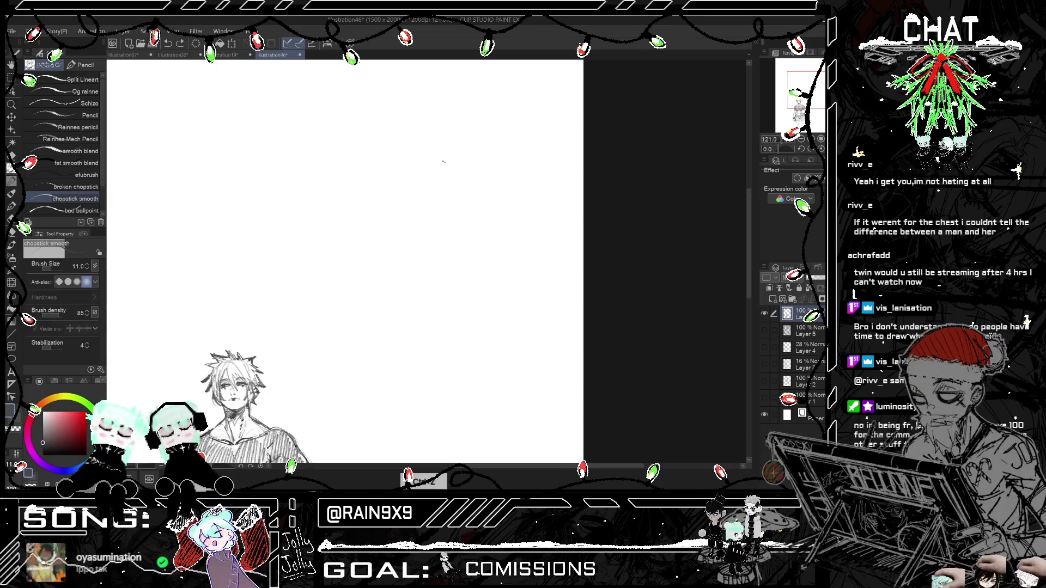
Step: Sketch an oval head shape in the blank space above the man
drag(439, 160, 468, 177)
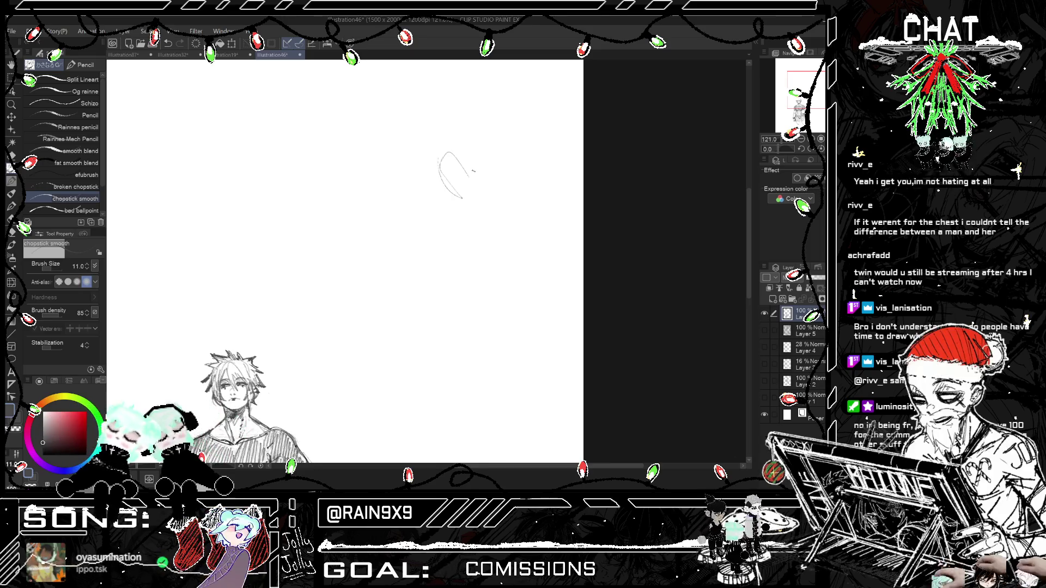
scroll(473, 171, down, 1)
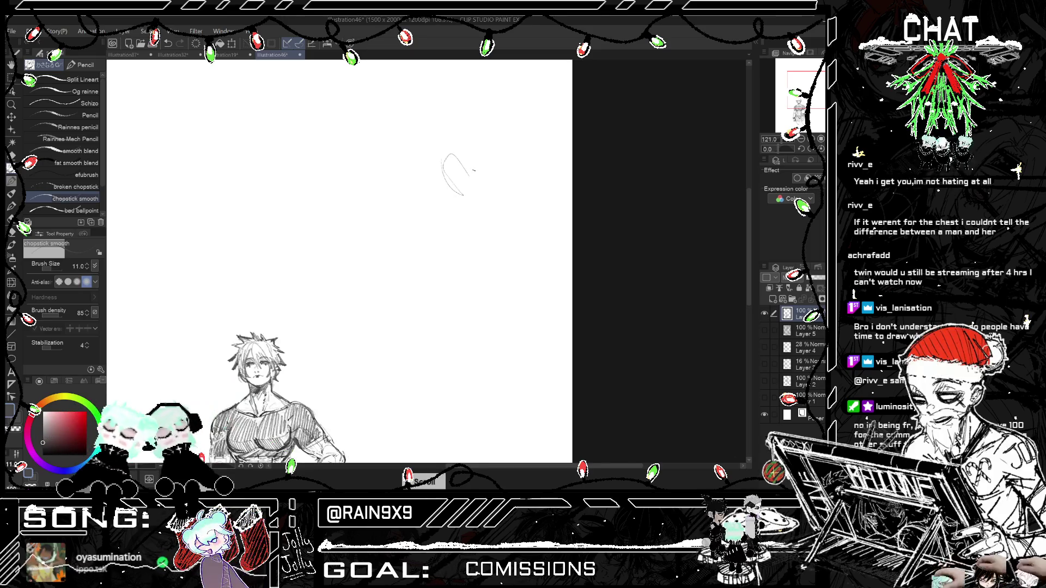
scroll(473, 170, up, 1)
scroll(474, 170, down, 1)
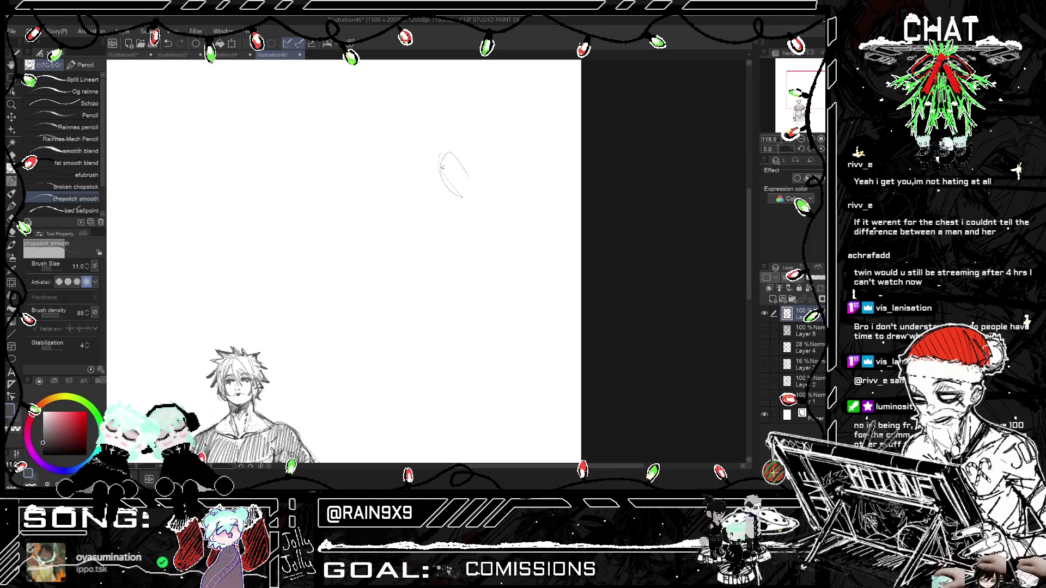
scroll(496, 127, down, 1)
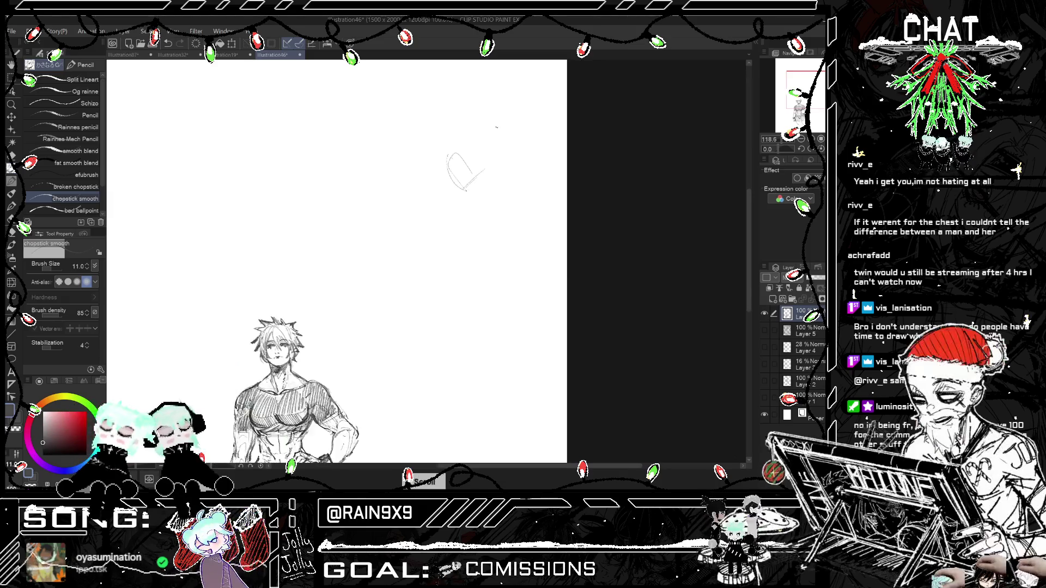
scroll(496, 127, down, 1)
Step: Undo stray strokes around the oval and recheck its placement on the page
key(ctrl+z)
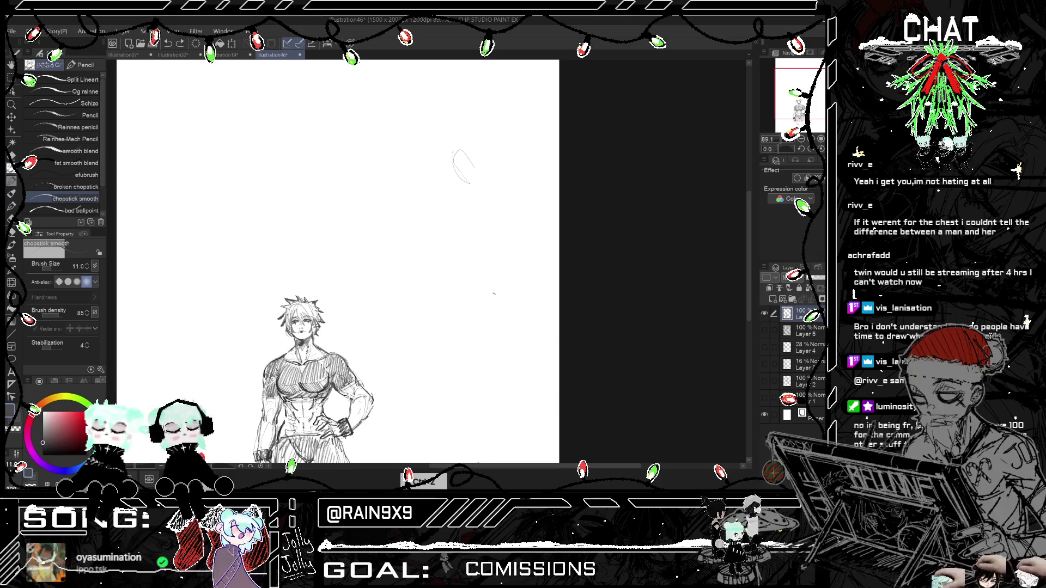
key(ctrl+minus)
mouse_move(476, 204)
mouse_down()
mouse_move(628, 204)
mouse_move(472, 204)
mouse_up()
key(ctrl+plus)
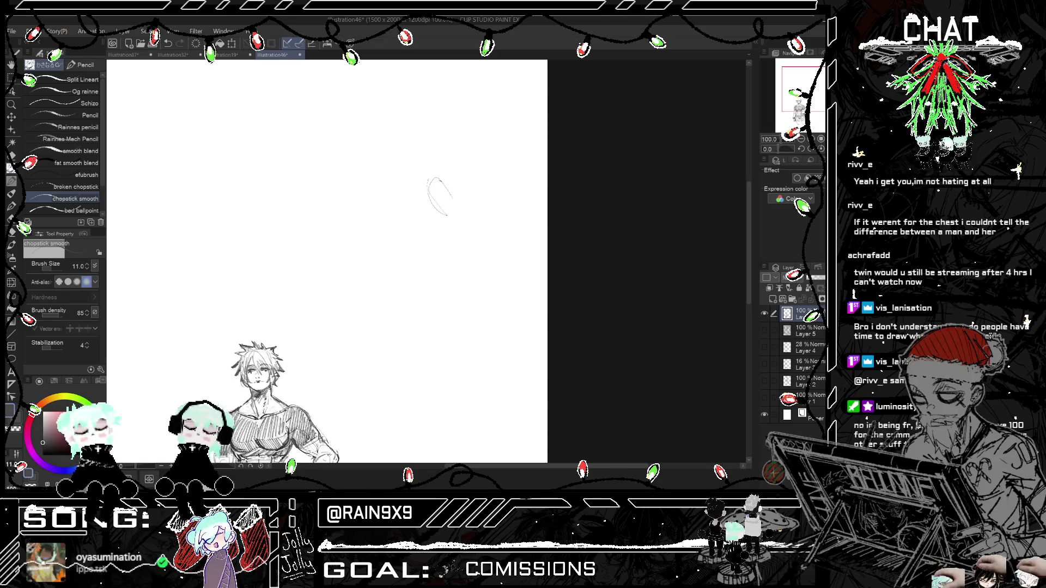
scroll(456, 222, up, 3)
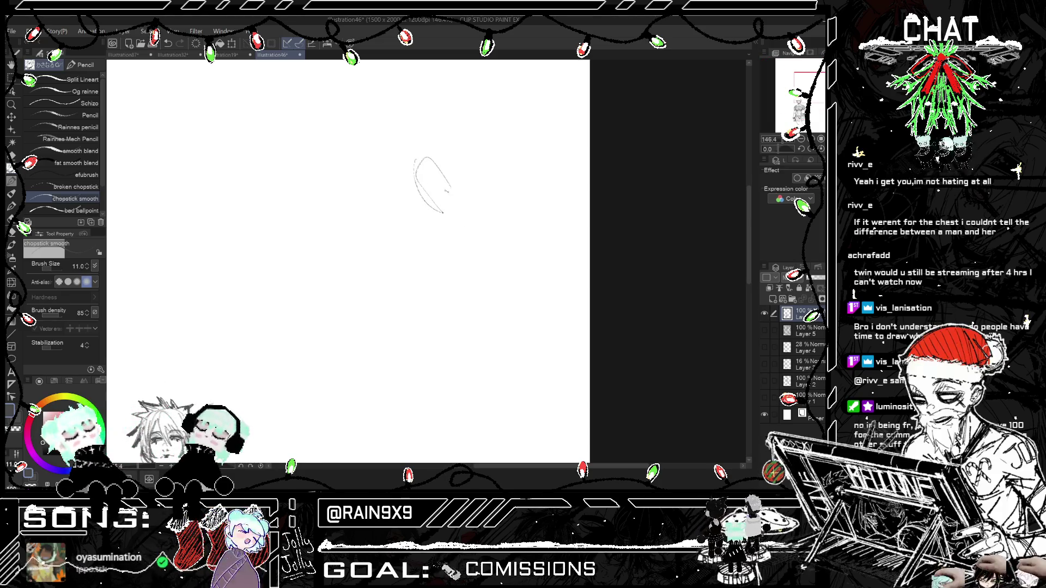
key(ctrl+z)
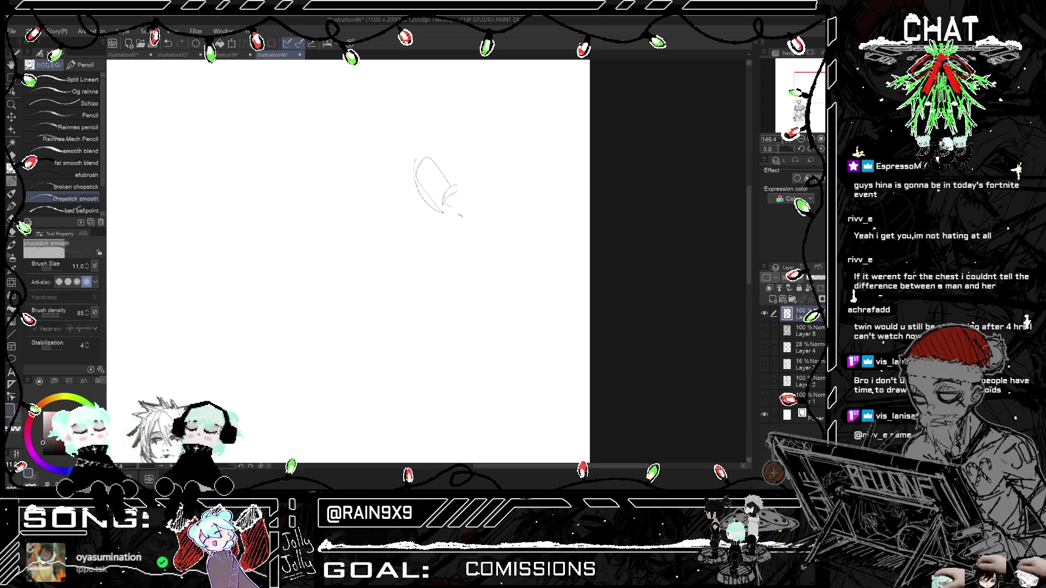
Step: Draw face and lower-left jaw lines beside the head oval, redoing stray strokes, and check it mirrored
drag(460, 178, 448, 206)
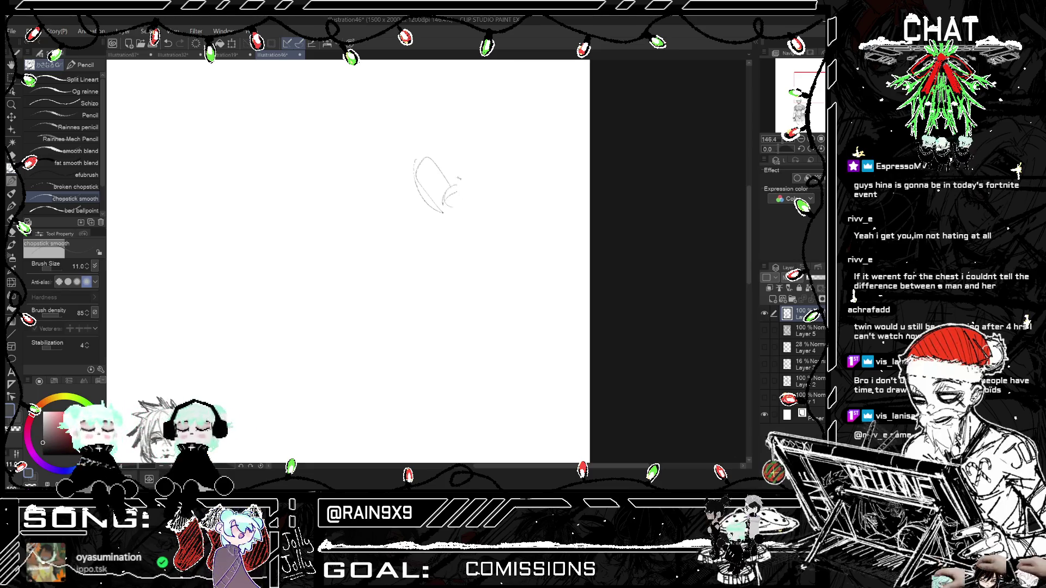
key(ctrl+z)
drag(452, 185, 481, 206)
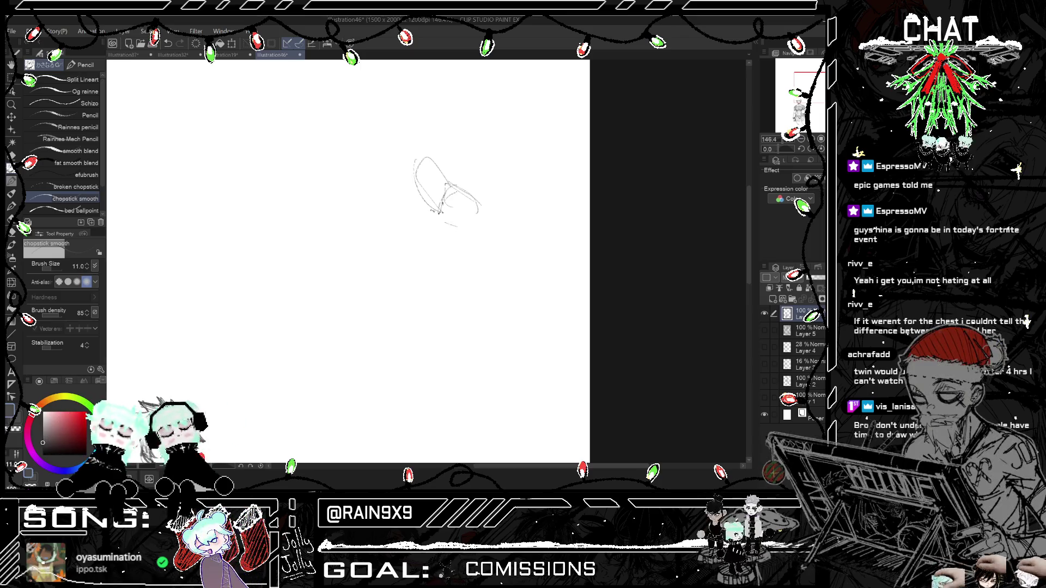
key(ctrl+z)
key(ctrl+z)
mouse_move(411, 227)
mouse_down()
mouse_move(442, 206)
mouse_move(498, 239)
mouse_move(447, 298)
mouse_up()
key(ctrl+z)
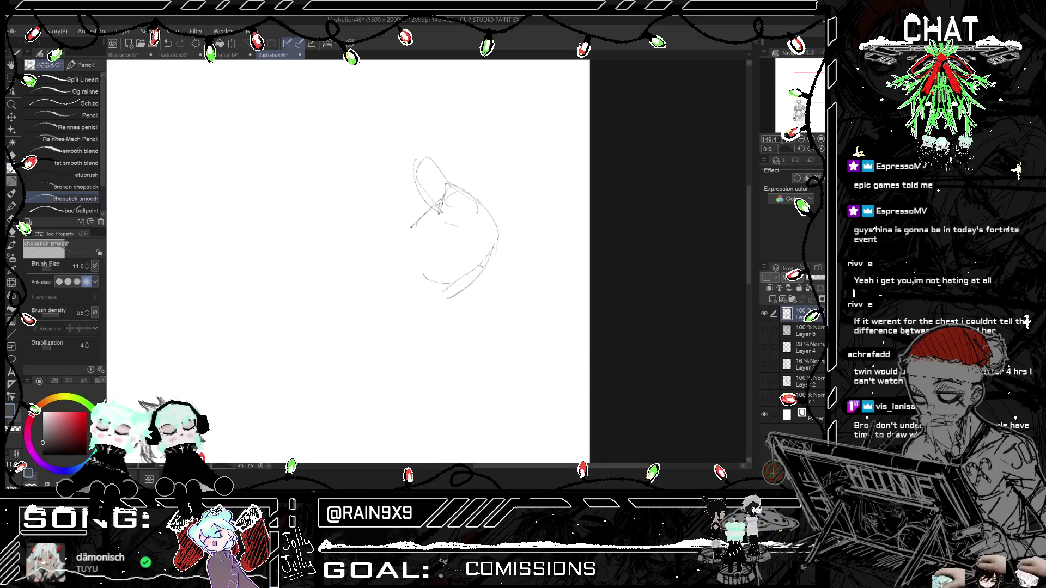
key(h)
key(h)
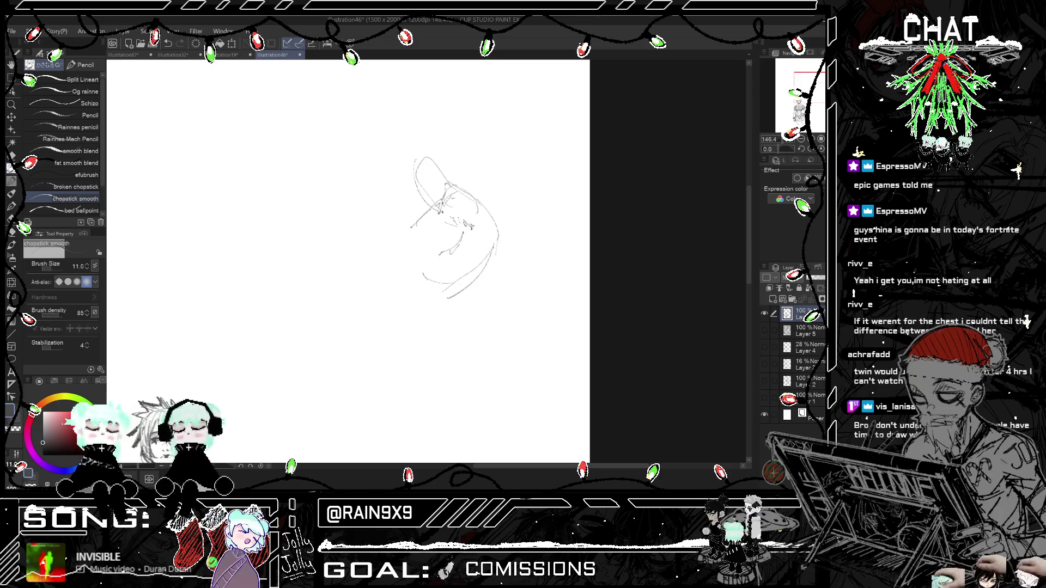
key(h)
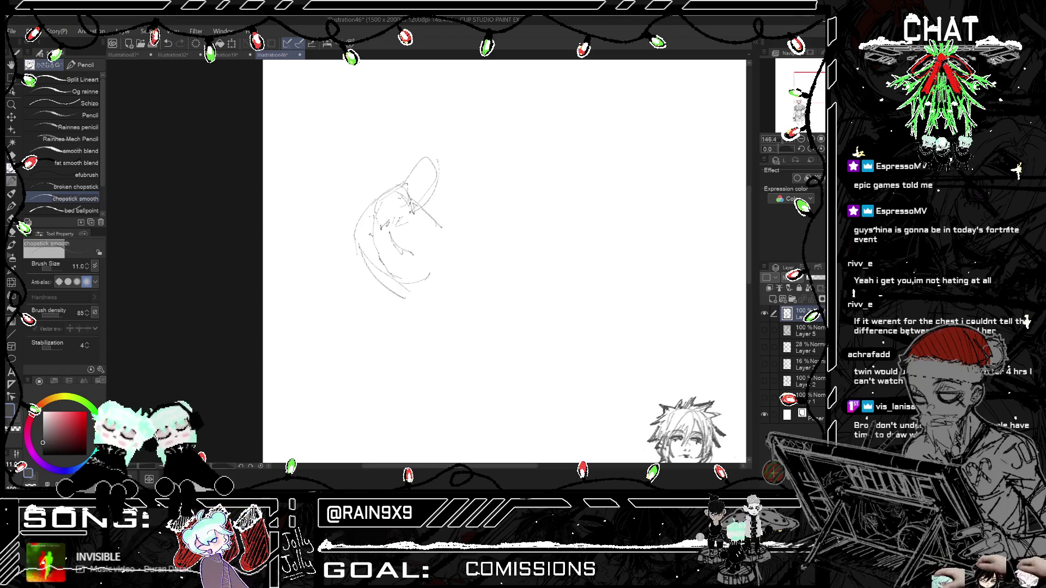
key(h)
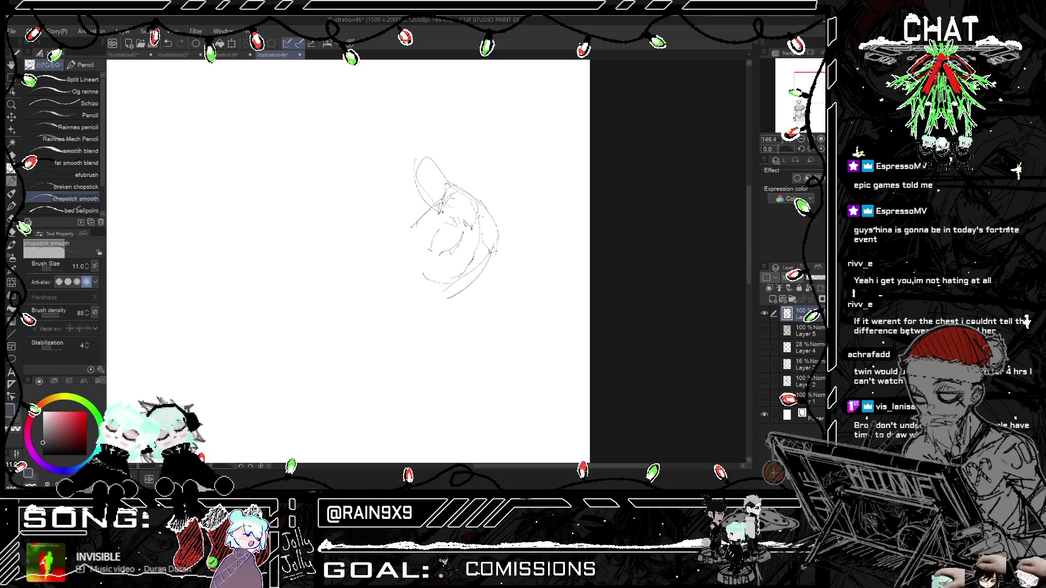
key(h)
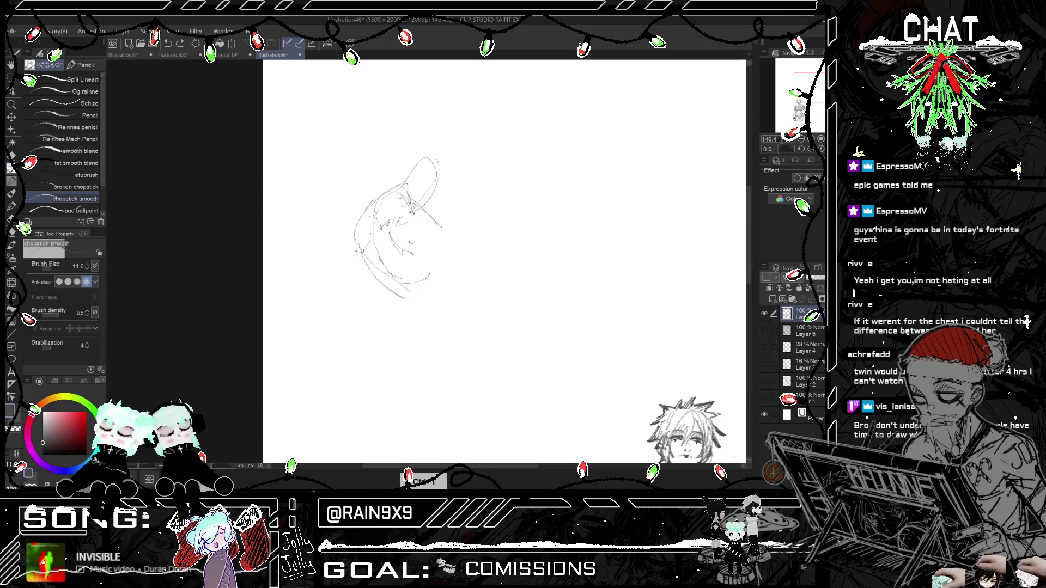
Step: Add an arc right of the head and a curve down the face's right side
drag(425, 215, 442, 256)
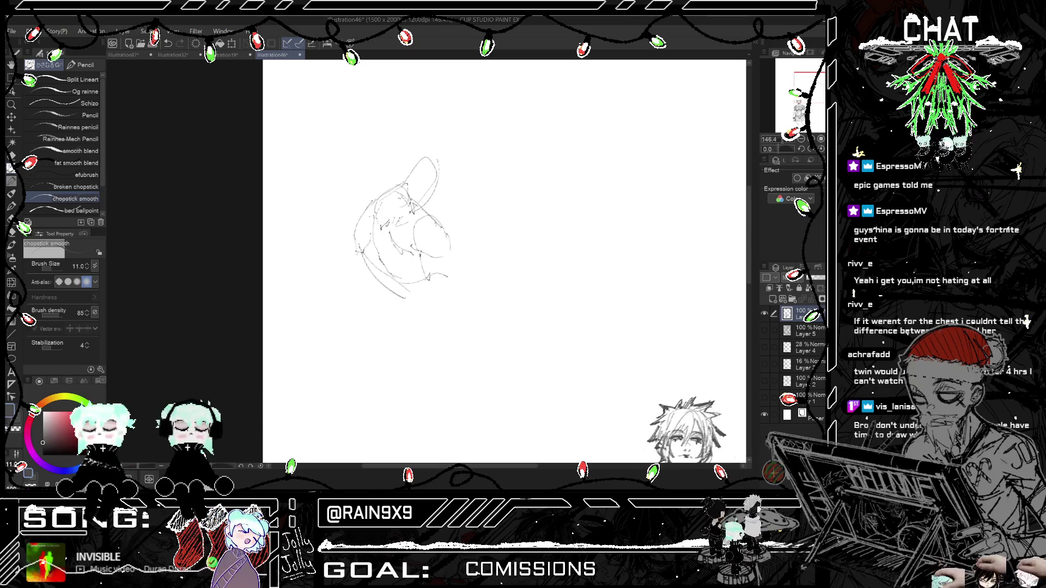
key(ctrl+z)
key(ctrl+z)
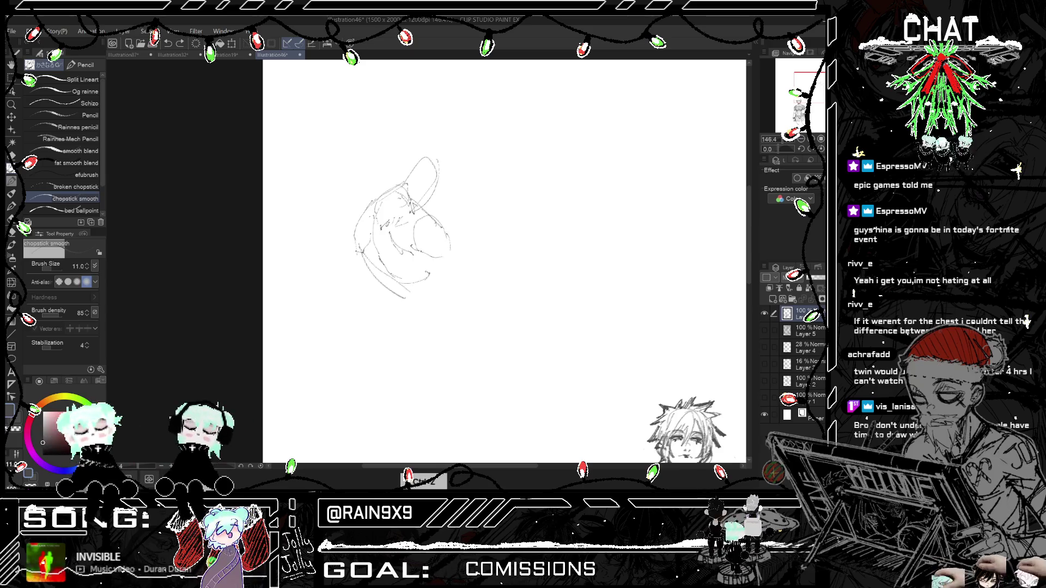
drag(428, 274, 437, 283)
drag(451, 242, 438, 282)
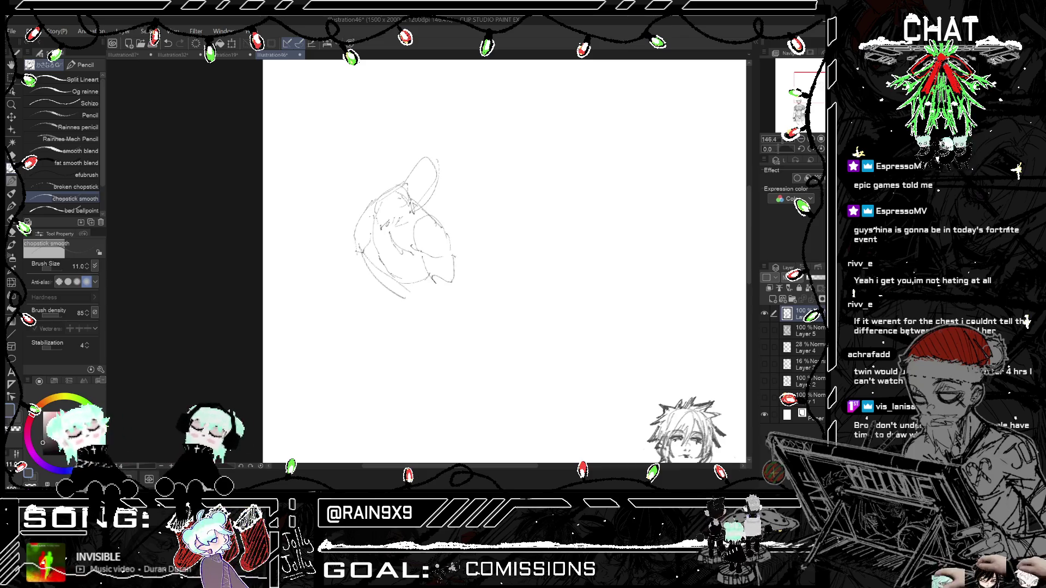
key(ctrl+h)
key(ctrl+z)
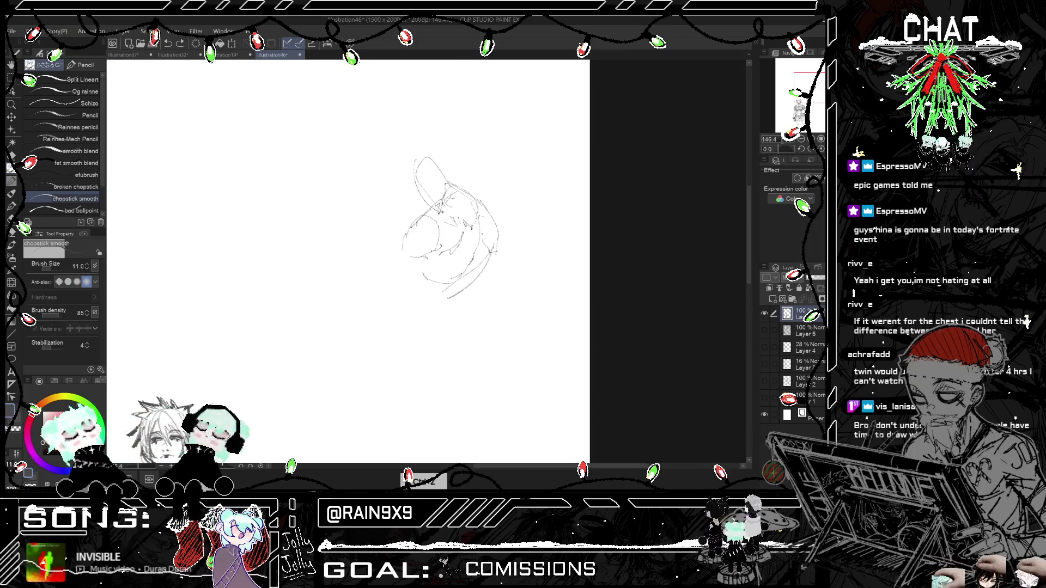
drag(424, 251, 431, 265)
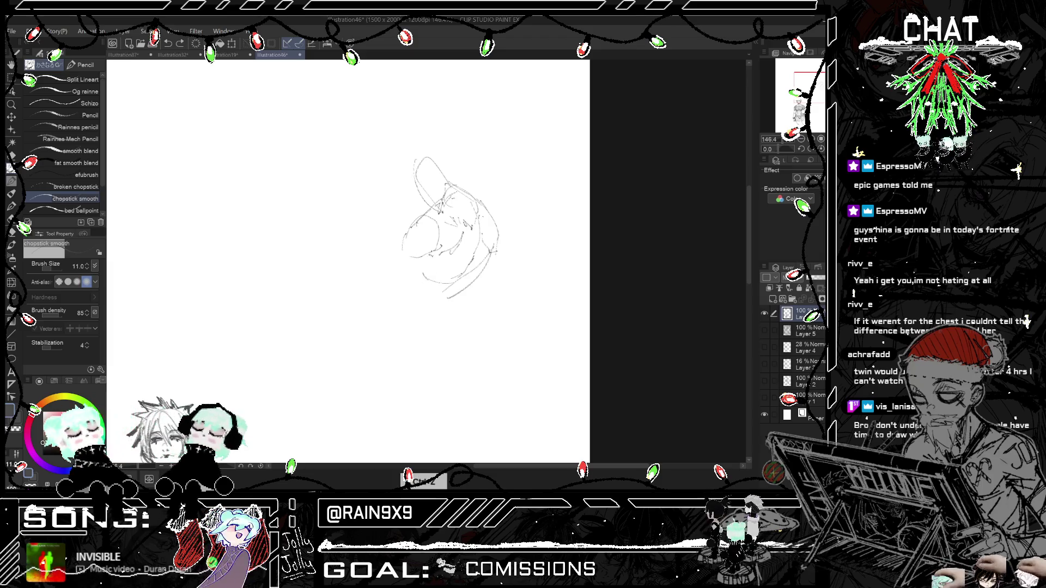
Step: Add short strokes at the sketch's lower left and lower right, checking the mirrored view
drag(401, 255, 397, 281)
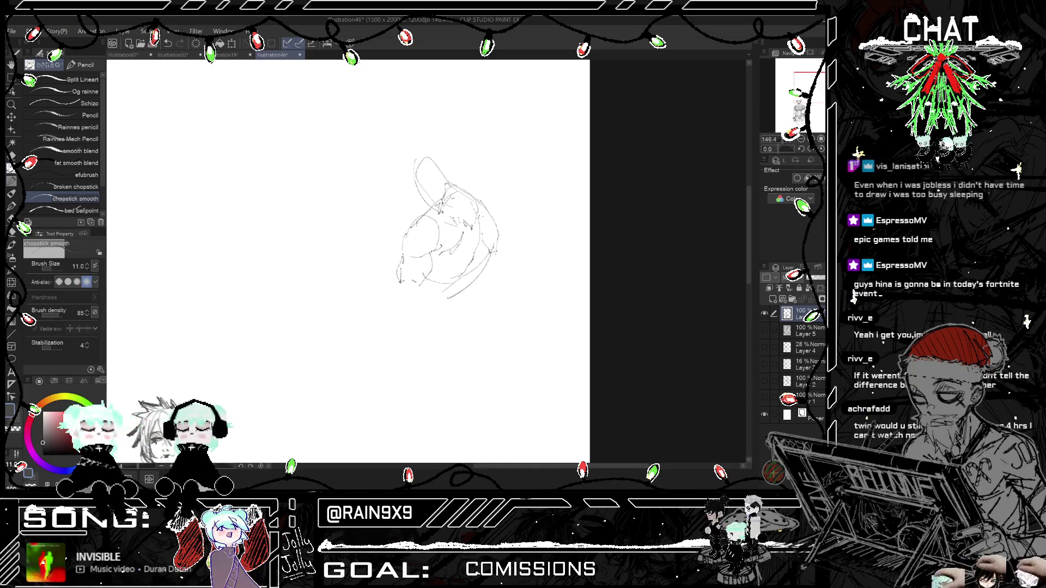
key(h)
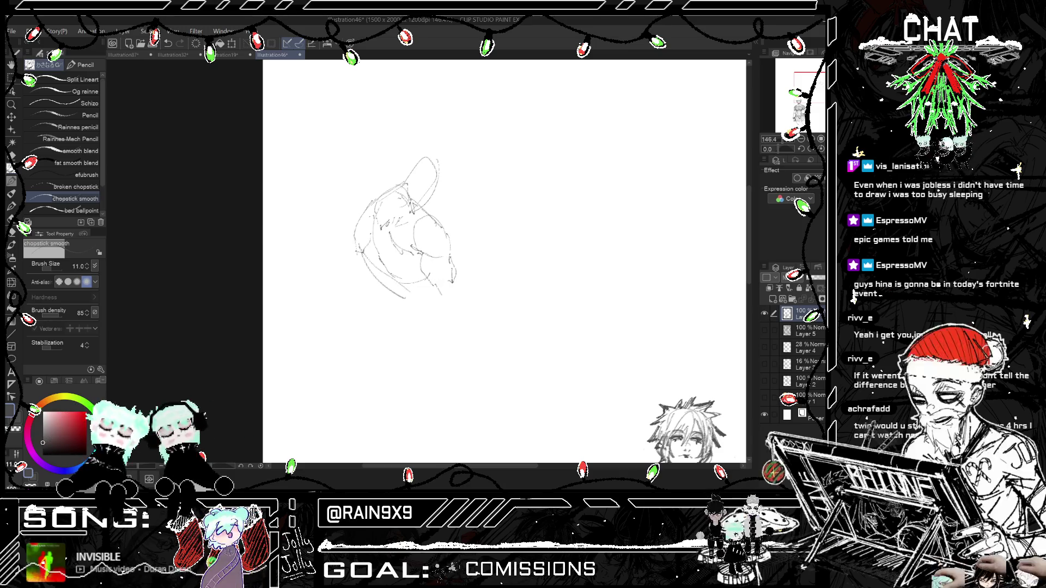
drag(425, 275, 440, 290)
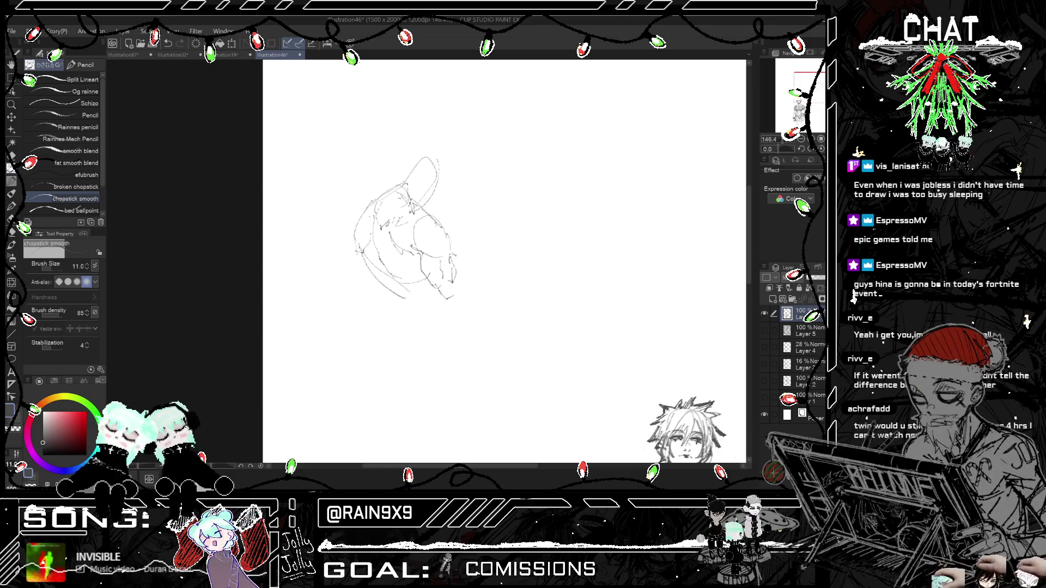
key(h)
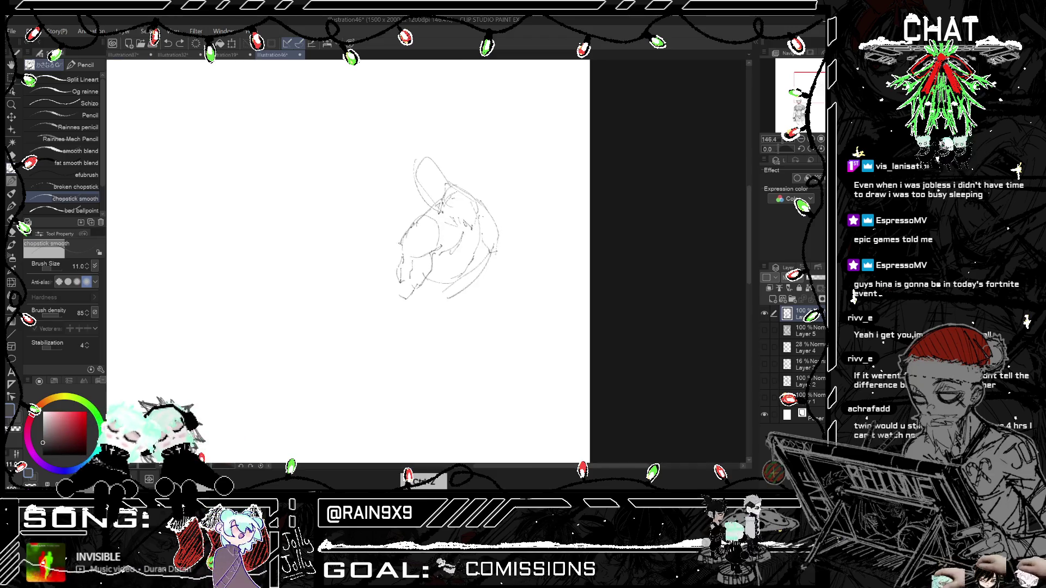
key(h)
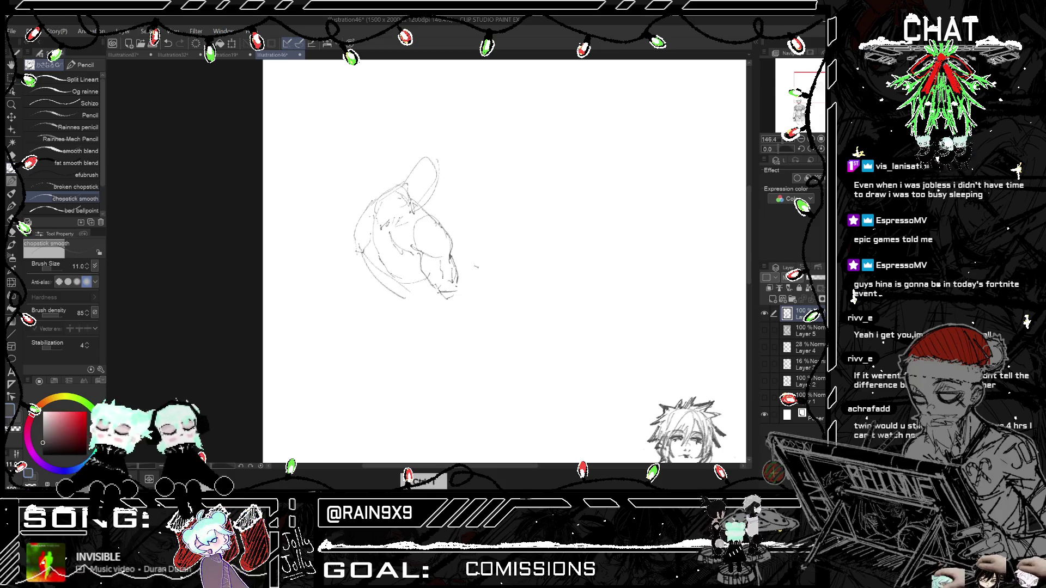
key(h)
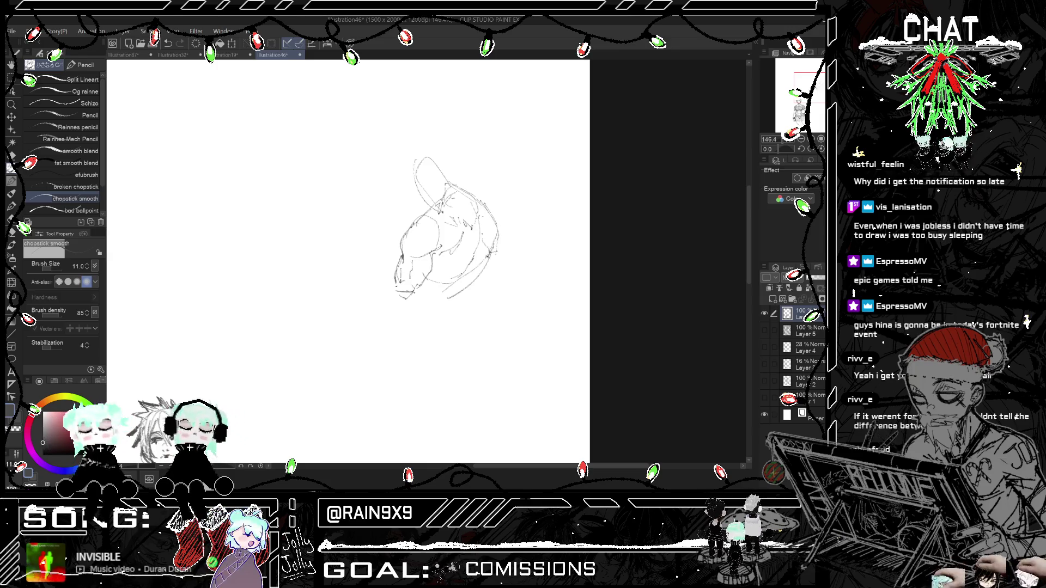
key(h)
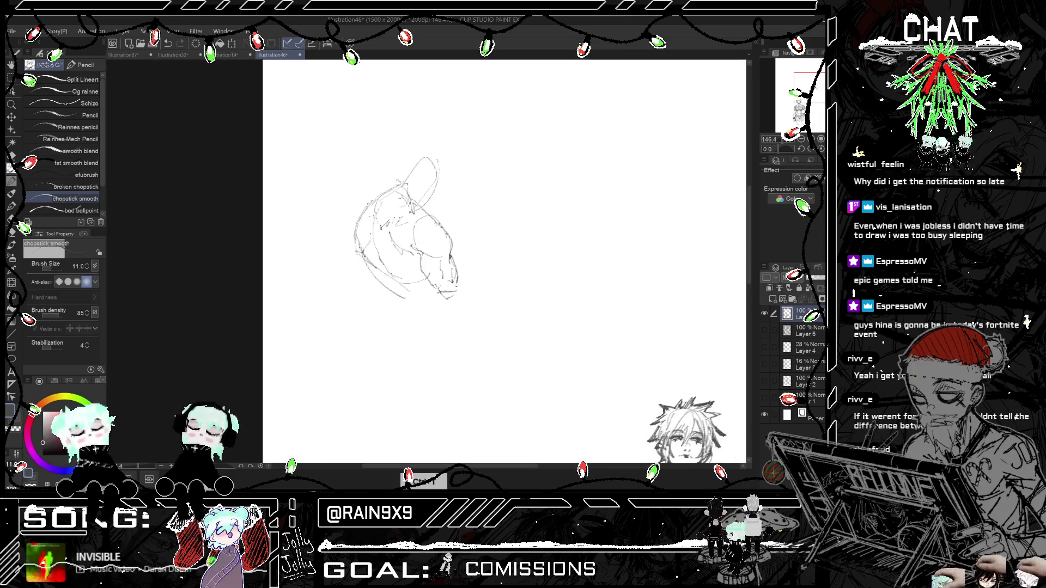
Step: Refine the upper shoulder shape and head outline, undoing stray strokes and checking it mirrored
mouse_move(413, 174)
mouse_down()
mouse_move(396, 186)
mouse_move(442, 166)
mouse_up()
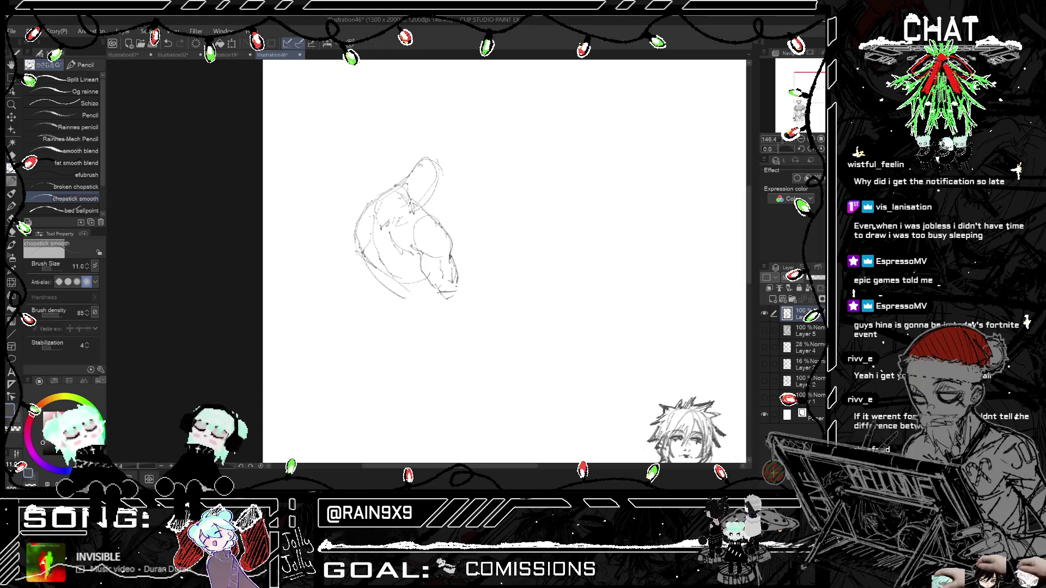
key(h)
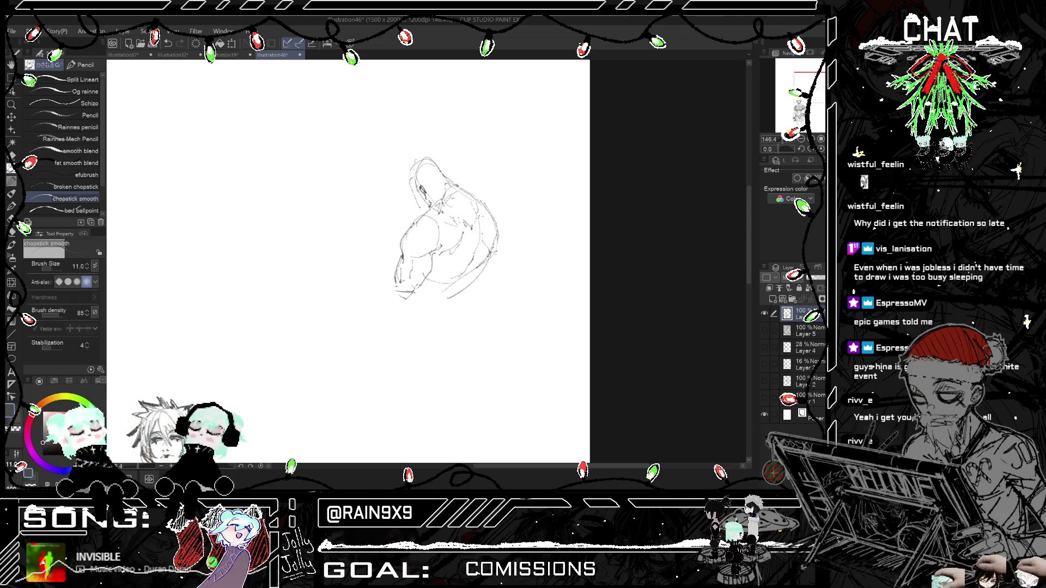
key(ctrl+z)
key(ctrl+z)
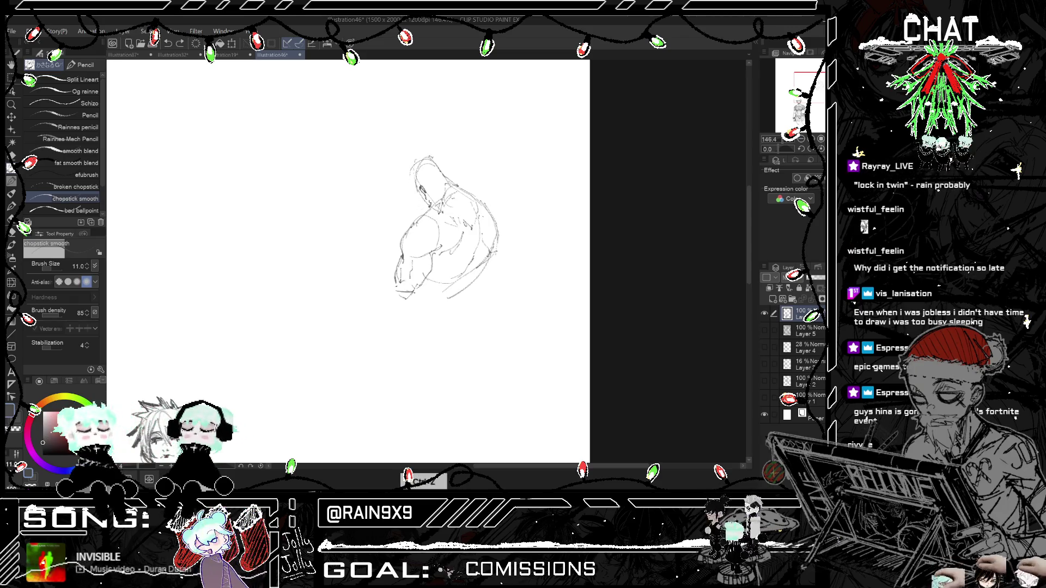
drag(418, 167, 413, 179)
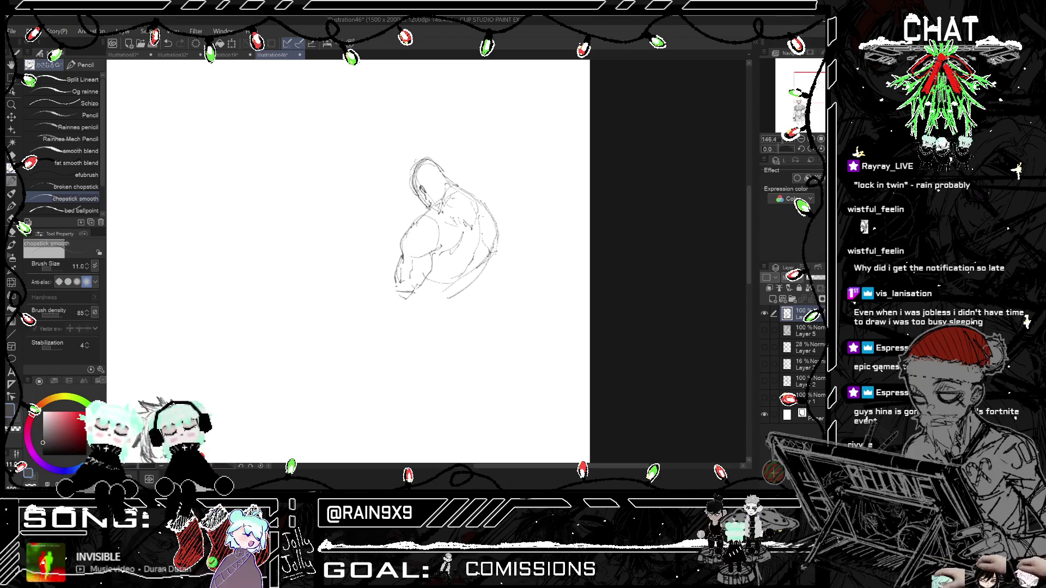
scroll(512, 261, down, 2)
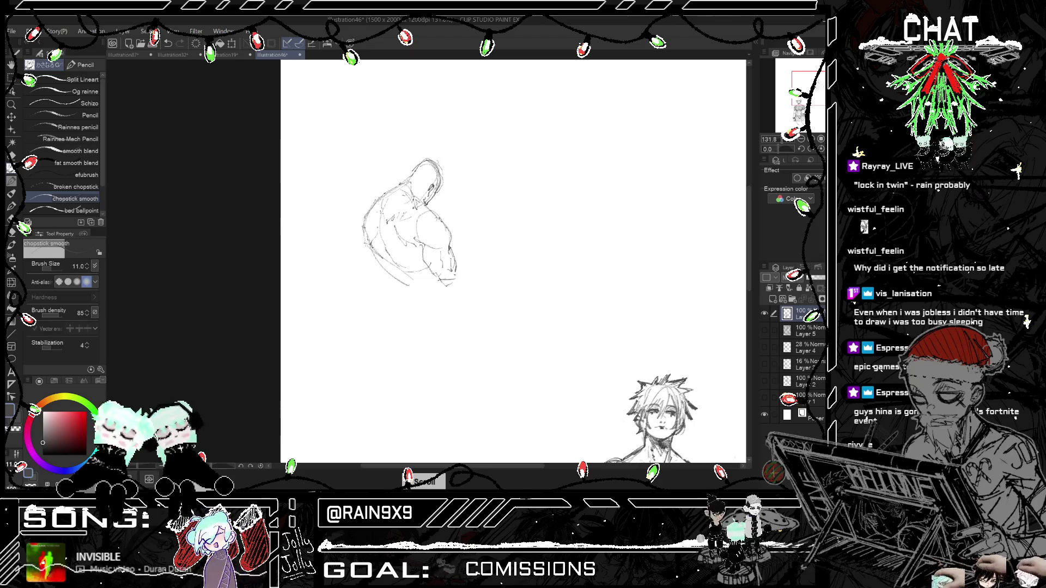
key(ctrl+h)
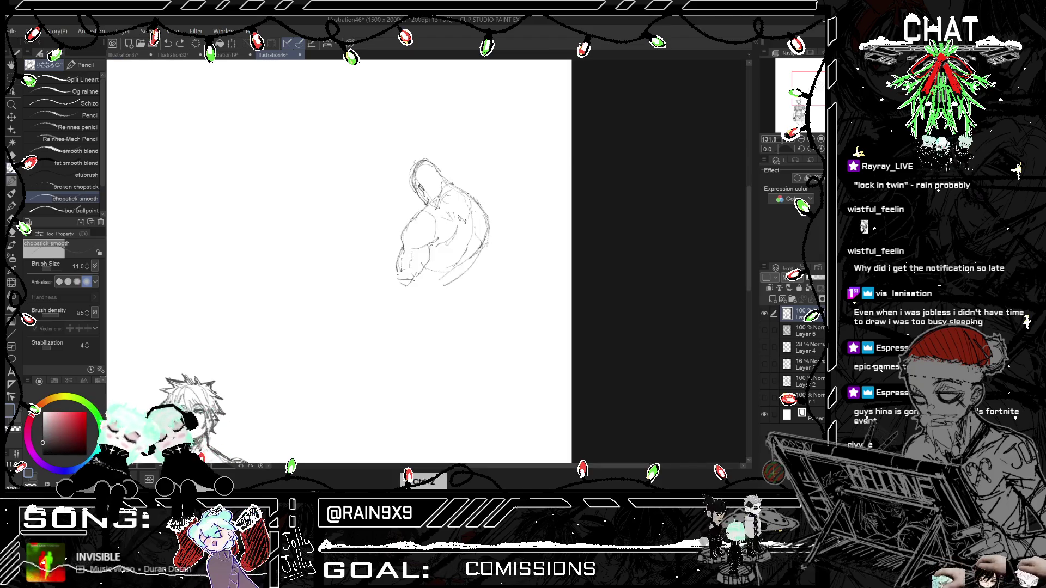
key(ctrl+z)
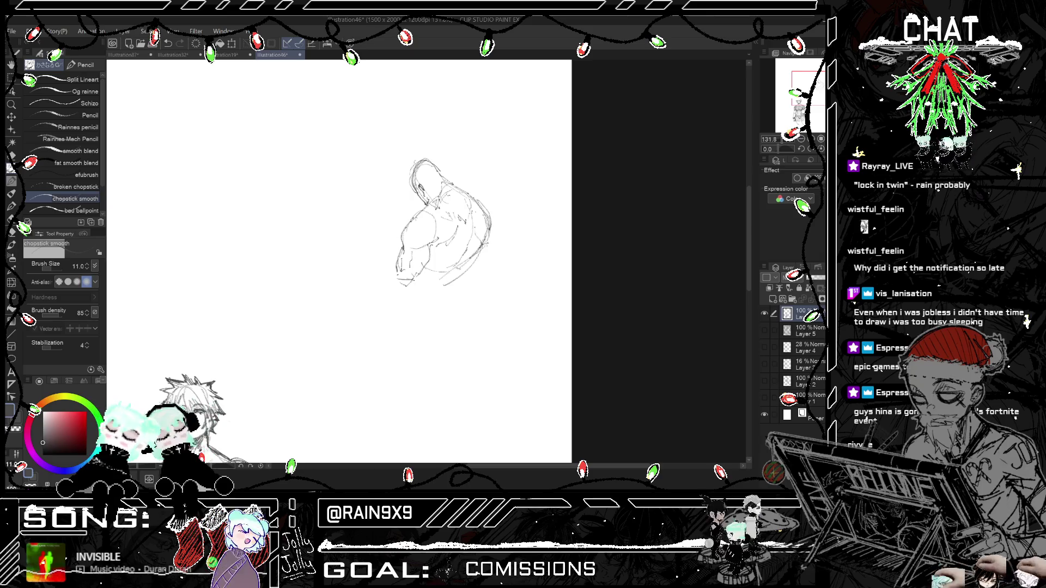
key(ctrl+h)
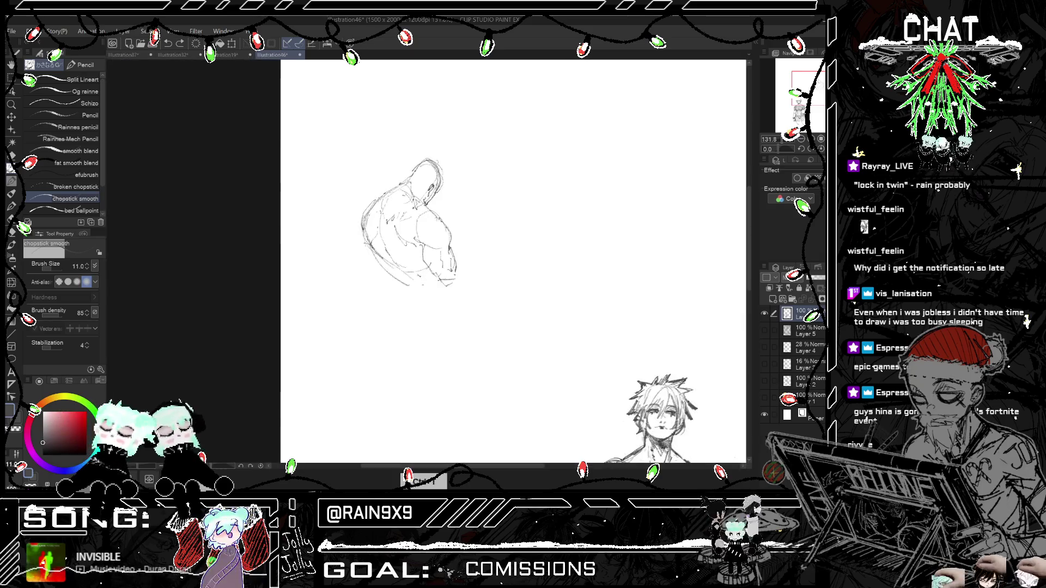
Step: Restore the normal view and erase the small shoulder sketch beside the standing figure
key(ctrl+h)
scroll(425, 261, down, 2)
scroll(348, 261, down, 2)
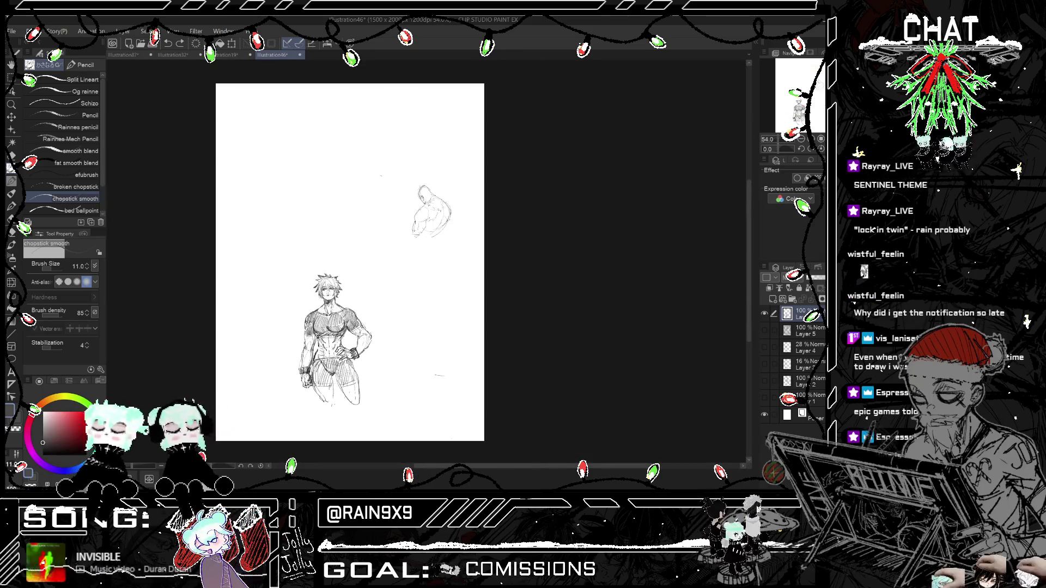
scroll(348, 261, up, 2)
scroll(419, 163, down, 2)
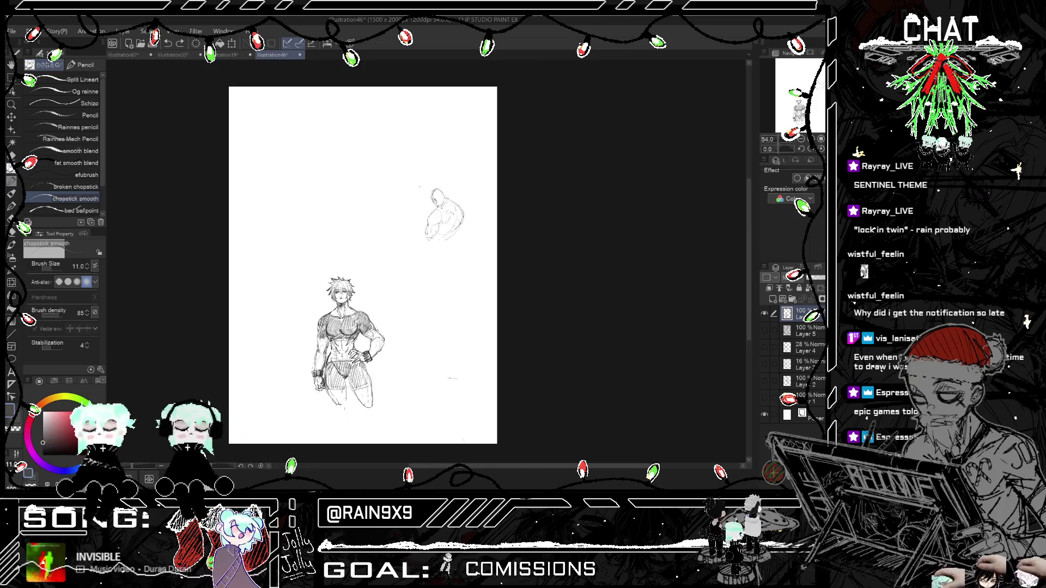
scroll(372, 162, up, 1)
key(e)
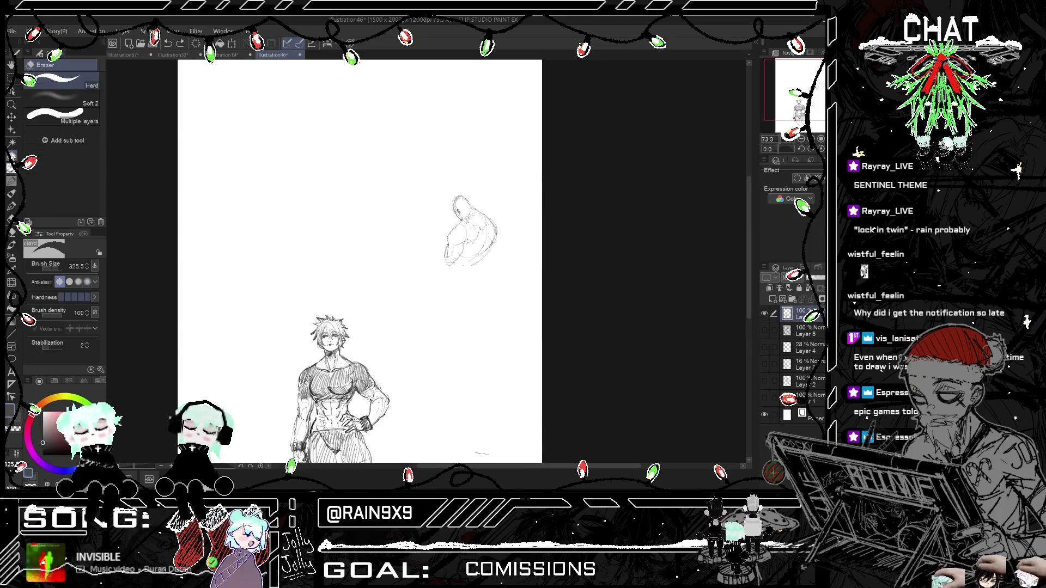
drag(460, 223, 471, 249)
Step: Switch to the rough-paper textured pencil and make trial strokes near the top, undoing them
key(p)
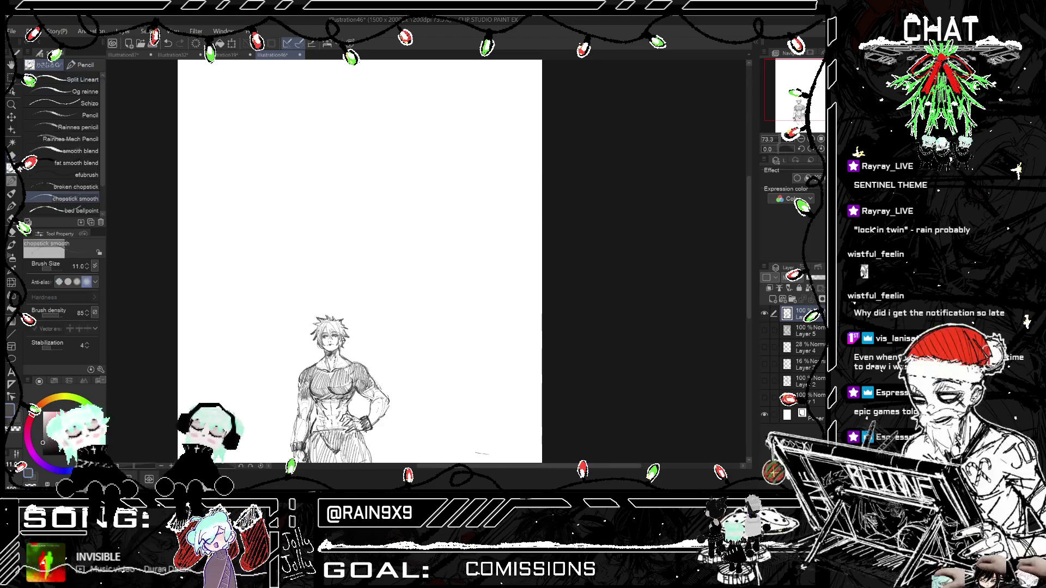
click(78, 127)
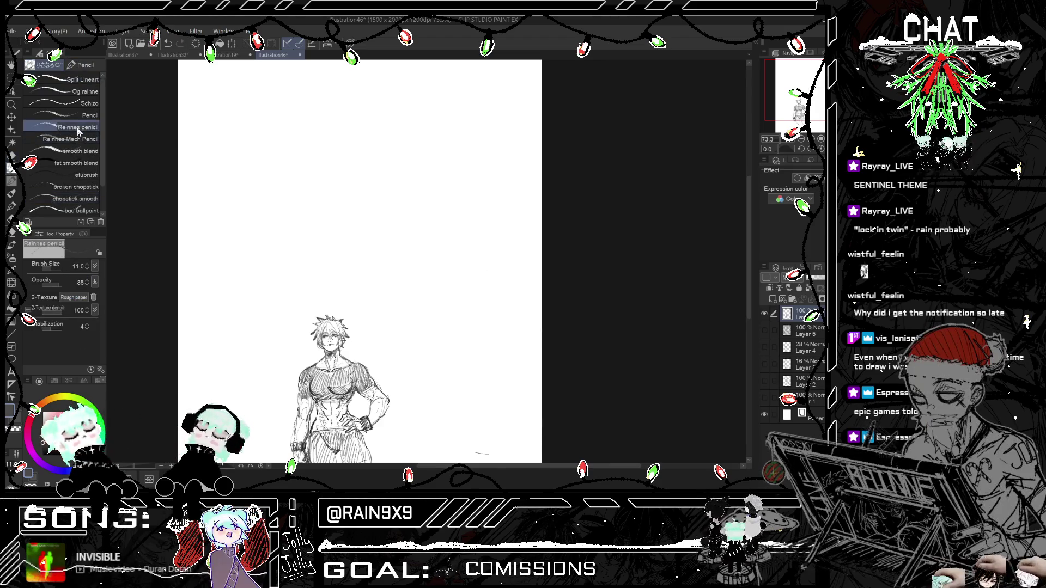
drag(376, 171, 409, 164)
drag(403, 207, 427, 253)
key(ctrl+z)
key(ctrl+z)
drag(412, 163, 376, 223)
key(ctrl+z)
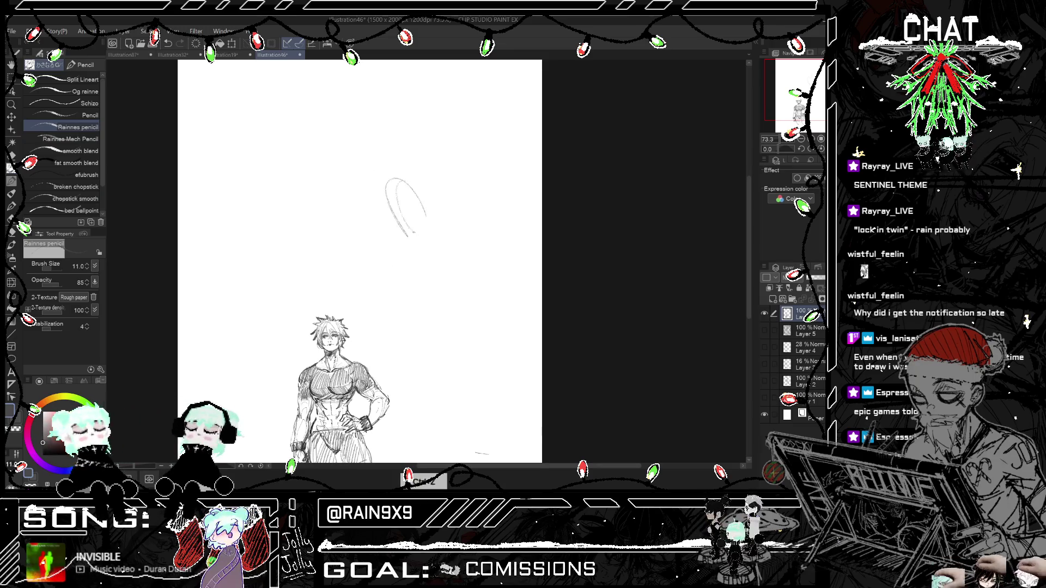
key(ctrl+z)
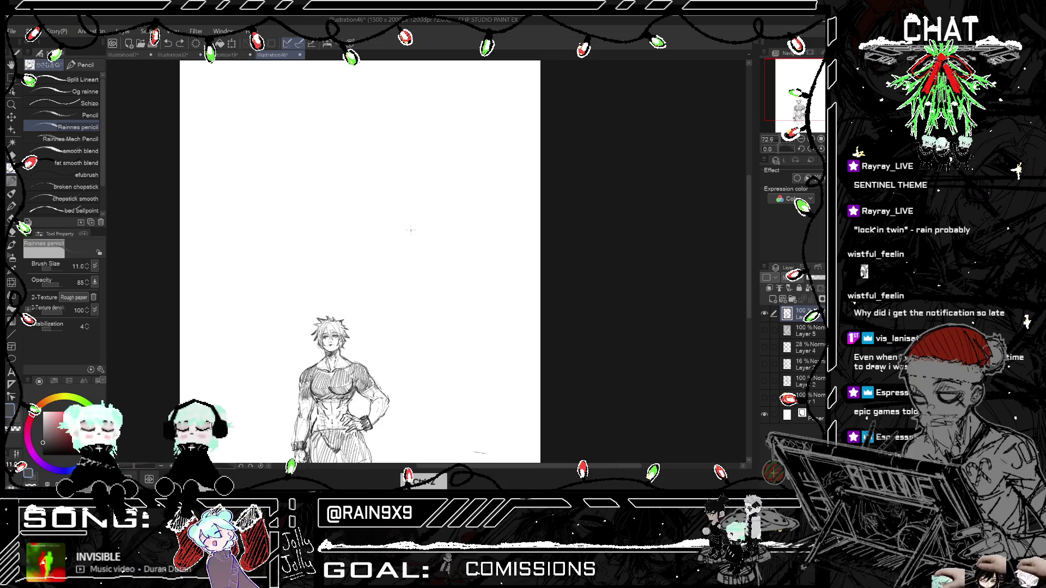
Step: Try short vertical guide strokes with the textured pencil, undoing each attempt
drag(431, 200, 428, 238)
drag(460, 173, 435, 236)
key(ctrl+z)
key(ctrl+z)
scroll(449, 189, up, 3)
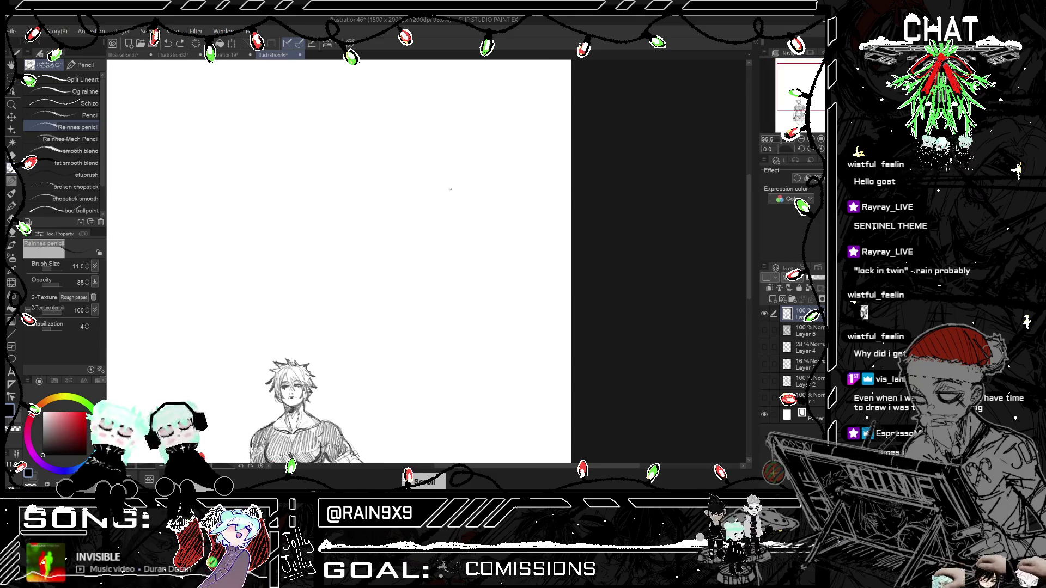
key(ctrl+z)
mouse_move(455, 179)
mouse_down()
mouse_move(438, 233)
mouse_move(445, 245)
mouse_up()
key(ctrl+z)
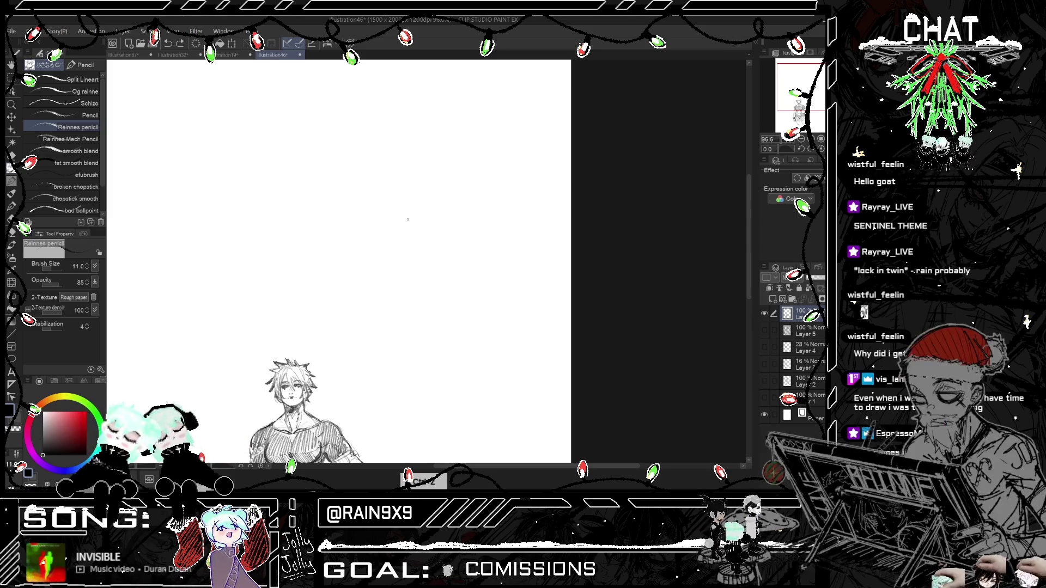
Step: Switch to the mechanical pencil, test it, and begin the new head's curved outline
click(71, 139)
drag(374, 165, 363, 246)
key(ctrl+z)
drag(419, 190, 412, 245)
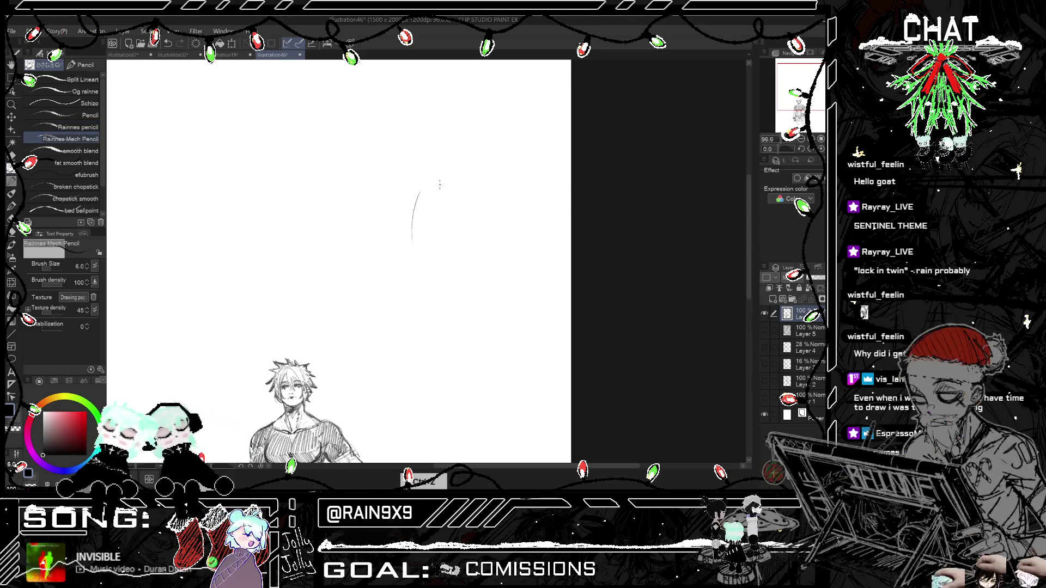
key(ctrl+z)
drag(432, 209, 436, 262)
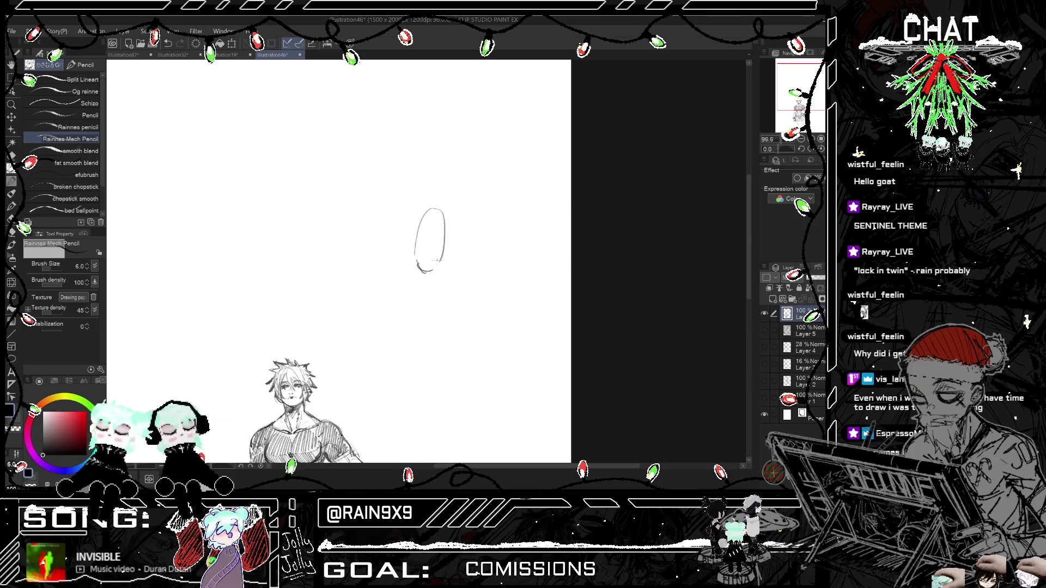
key(ctrl+z)
click(71, 114)
drag(387, 177, 357, 247)
drag(405, 175, 385, 245)
drag(401, 193, 376, 275)
key(ctrl+z)
key(ctrl+z)
key(ctrl+z)
drag(428, 185, 381, 262)
key(ctrl+z)
mouse_move(393, 199)
mouse_down()
mouse_move(401, 248)
mouse_move(433, 218)
mouse_move(405, 265)
mouse_move(419, 267)
mouse_up()
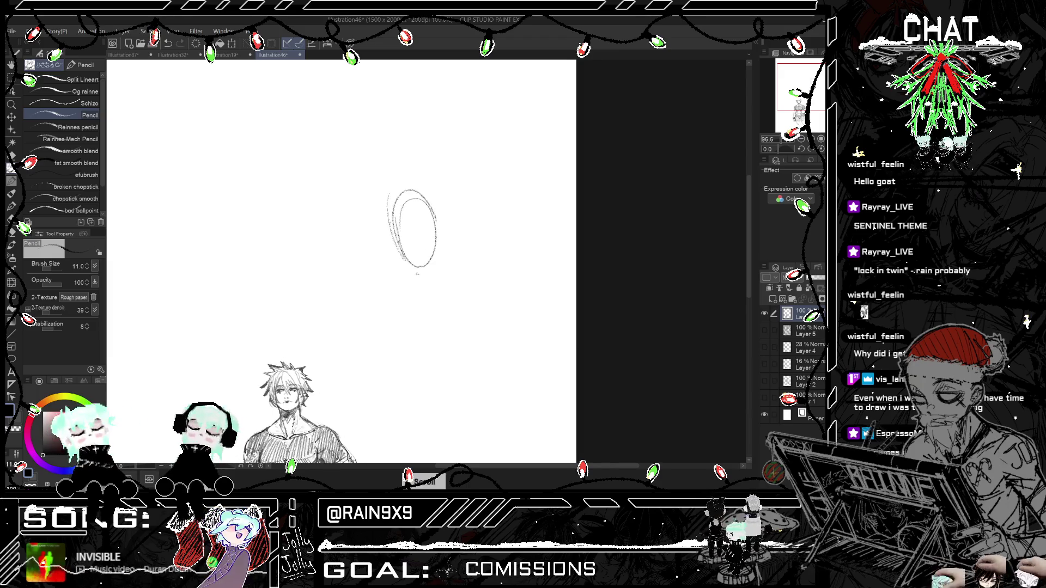
scroll(417, 274, up, 3)
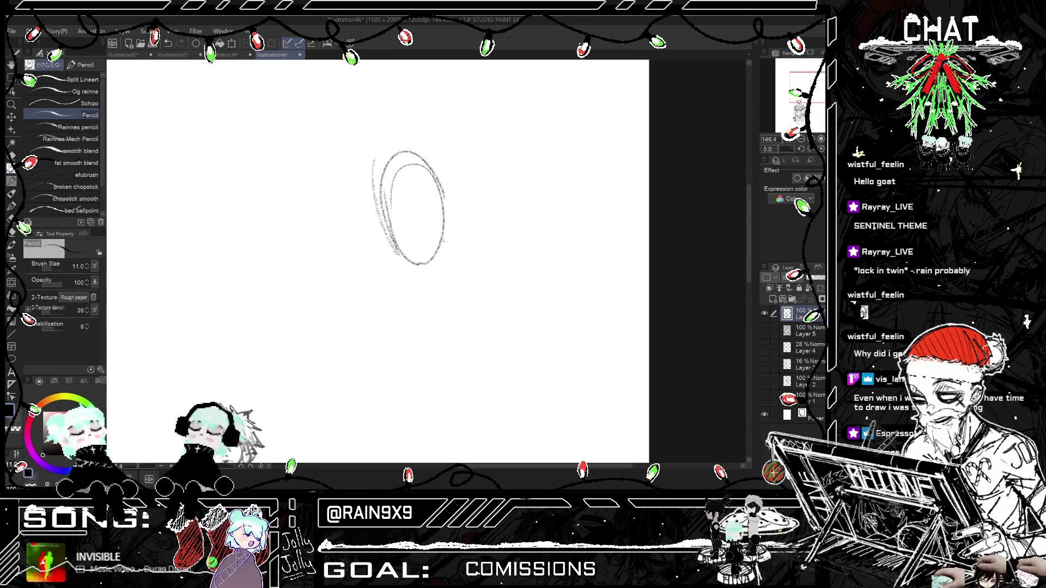
drag(403, 237, 406, 261)
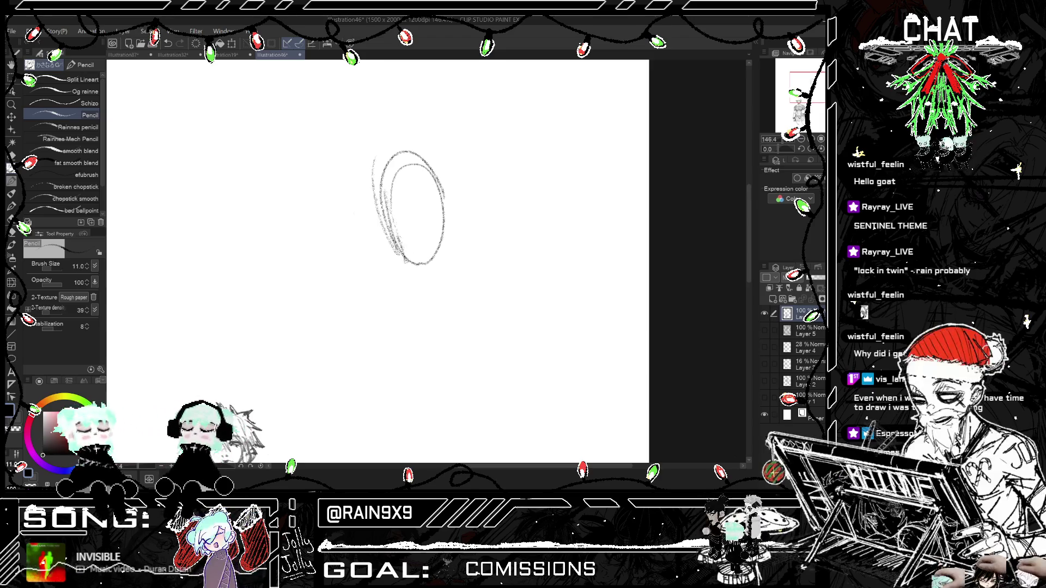
key(ctrl+z)
drag(446, 210, 436, 262)
scroll(468, 156, down, 1)
key(ctrl+z)
key(ctrl+z)
key(ctrl+z)
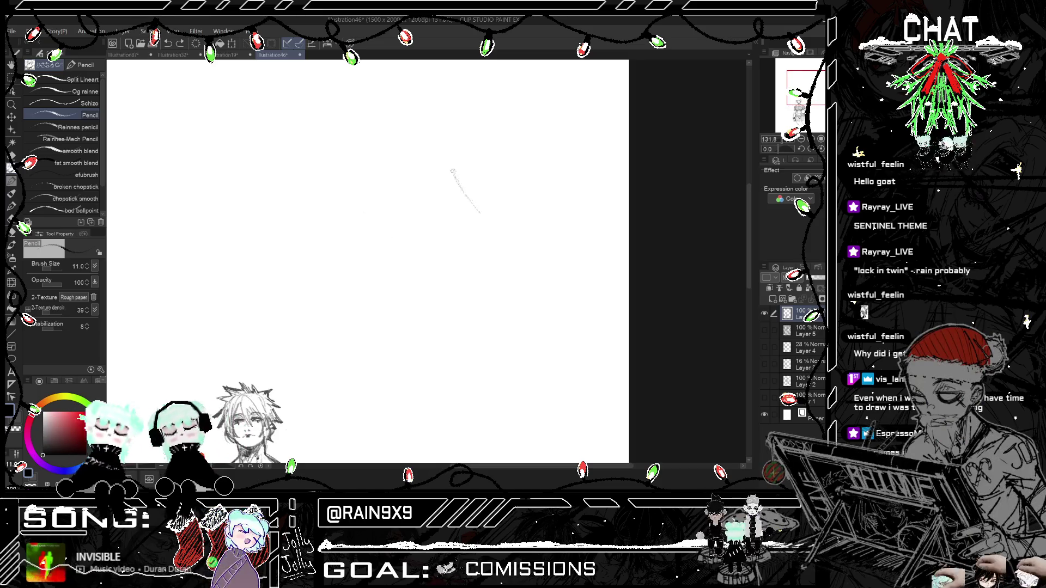
Step: Draw the head's top arc and oval outline with crossing guide curves inside
drag(533, 125, 452, 184)
drag(457, 85, 504, 226)
drag(515, 92, 548, 136)
drag(504, 223, 553, 194)
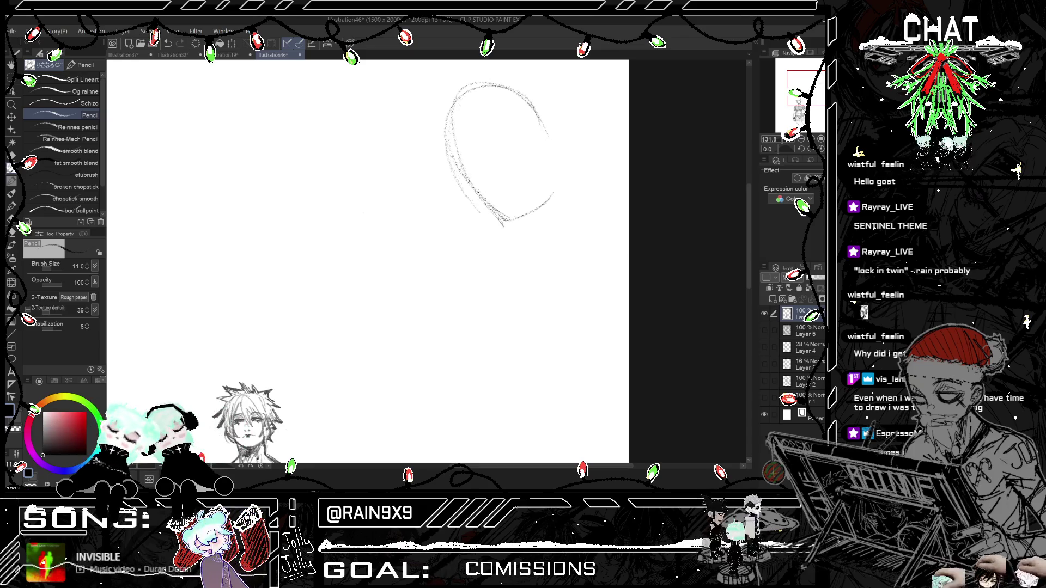
mouse_move(471, 160)
mouse_down()
mouse_move(517, 111)
mouse_move(523, 193)
mouse_move(553, 188)
mouse_up()
key(ctrl+z)
Step: Add small marks and neck strokes below the head, then check it mirrored
drag(545, 121, 558, 133)
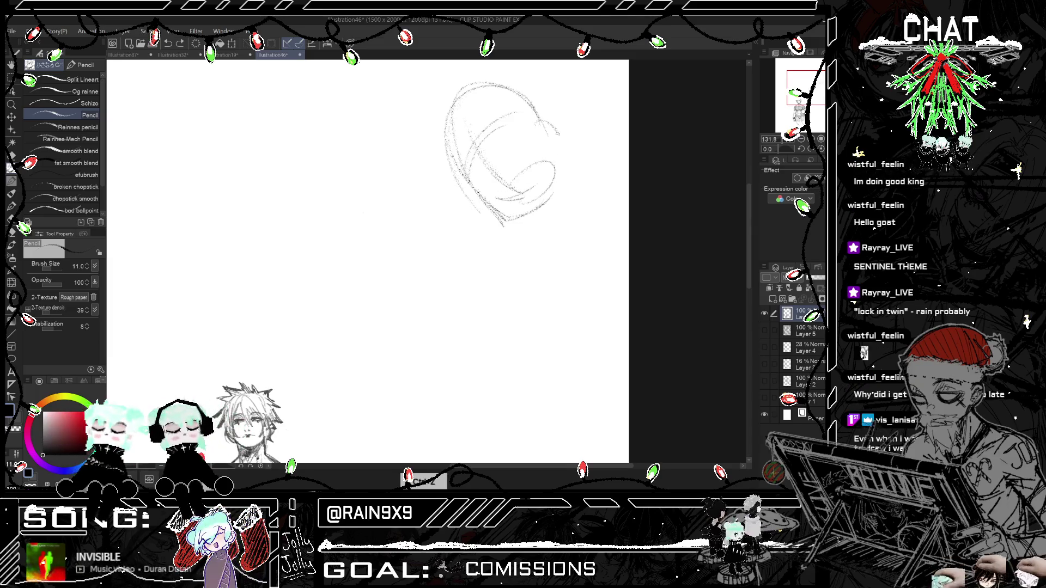
drag(469, 209, 482, 215)
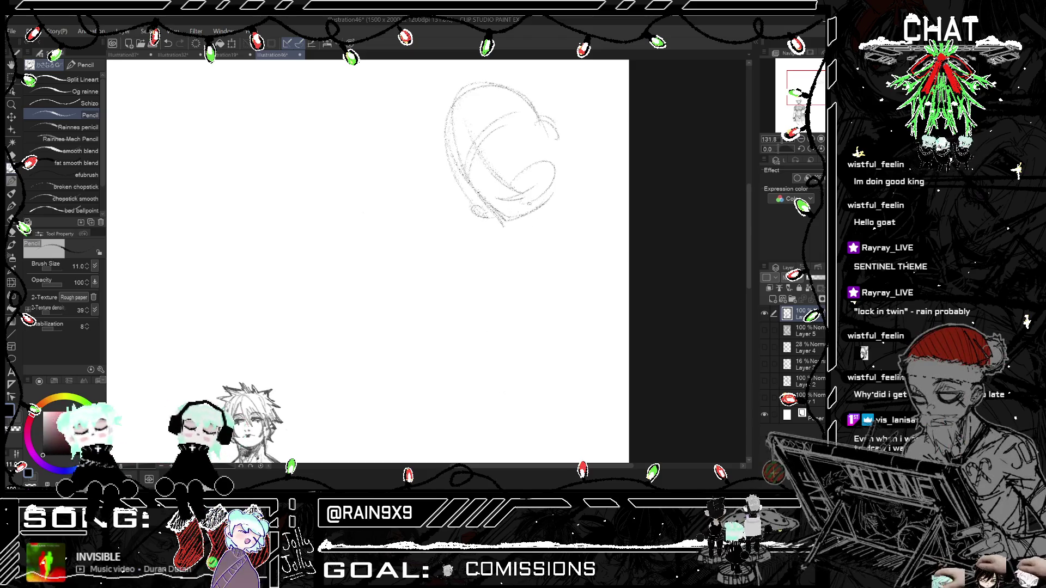
key(ctrl+z)
mouse_move(546, 225)
mouse_down()
mouse_move(542, 257)
mouse_move(528, 252)
mouse_up()
key(ctrl+z)
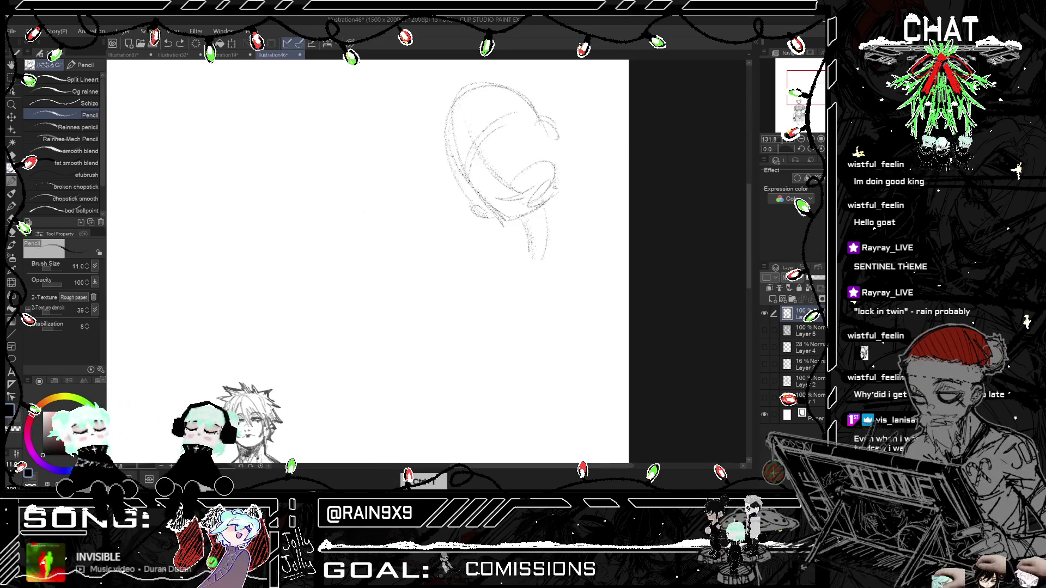
drag(556, 173, 568, 272)
key(h)
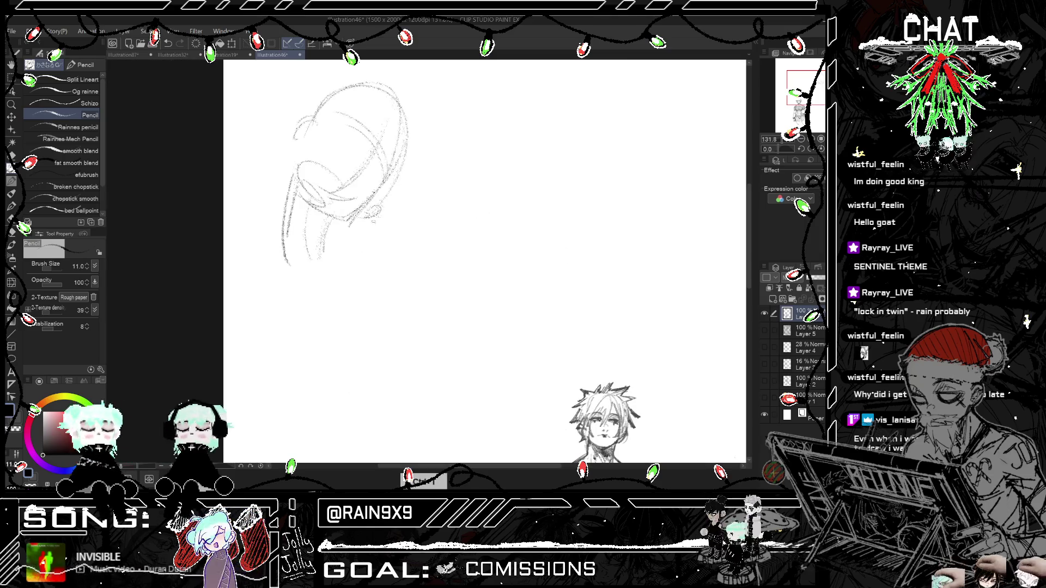
key(h)
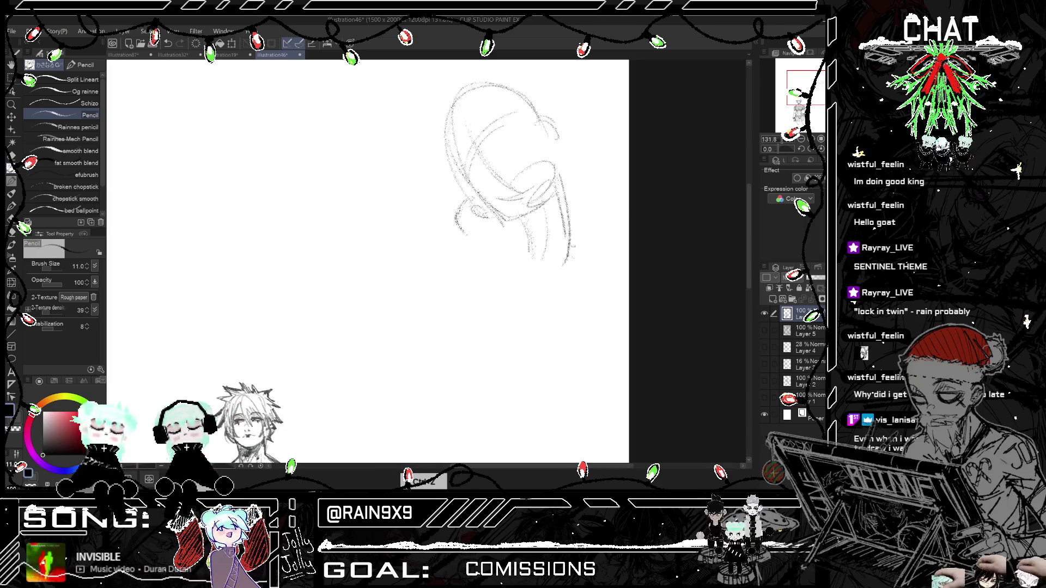
Step: Sketch a curve down the head's right side, removing unwanted trial strokes
drag(571, 248, 589, 323)
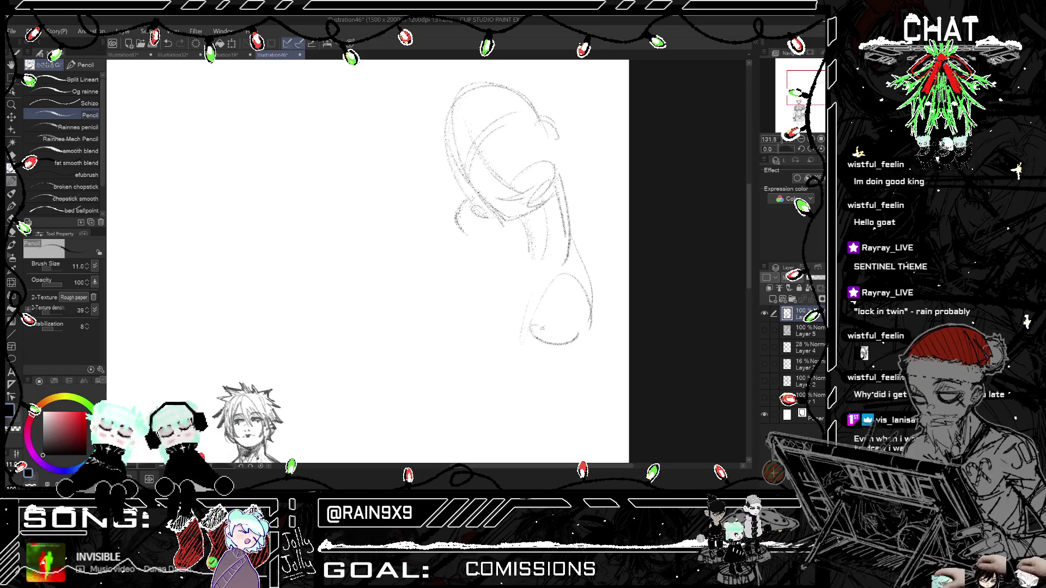
drag(515, 238, 551, 300)
key(h)
key(h)
key(ctrl+z)
key(ctrl+z)
key(ctrl+z)
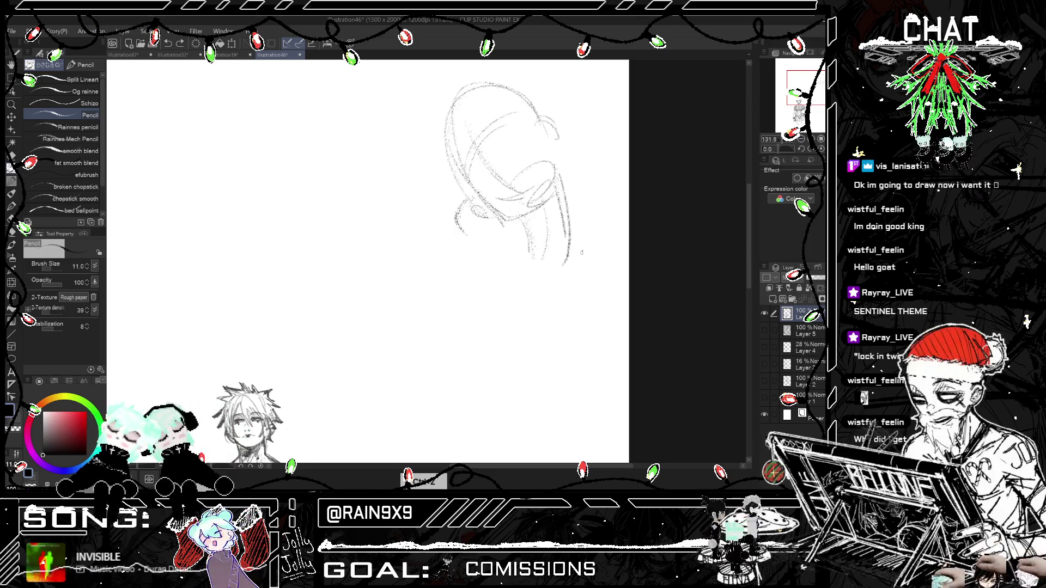
key(ctrl+z)
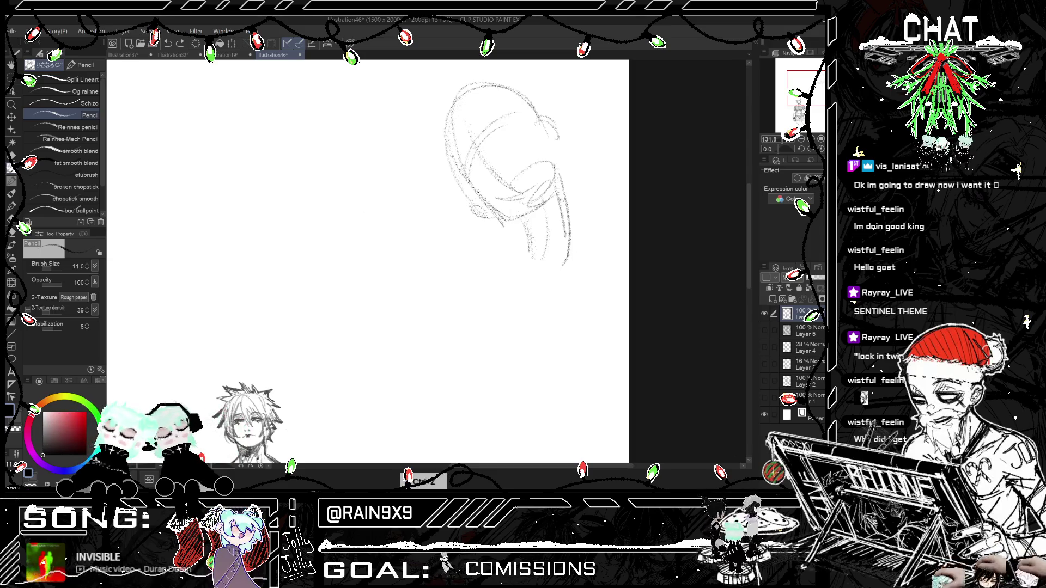
scroll(502, 109, up, 1)
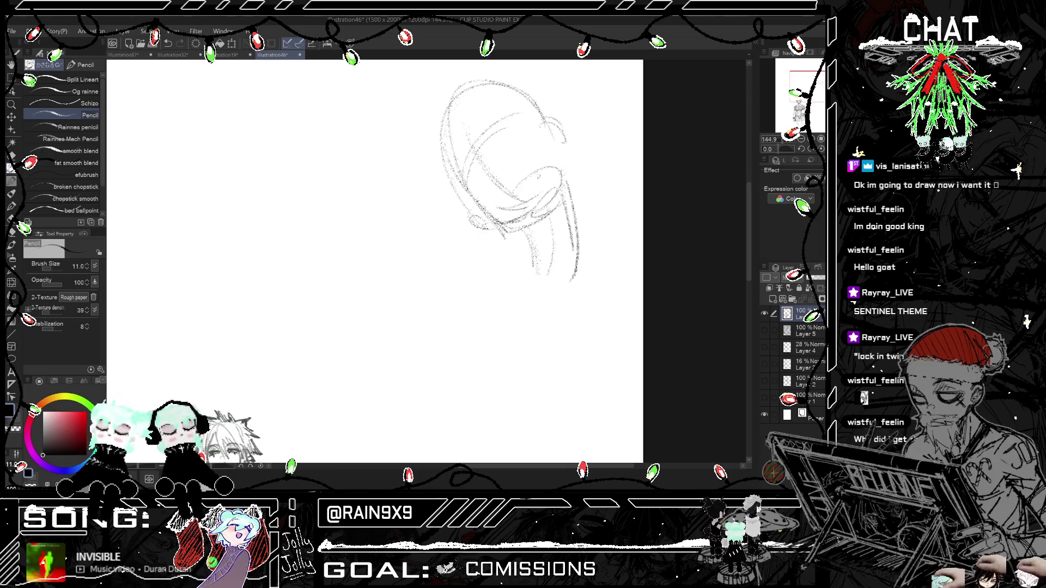
Step: Sketch the curve around the right ear and strokes at the bottom of the head
drag(551, 121, 560, 155)
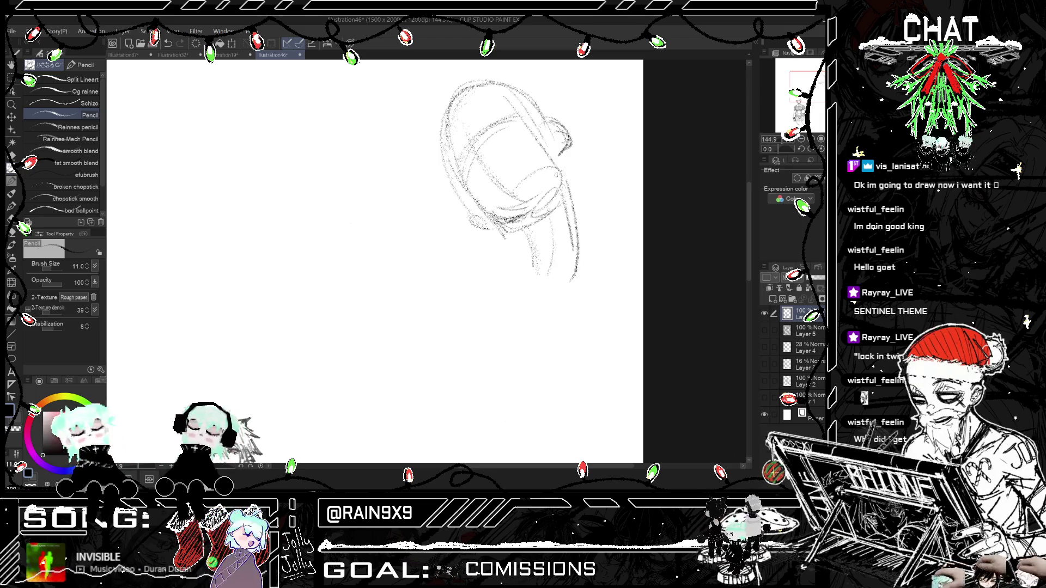
key(ctrl+h)
key(ctrl+h)
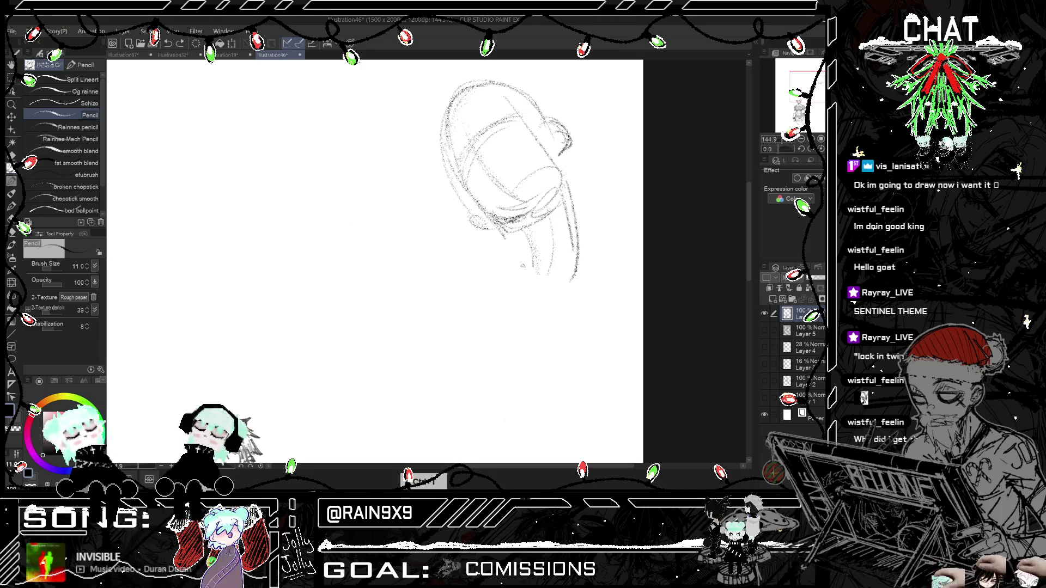
mouse_move(539, 230)
mouse_down()
mouse_move(539, 278)
mouse_move(553, 282)
mouse_up()
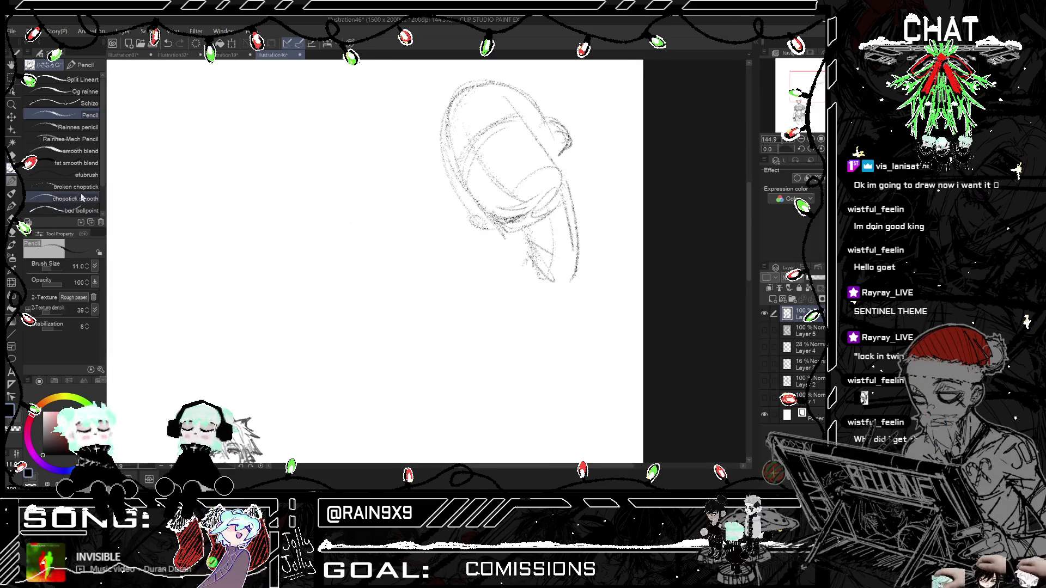
click(74, 154)
Step: Test the smooth brush beside the head, then redraw the curved eye stroke
drag(393, 256, 442, 188)
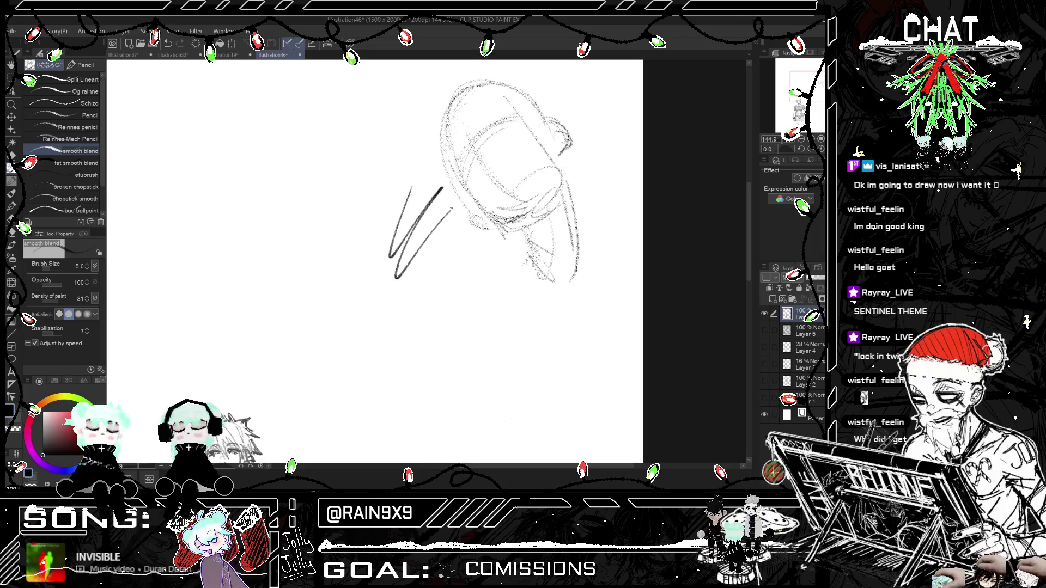
key(ctrl+z)
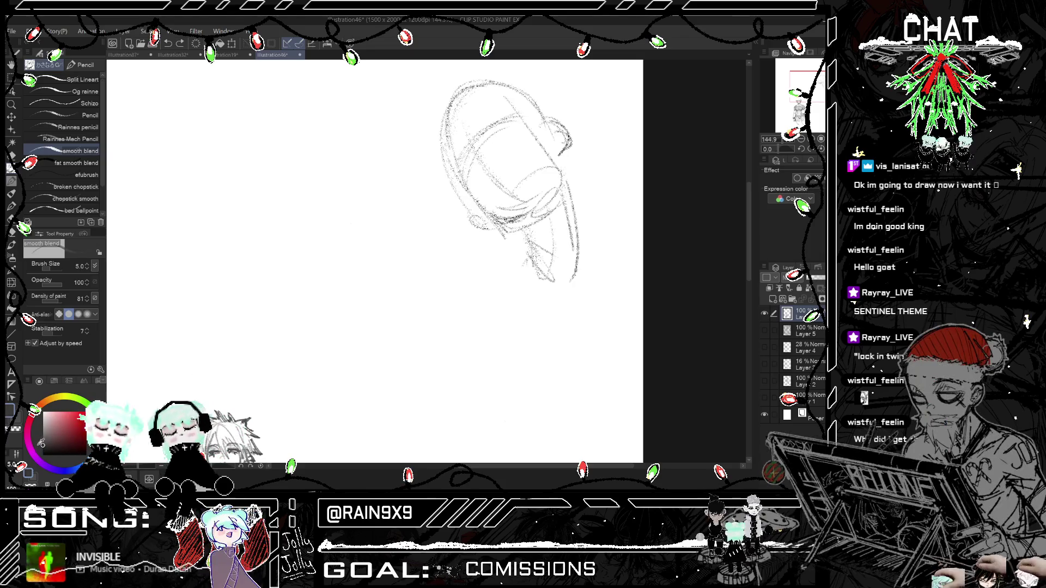
scroll(484, 141, up, 1)
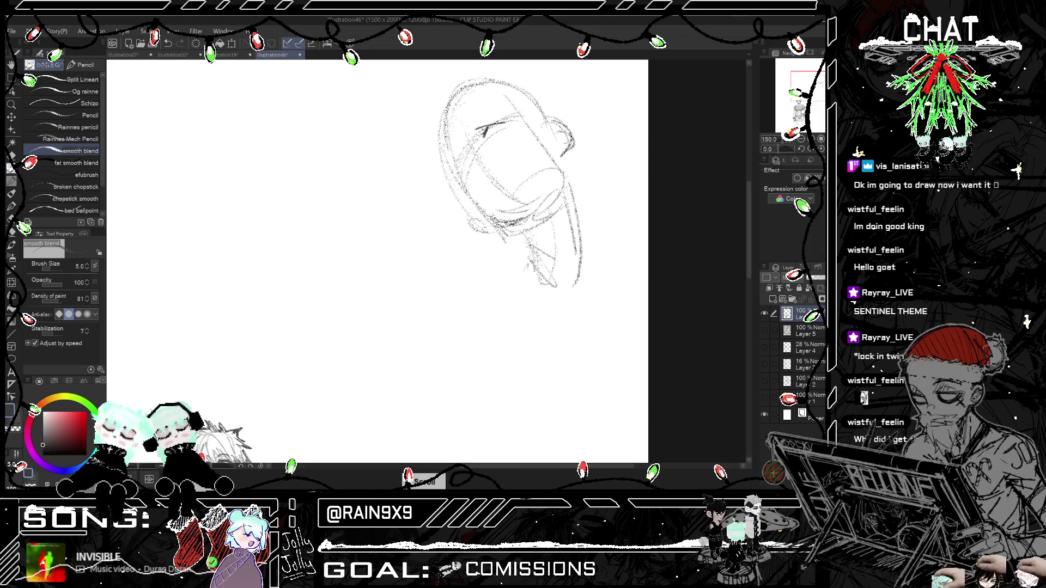
key(ctrl+z)
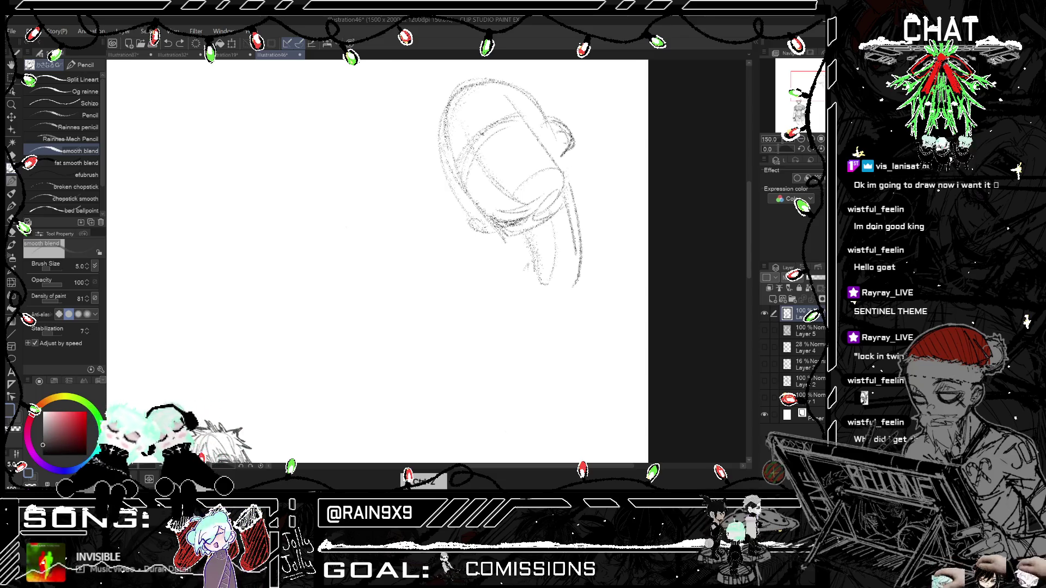
key(ctrl+z)
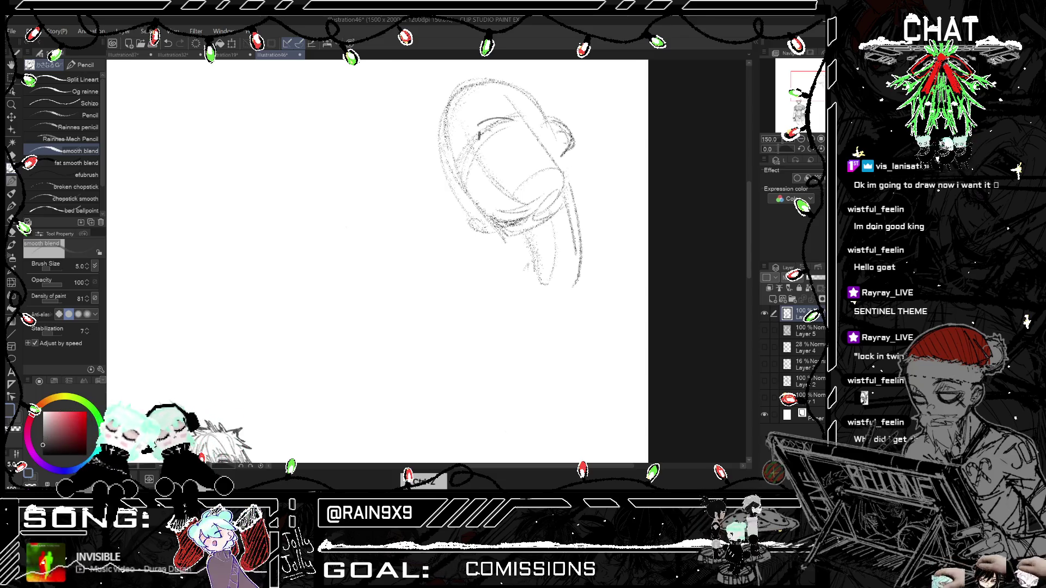
key(ctrl+z)
mouse_move(478, 127)
mouse_down()
mouse_move(509, 119)
mouse_move(512, 140)
mouse_up()
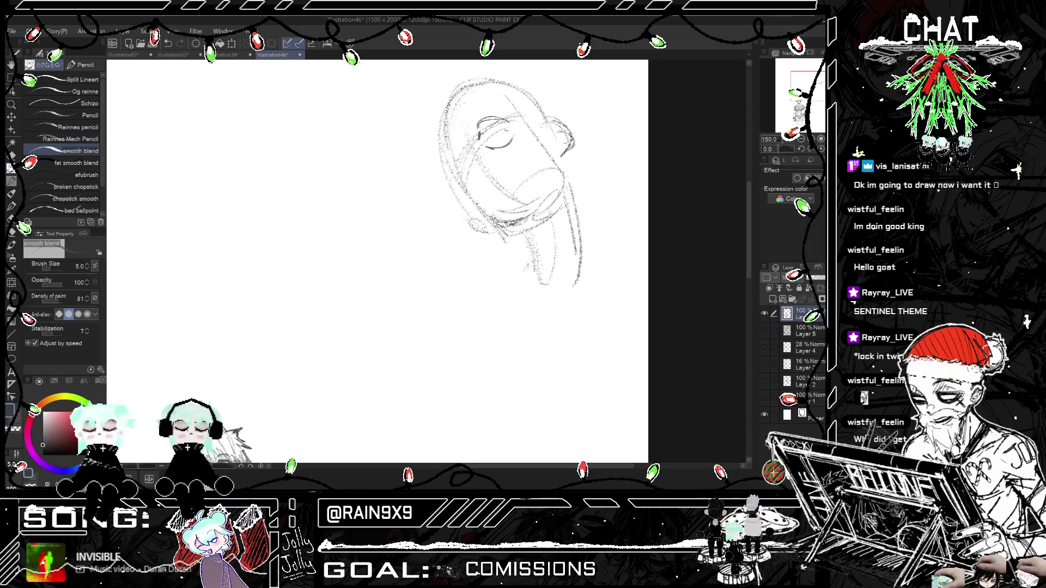
Step: Redraw the first eye with a new shape and sketch the second eye to its left
key(ctrl+minus)
key(ctrl+z)
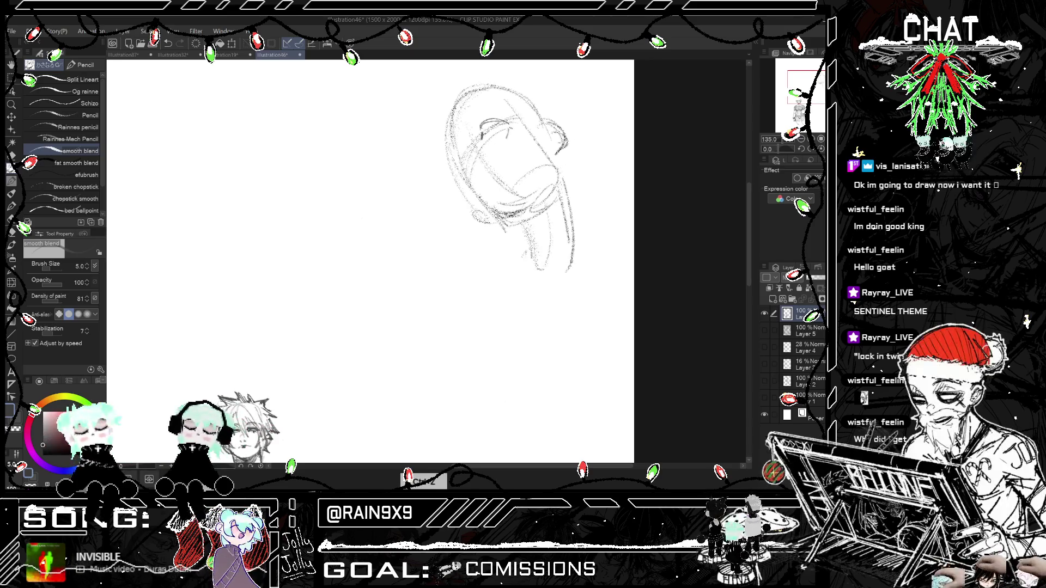
mouse_move(487, 131)
mouse_down()
mouse_move(498, 144)
mouse_move(501, 129)
mouse_move(501, 143)
mouse_up()
key(ctrl+z)
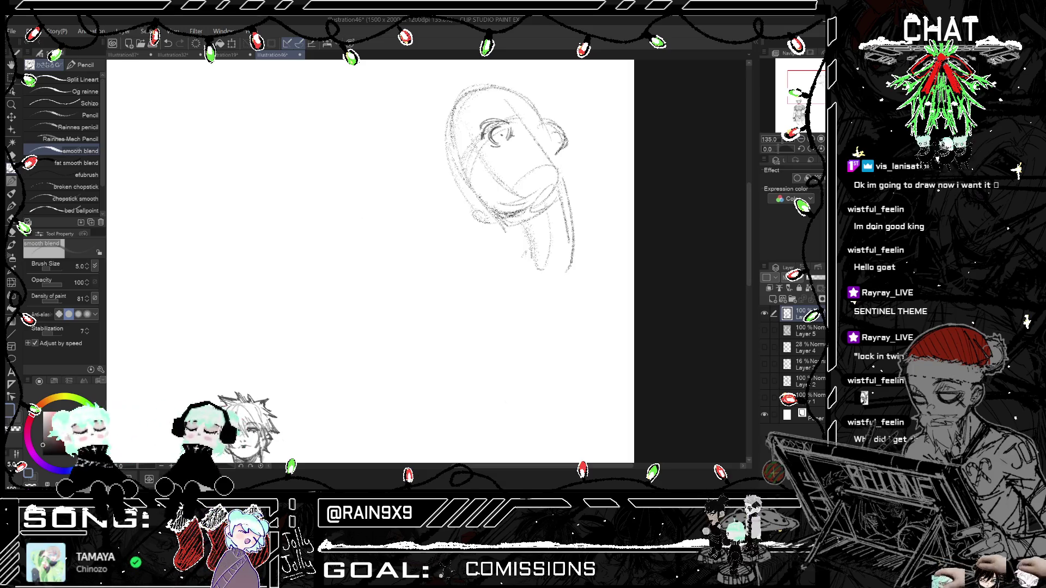
scroll(526, 164, up, 1)
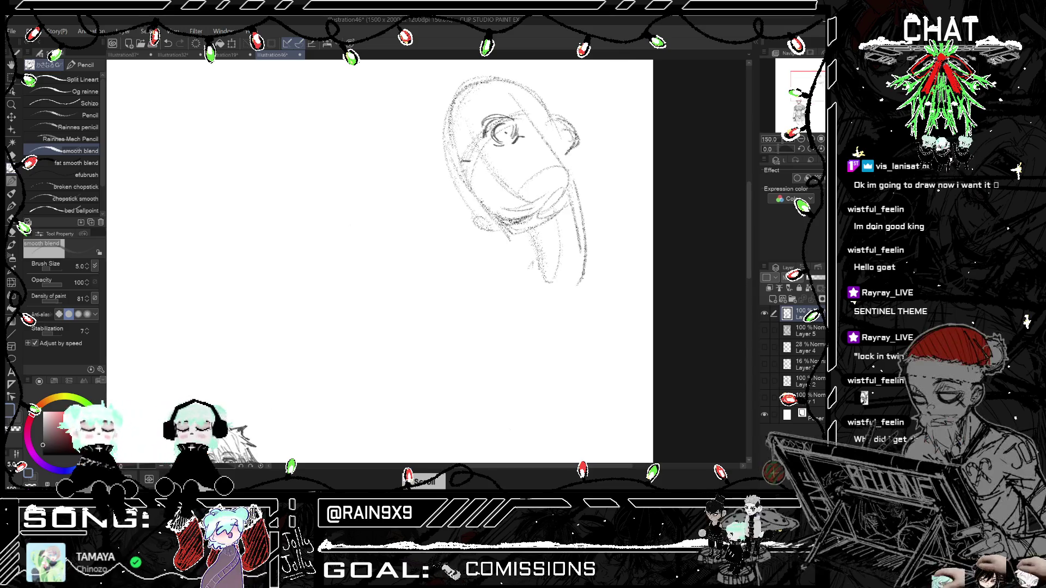
drag(474, 159, 454, 163)
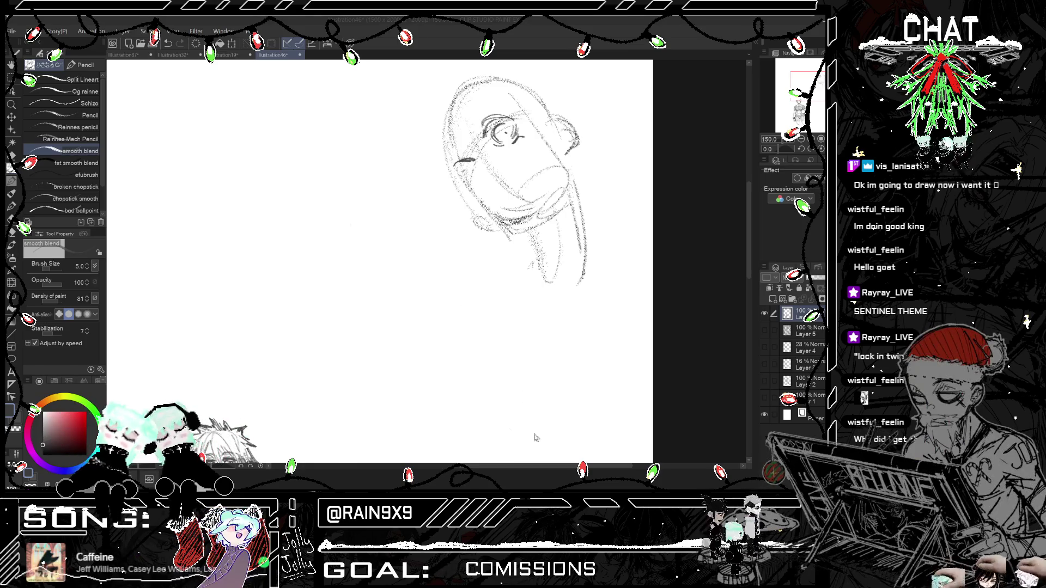
scroll(526, 412, up, 2)
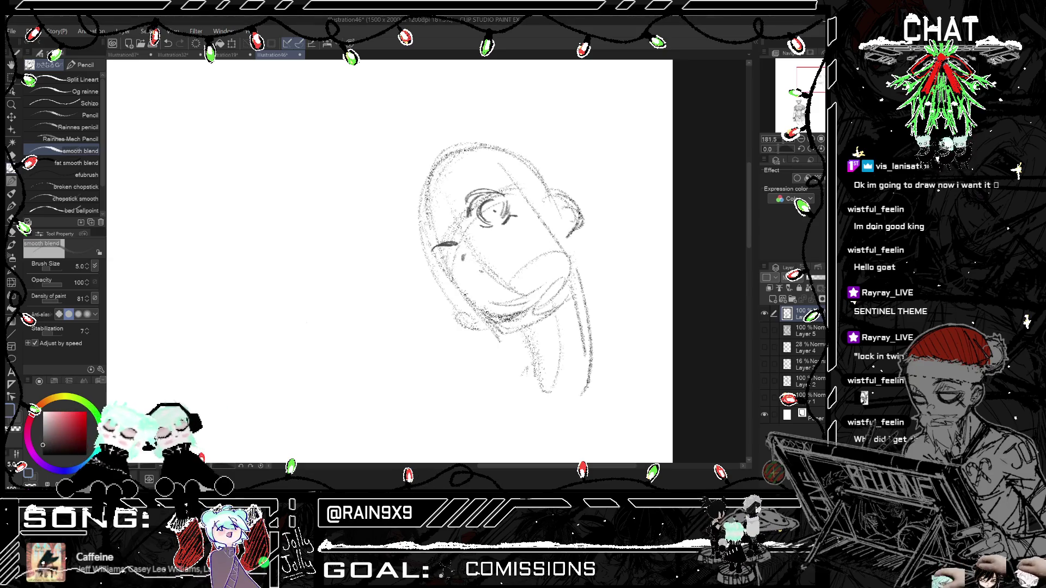
Step: Draw the grinning mouth curve with a teeth line, undoing the stray inner strokes
mouse_move(475, 270)
mouse_down()
mouse_move(497, 248)
mouse_move(515, 274)
mouse_up()
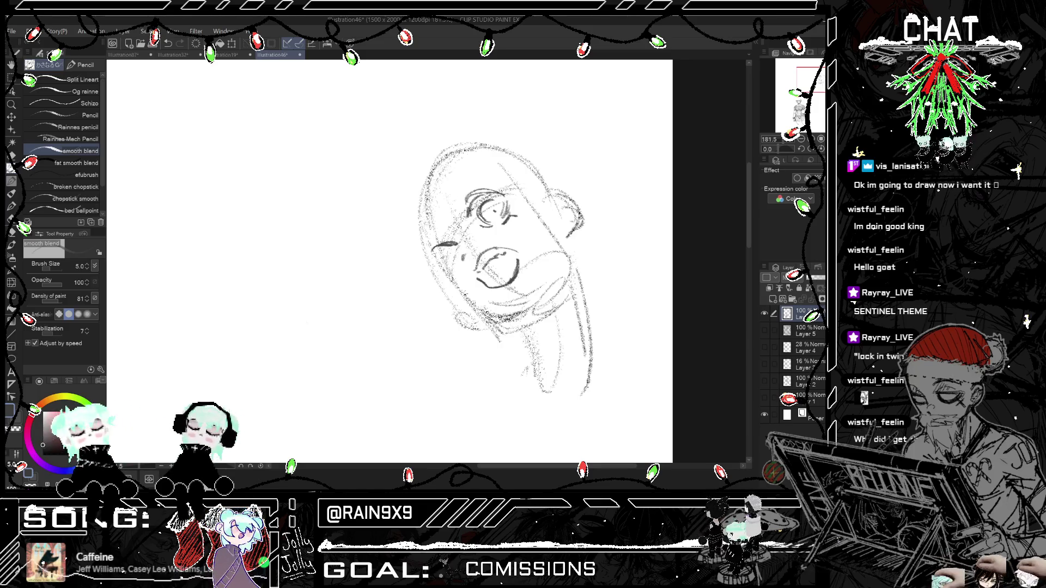
drag(486, 265, 494, 273)
key(ctrl+z)
key(h)
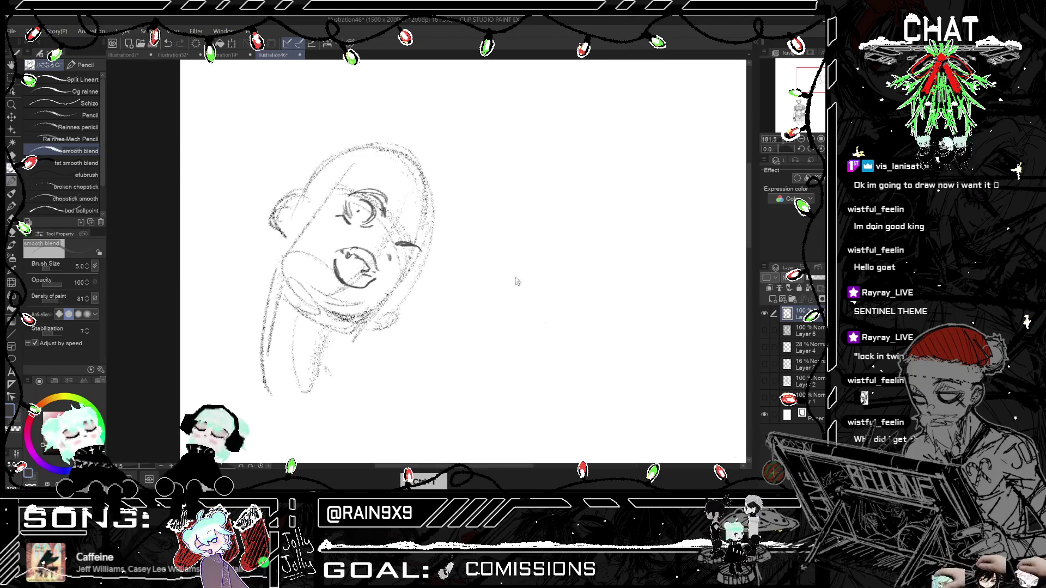
key(h)
drag(492, 271, 501, 280)
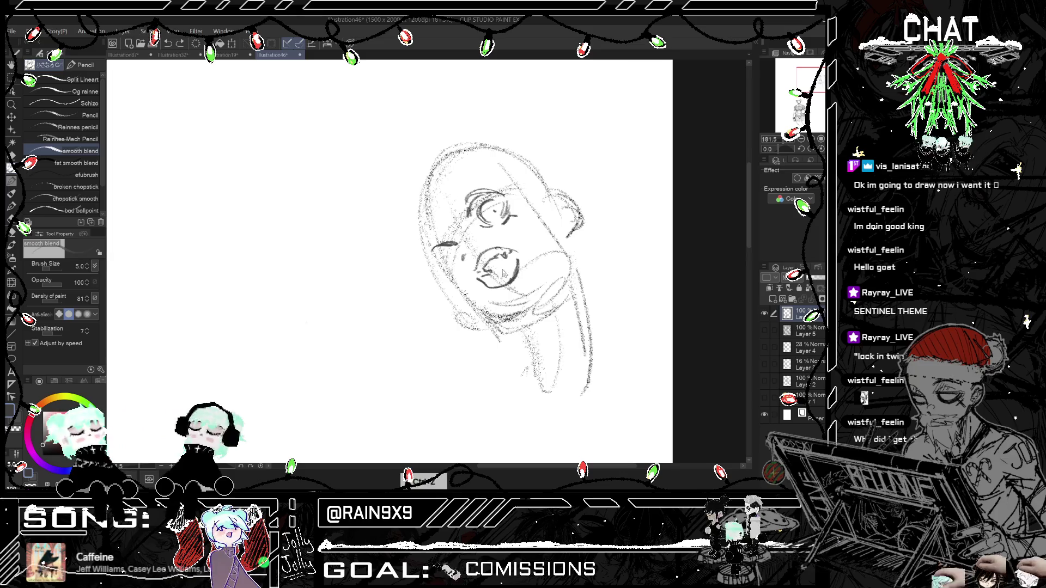
key(h)
key(h)
key(h)
key(h)
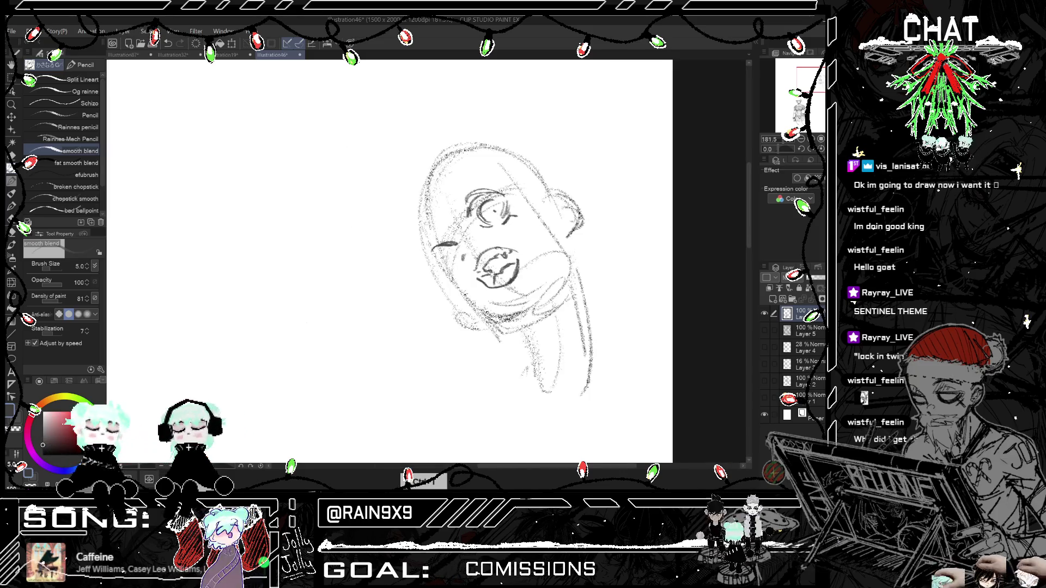
key(ctrl+z)
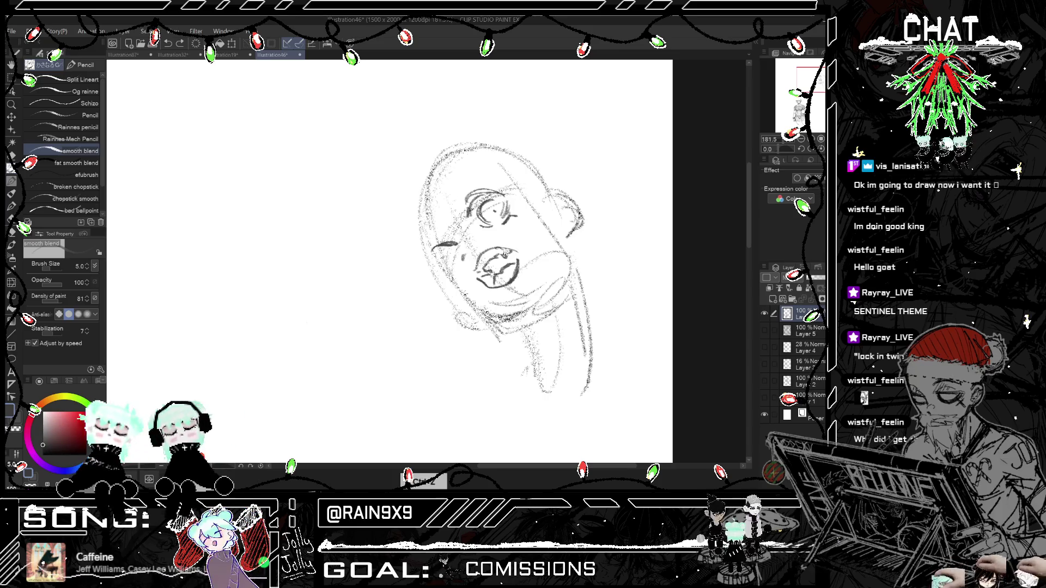
key(ctrl+z)
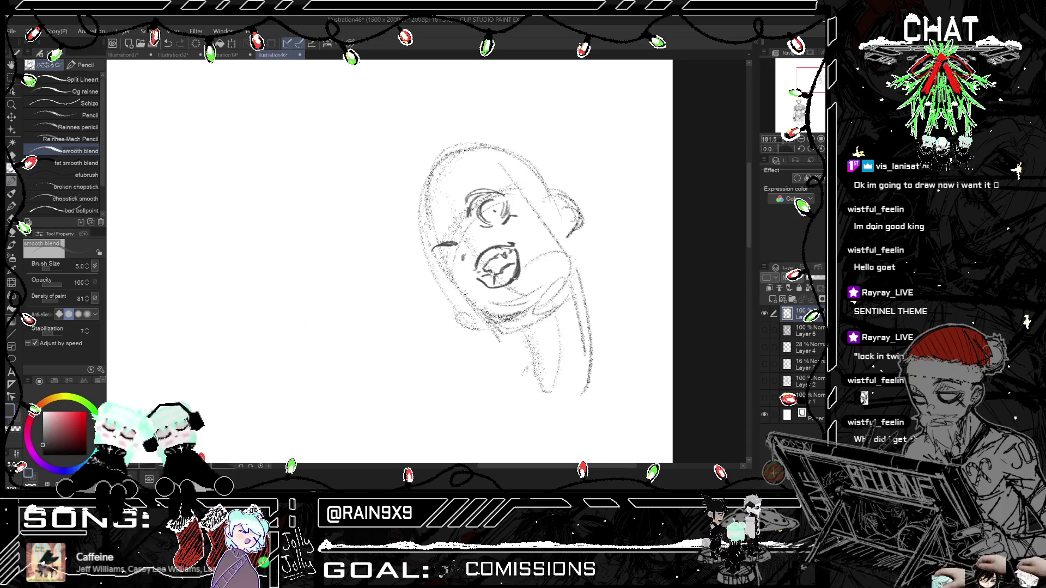
key(h)
key(h)
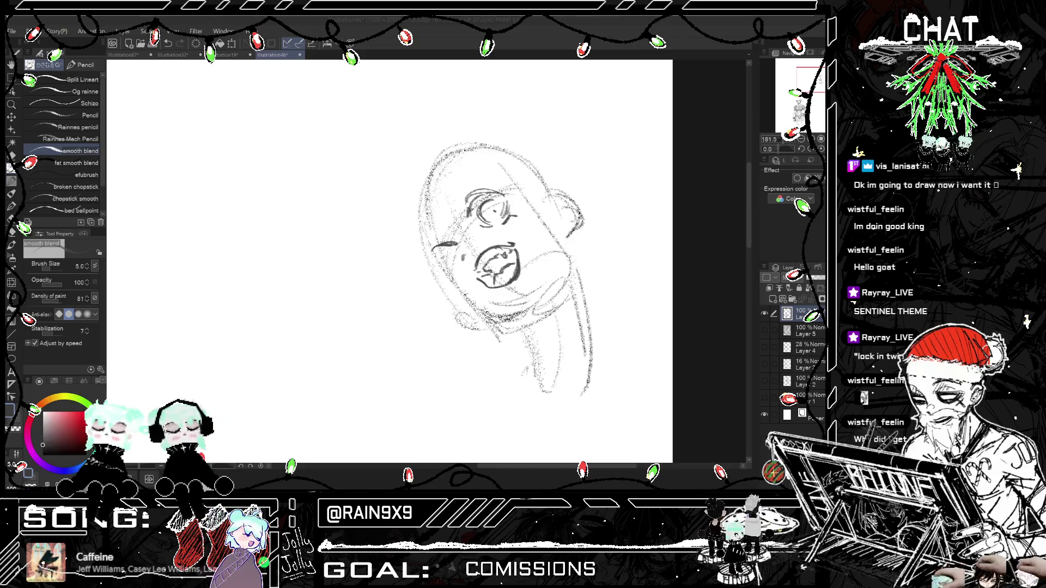
Step: Add short strokes beside the left and upper eyes to fill out the second eye
drag(456, 248, 447, 262)
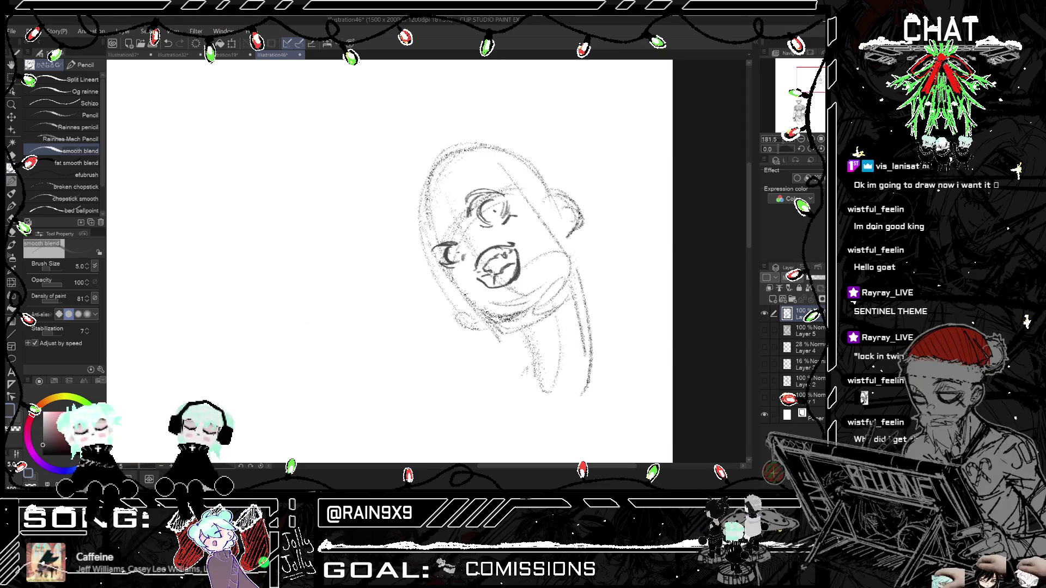
key(h)
key(h)
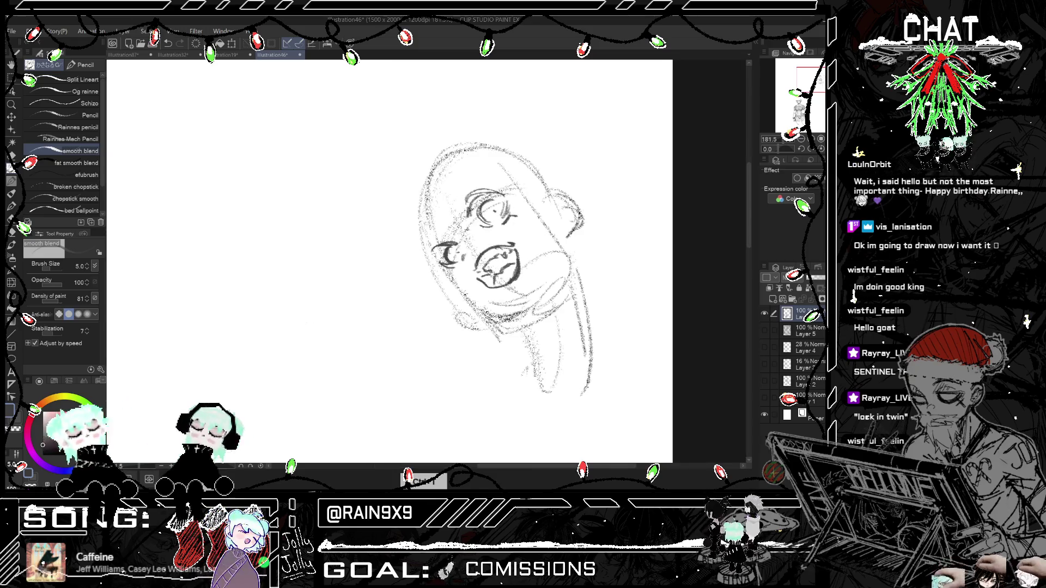
mouse_move(455, 212)
mouse_down()
mouse_move(443, 225)
mouse_move(452, 212)
mouse_up()
key(ctrl+z)
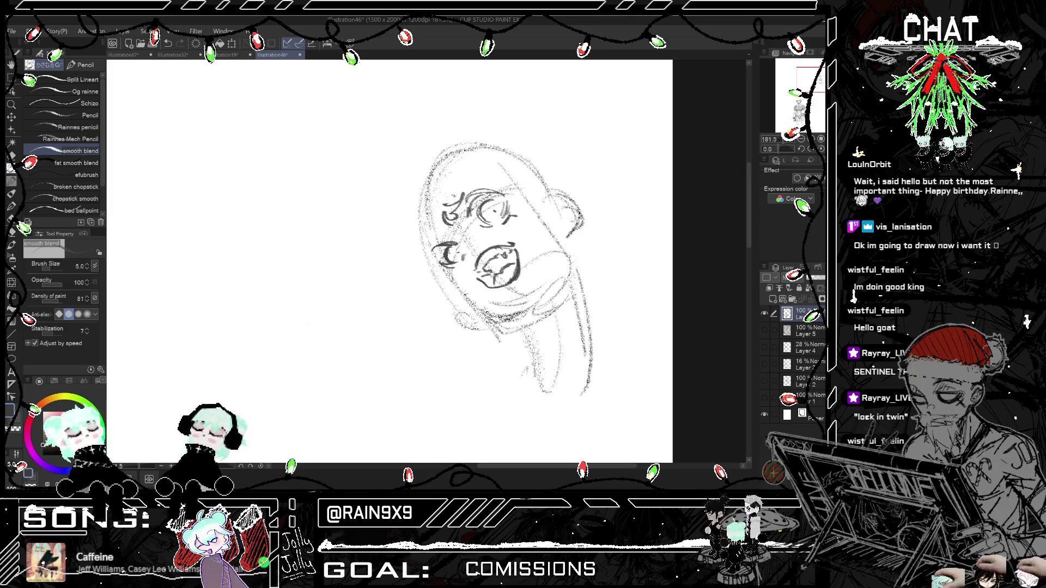
key(h)
key(h)
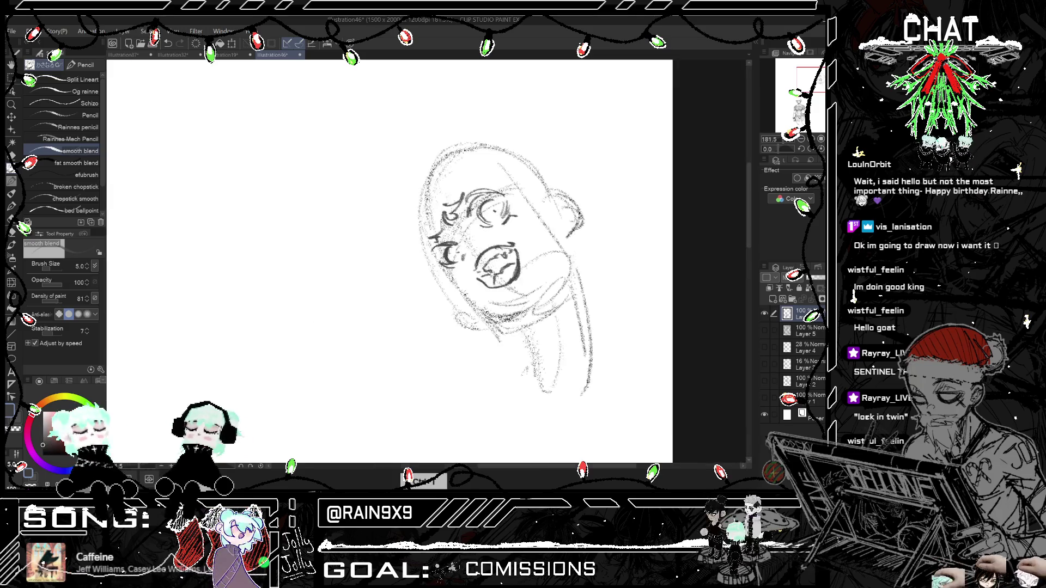
mouse_move(478, 195)
mouse_down()
mouse_move(470, 222)
mouse_move(492, 193)
mouse_up()
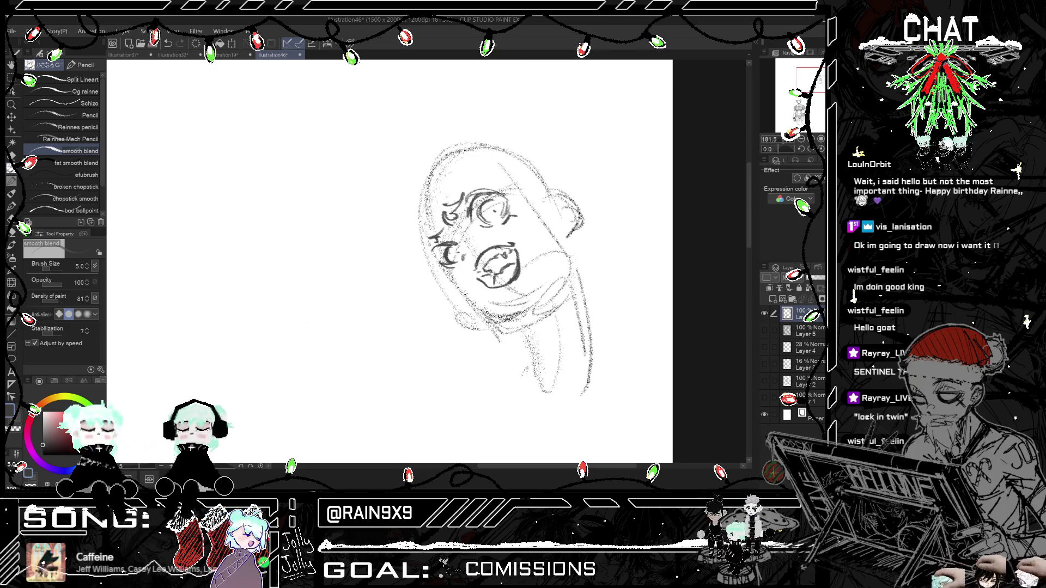
Step: Replace the misplaced stroke near the ear with one long curved ear line
key(h)
mouse_move(552, 205)
mouse_down()
mouse_move(579, 188)
mouse_move(642, 192)
mouse_up()
key(h)
key(ctrl+z)
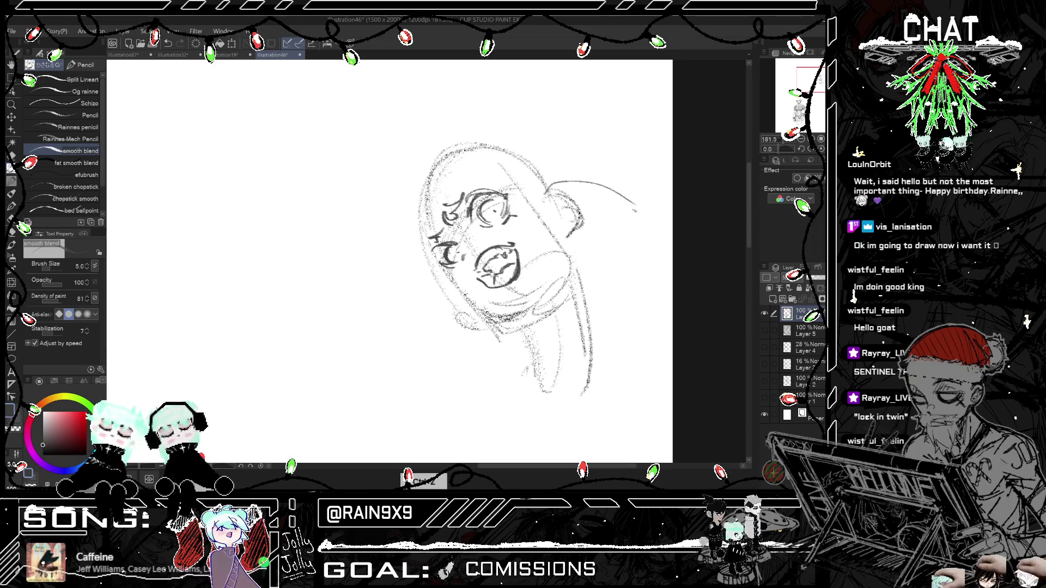
key(ctrl+z)
mouse_move(542, 197)
mouse_down()
mouse_move(650, 194)
mouse_move(568, 234)
mouse_up()
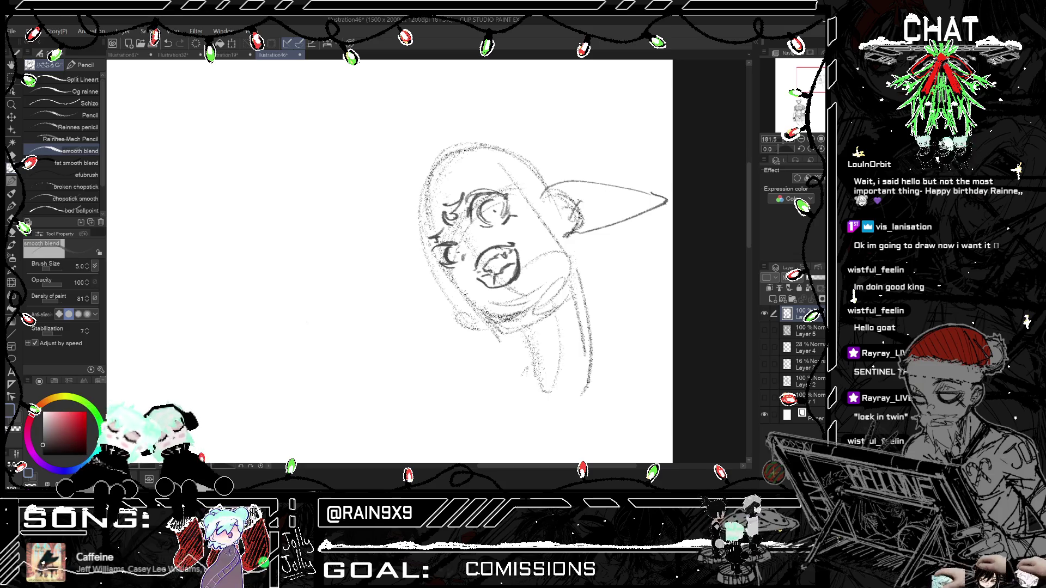
Step: Draw the pointed elf ear on the right and darken the line around the right eye
drag(443, 290, 457, 333)
key(h)
key(h)
key(h)
key(h)
drag(506, 207, 495, 225)
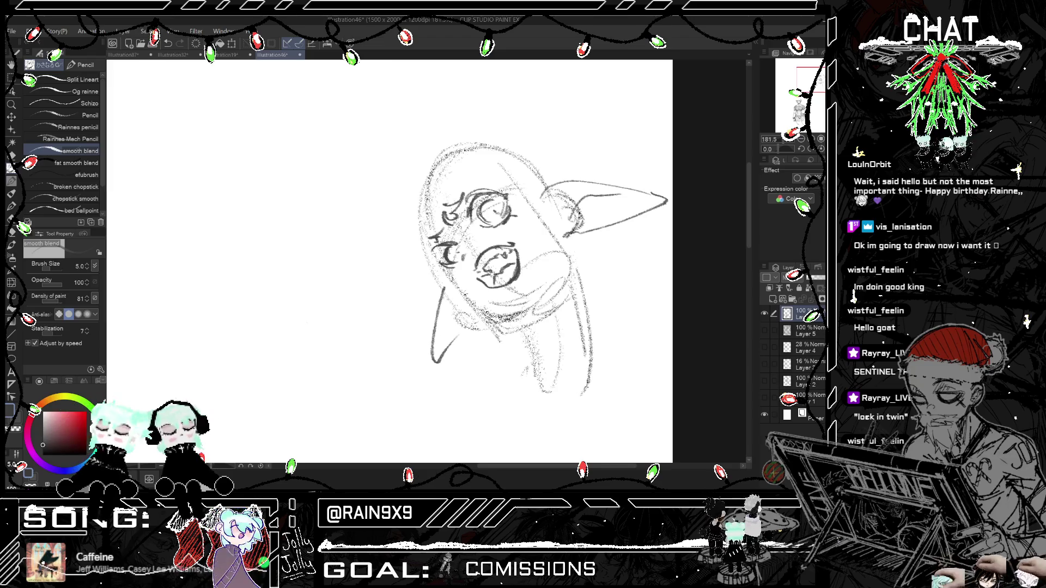
key(h)
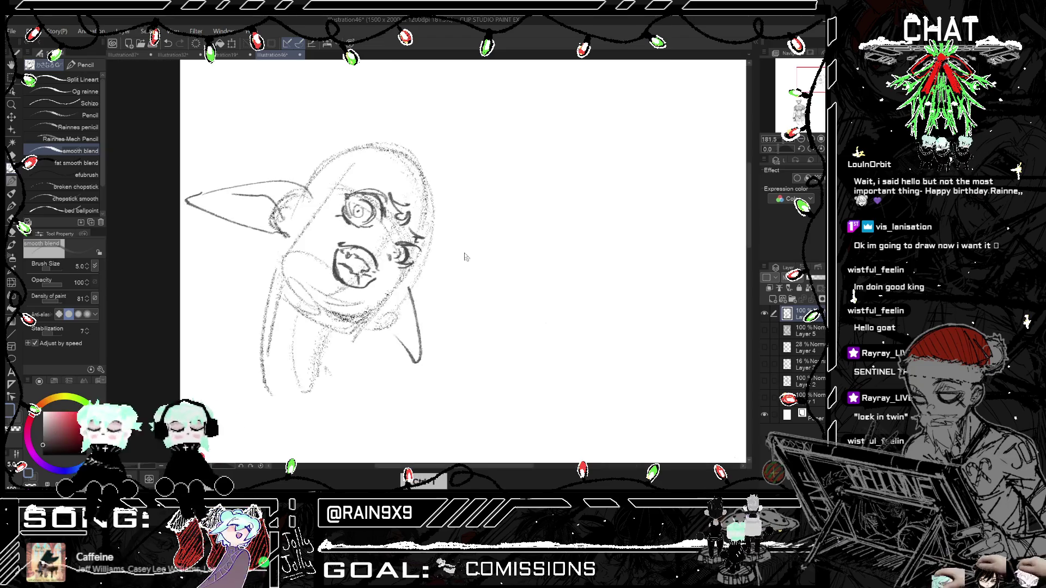
key(h)
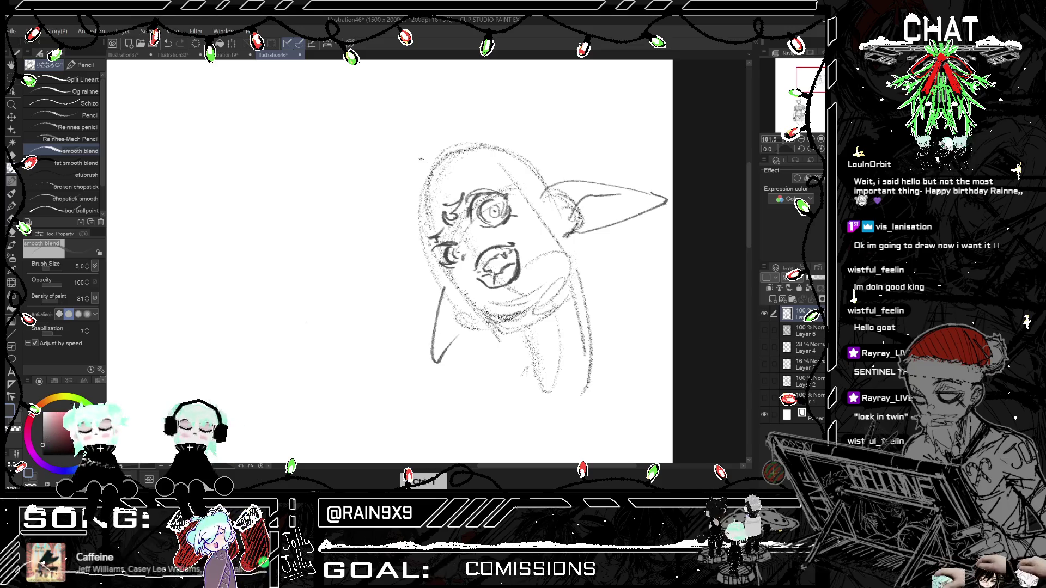
Step: Try a hair line along the head's left side, then undo it after checking the mirrored view
drag(413, 193, 404, 248)
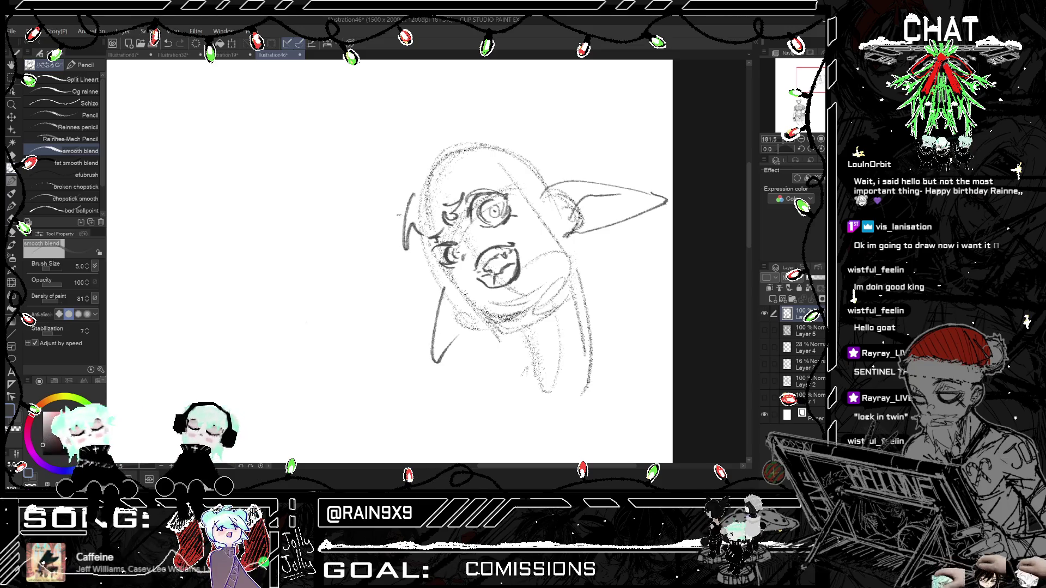
key(h)
key(h)
key(ctrl+z)
key(ctrl+z)
key(ctrl+z)
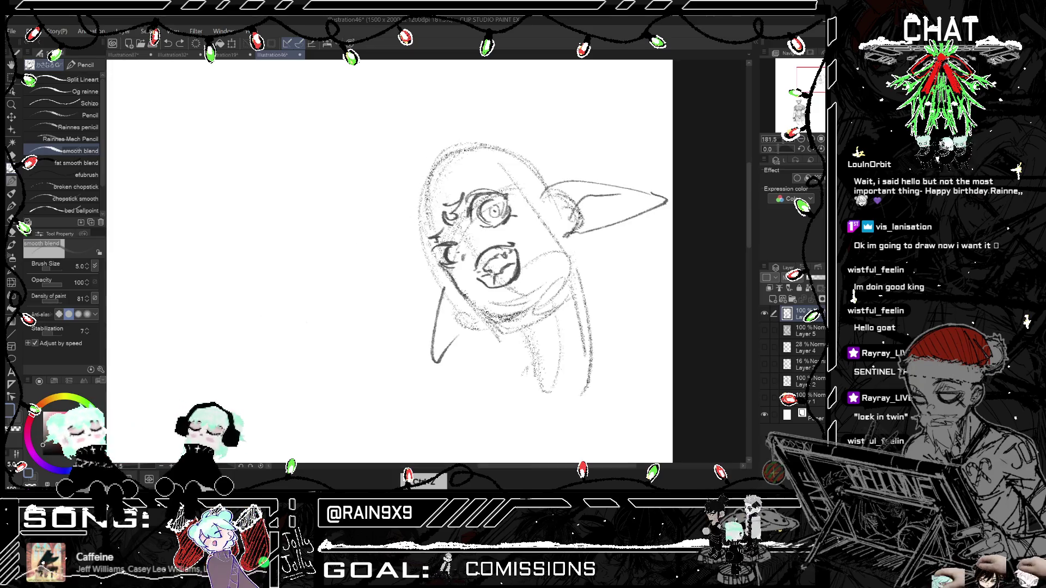
key(h)
key(h)
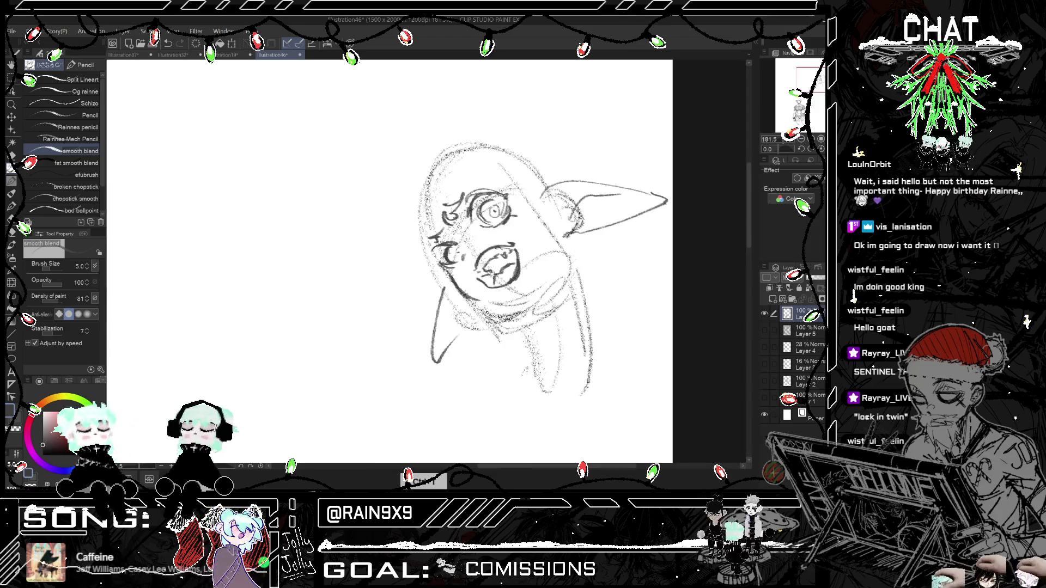
key(h)
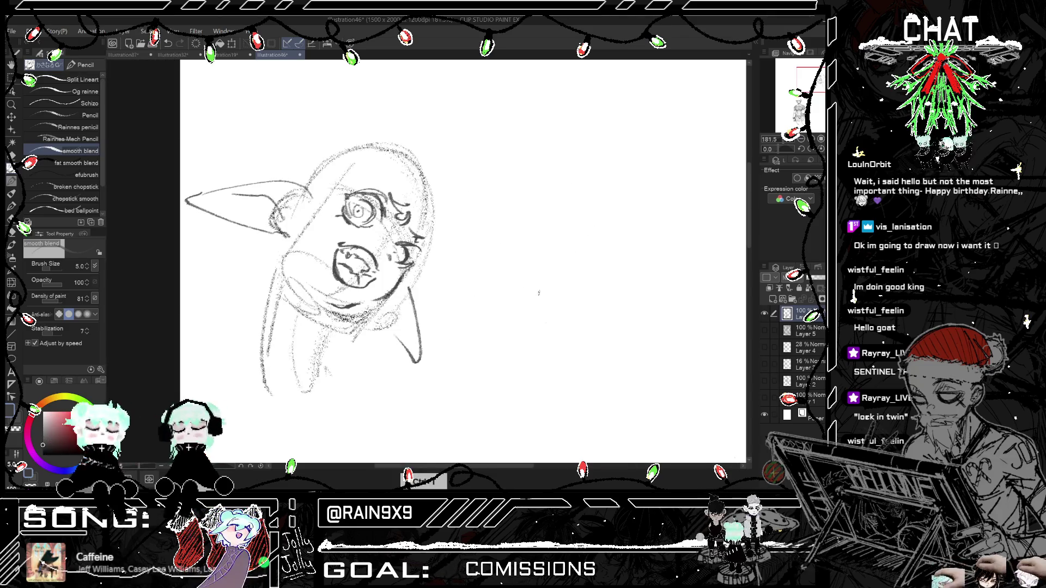
key(h)
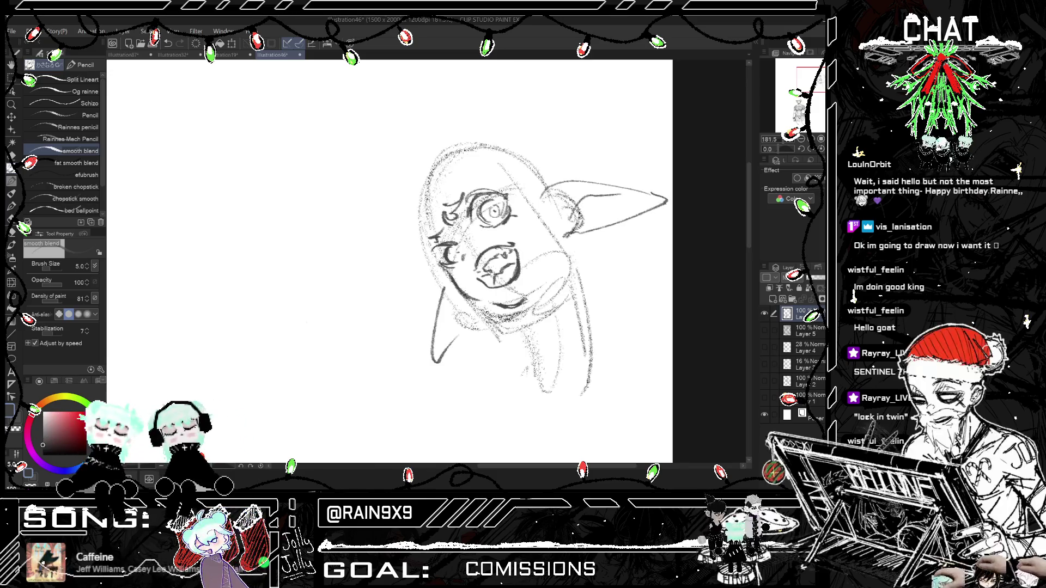
key(h)
Step: Add a stroke beside the face and a small tick on the ear, and thicken the head's left outline
key(h)
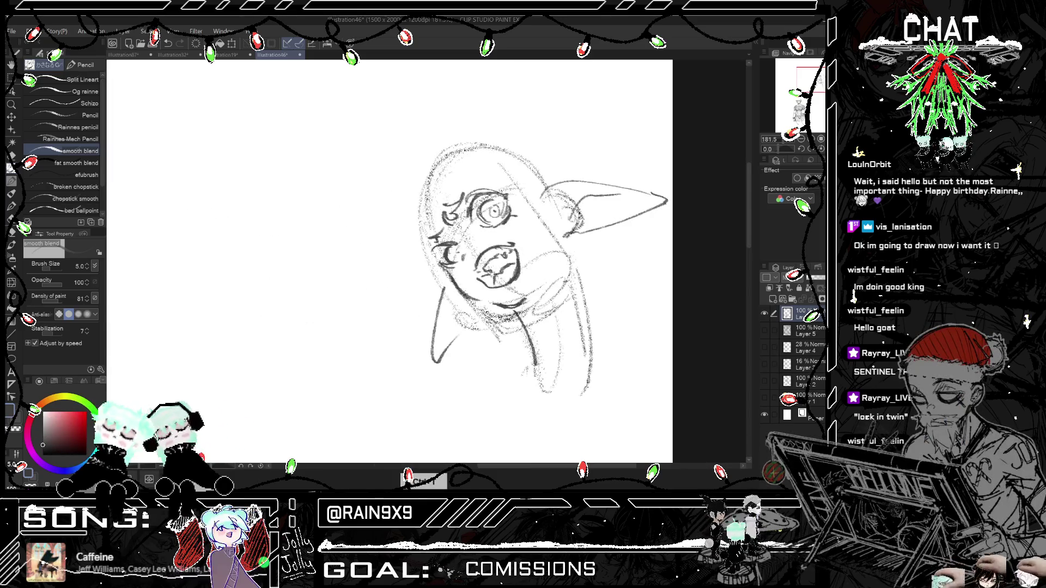
drag(547, 240, 581, 323)
key(h)
key(h)
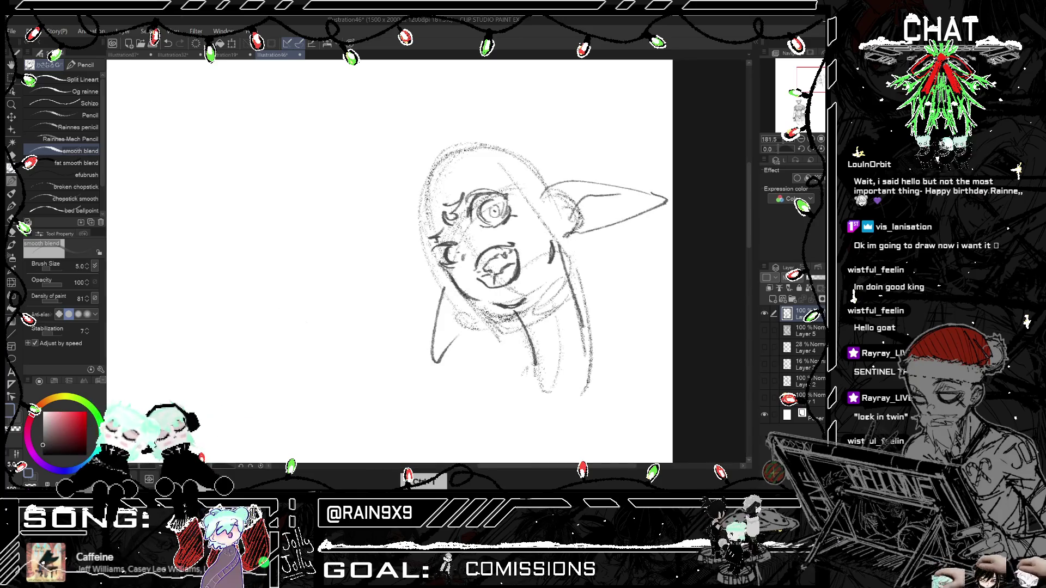
key(h)
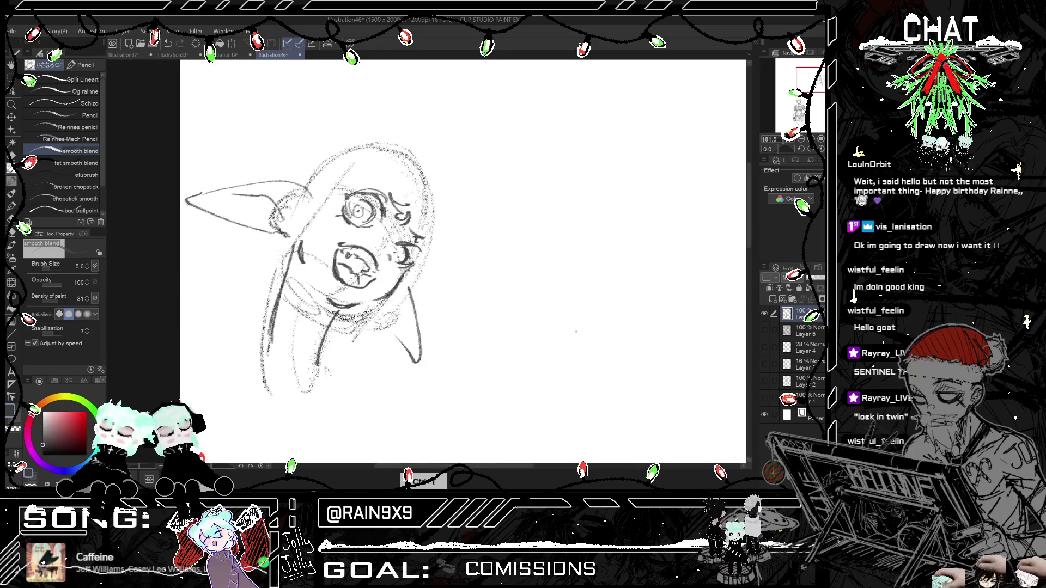
key(h)
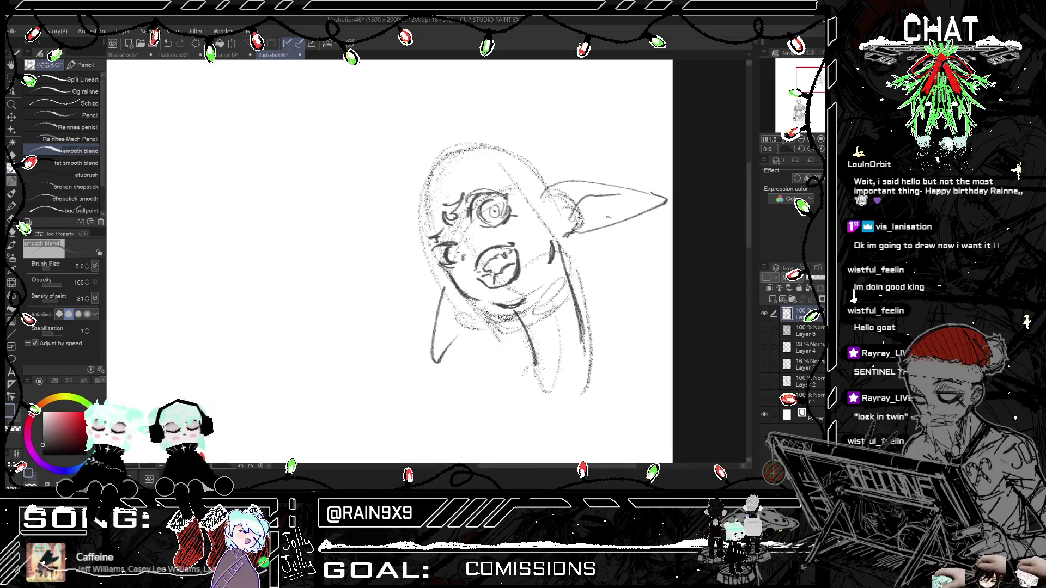
drag(605, 218, 613, 216)
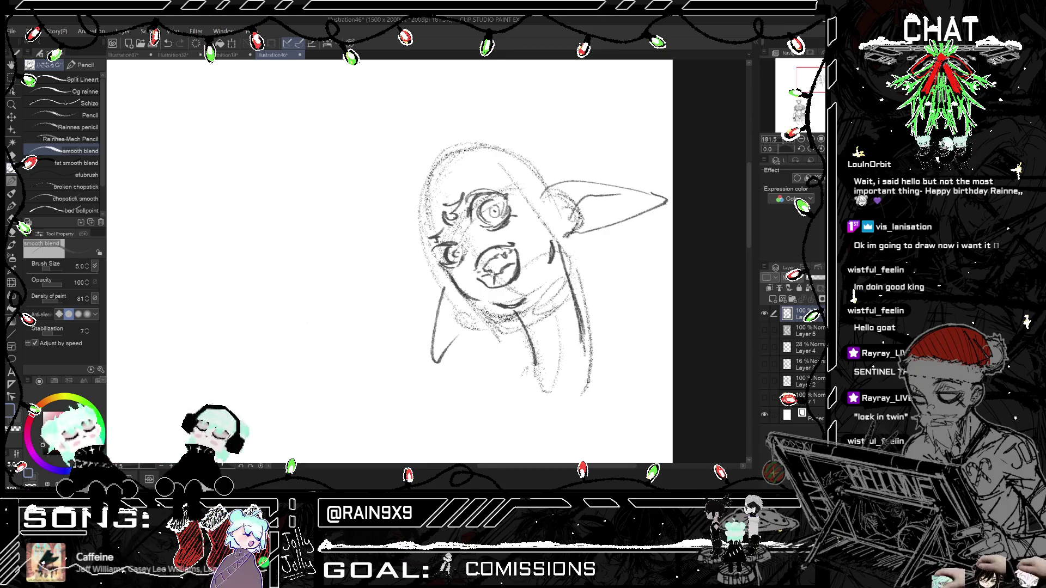
key(h)
key(h)
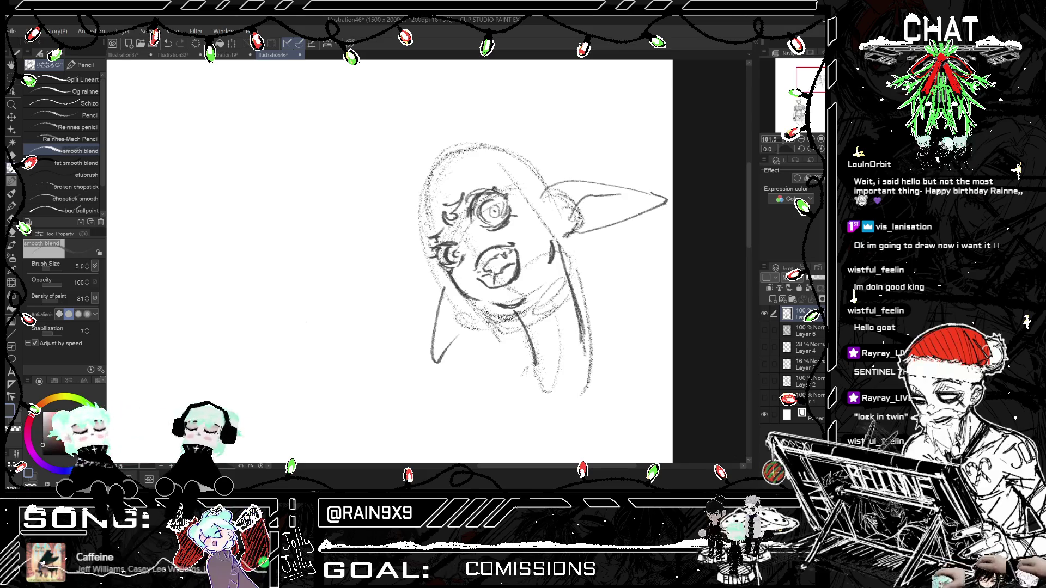
key(h)
key(h)
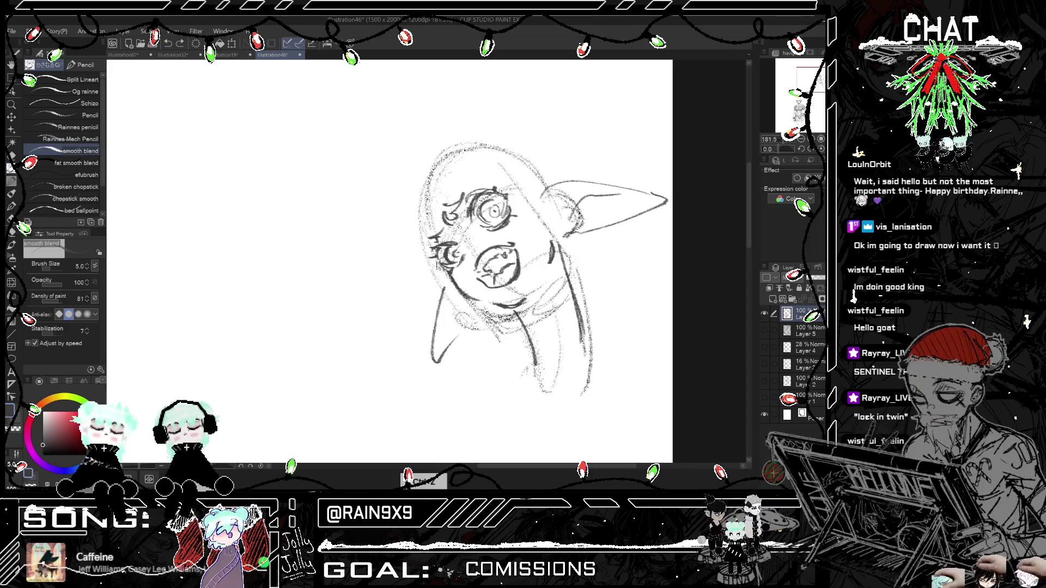
drag(439, 166, 417, 248)
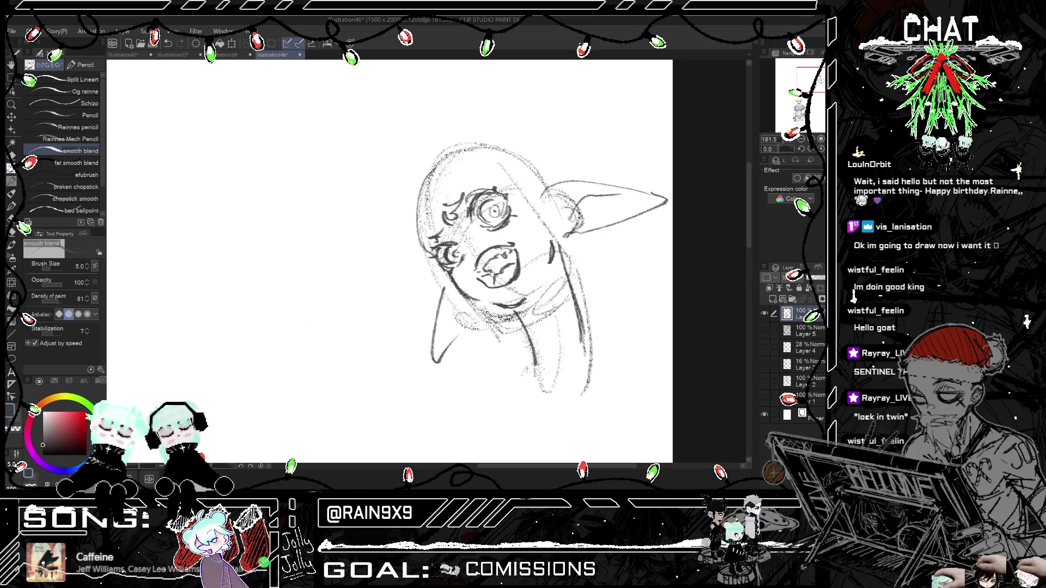
Step: Thicken the head's left outline and darken the strokes along the top of the head
drag(471, 153, 421, 244)
key(h)
key(h)
mouse_move(520, 151)
mouse_down()
mouse_move(467, 154)
mouse_move(555, 183)
mouse_up()
key(h)
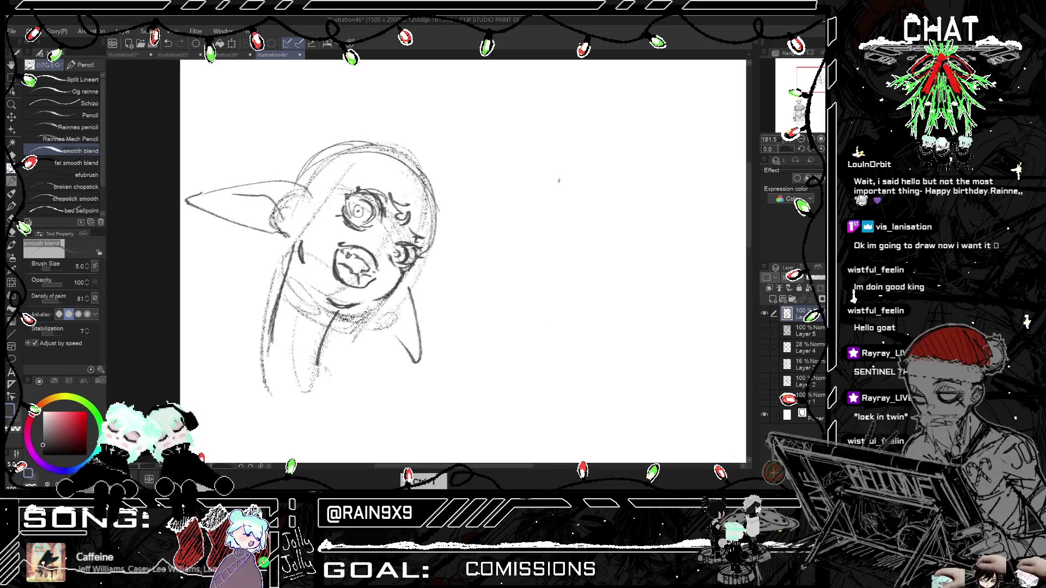
key(h)
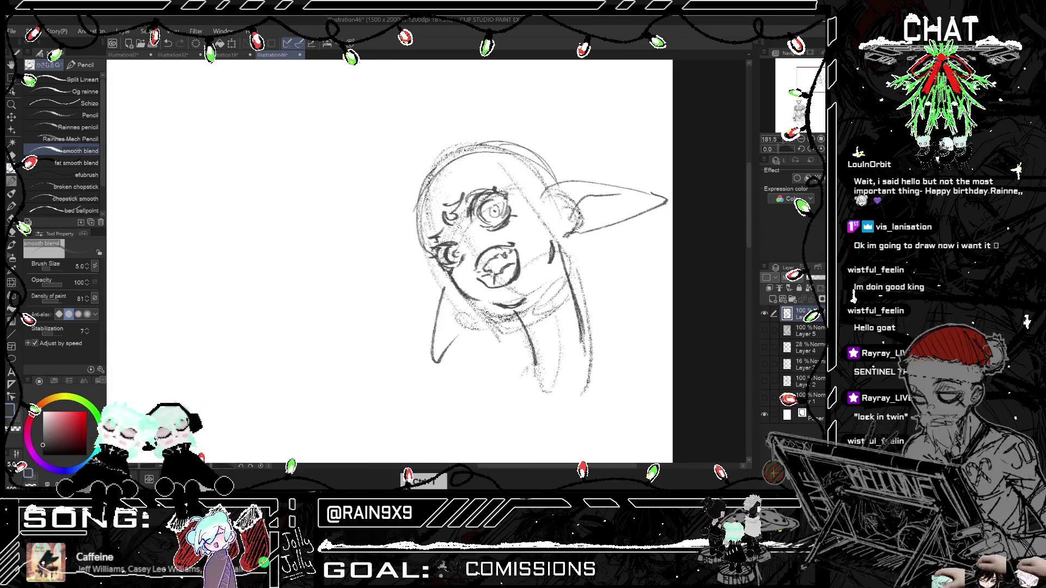
key(h)
key(h)
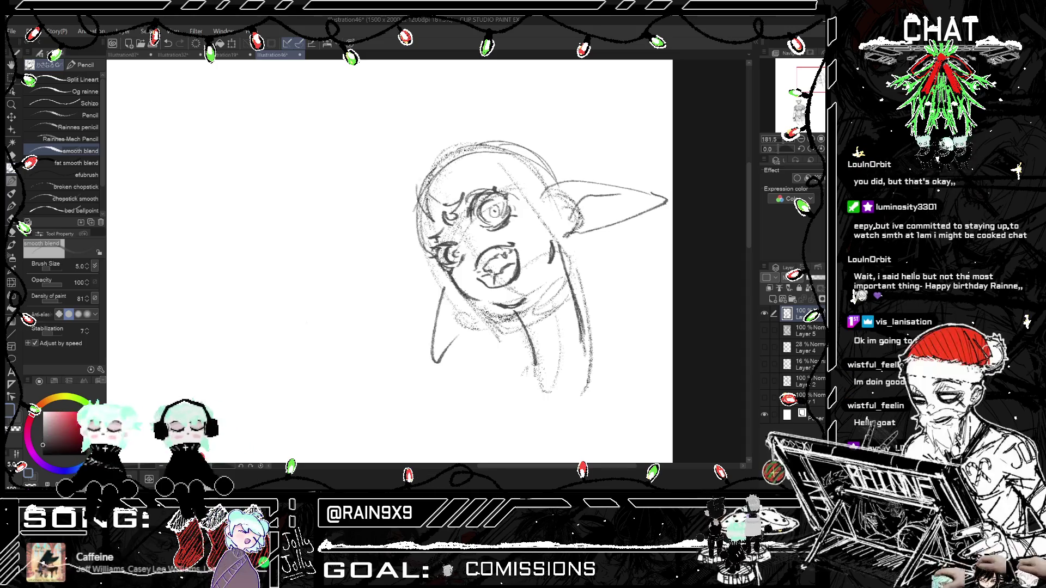
key(h)
key(h)
Step: Add a short stroke left of the head, undoing and then restoring the forehead strokes
drag(404, 201, 400, 240)
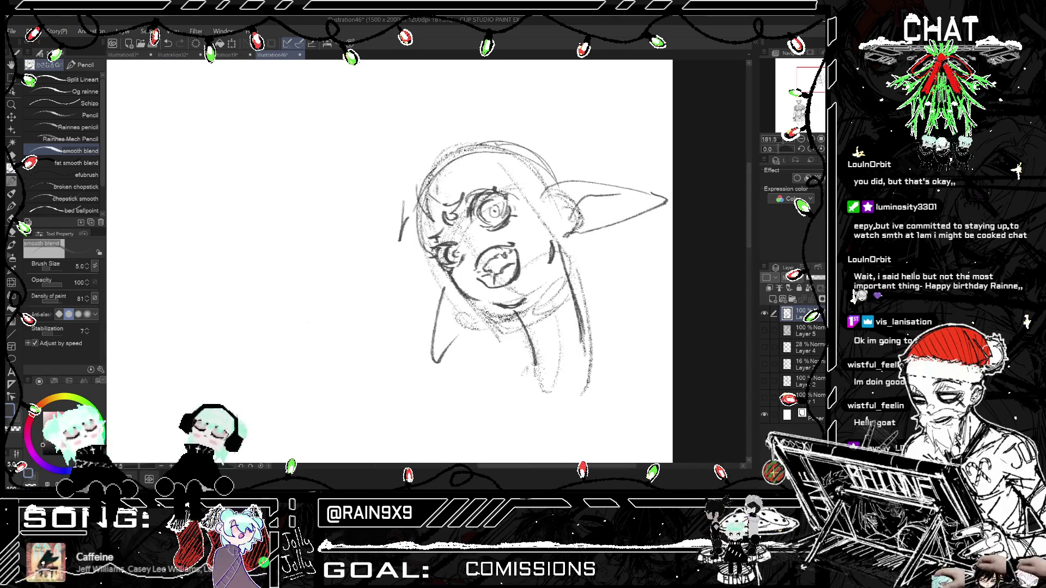
key(ctrl+z)
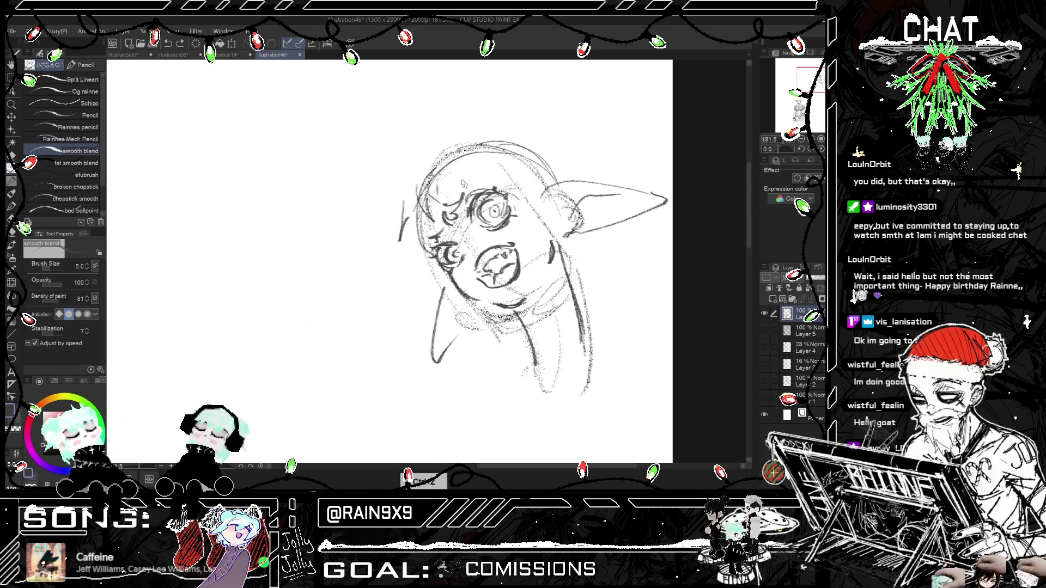
key(ctrl+z)
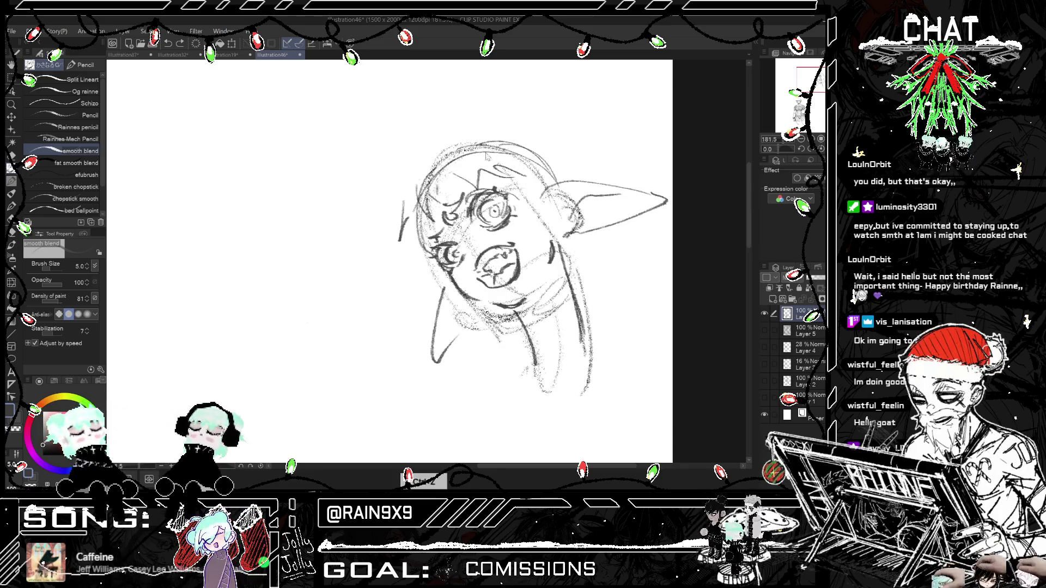
key(ctrl+y)
key(ctrl+y)
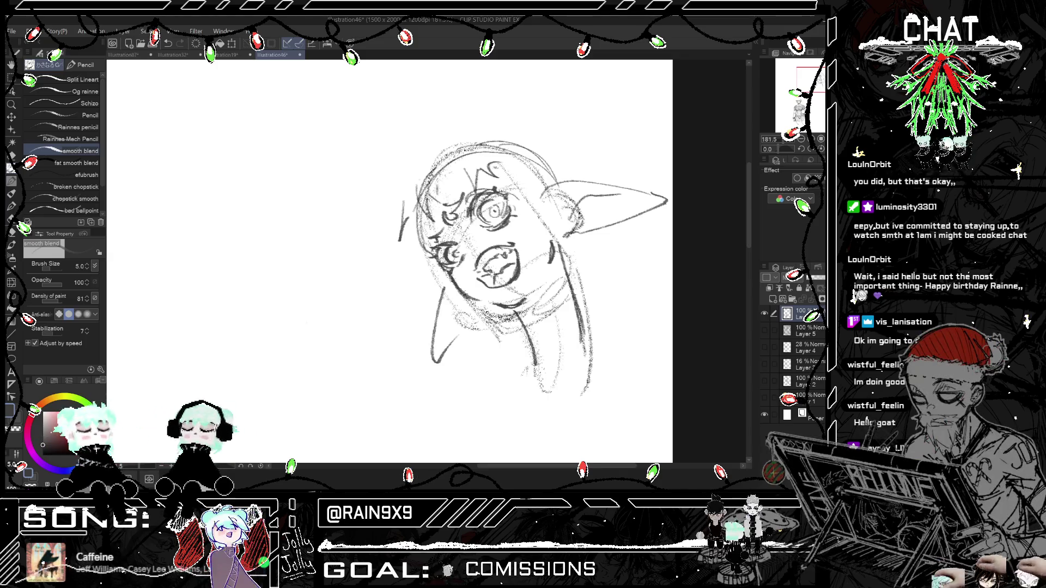
key(h)
key(h)
key(h)
key(h)
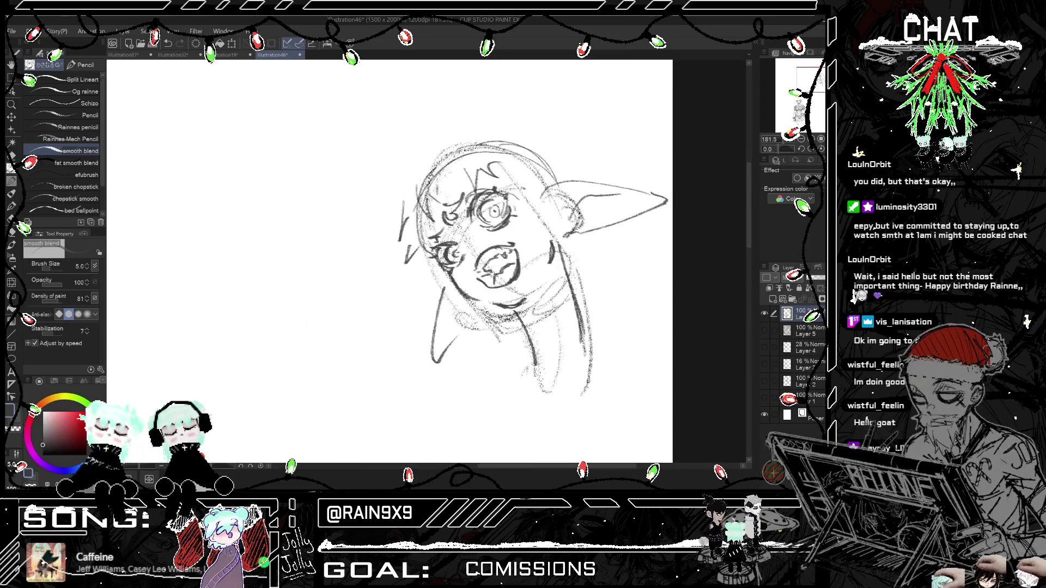
Step: Draw long hair strands falling from the head and down the left of the face
mouse_move(542, 183)
mouse_down()
mouse_move(524, 270)
mouse_move(517, 411)
mouse_up()
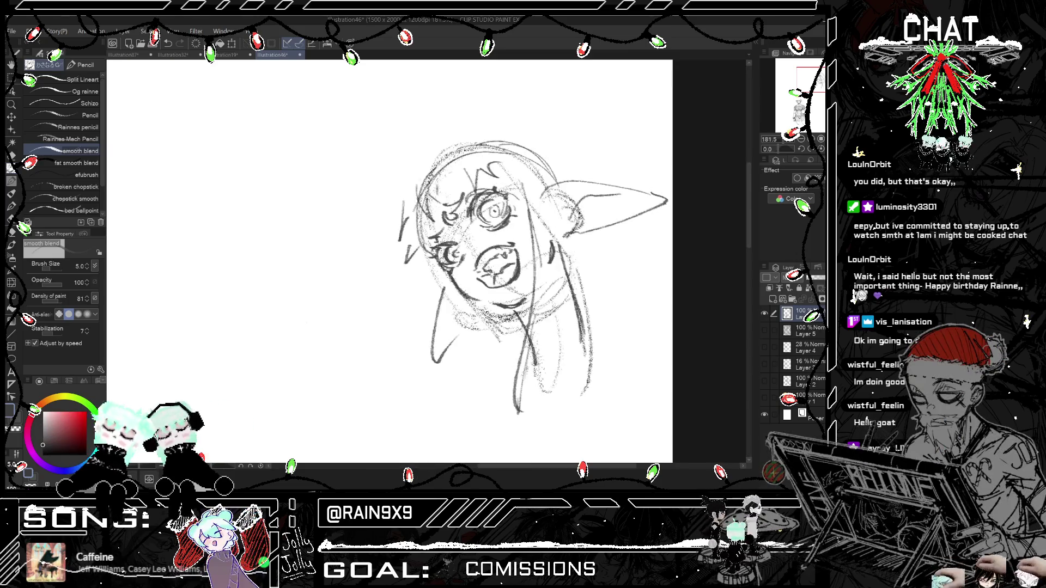
drag(436, 259, 374, 422)
key(h)
key(h)
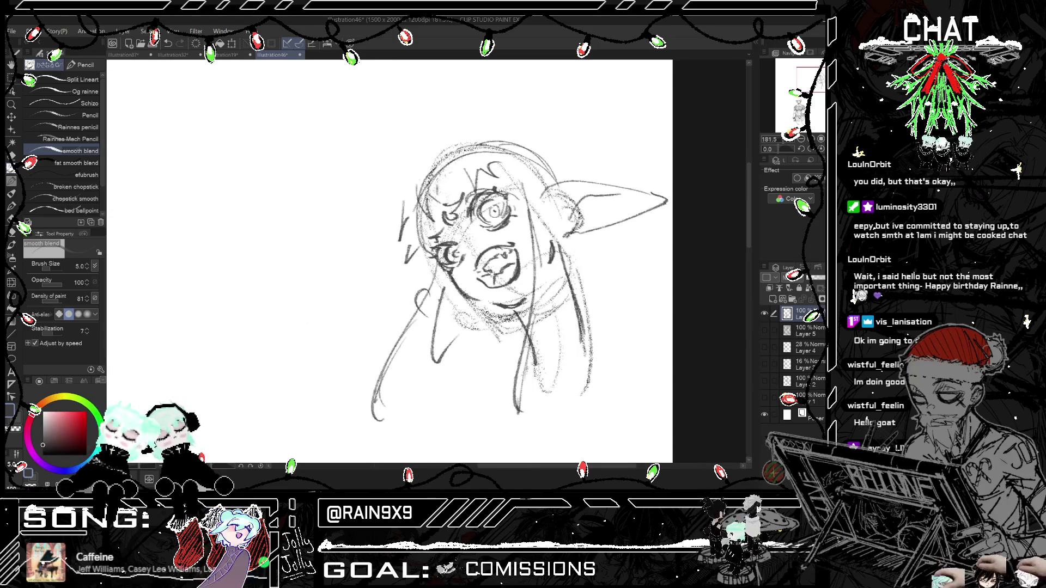
Step: Redraw the left shoulder curve and extend the right shoulder line, then zoom out to review
key(ctrl+z)
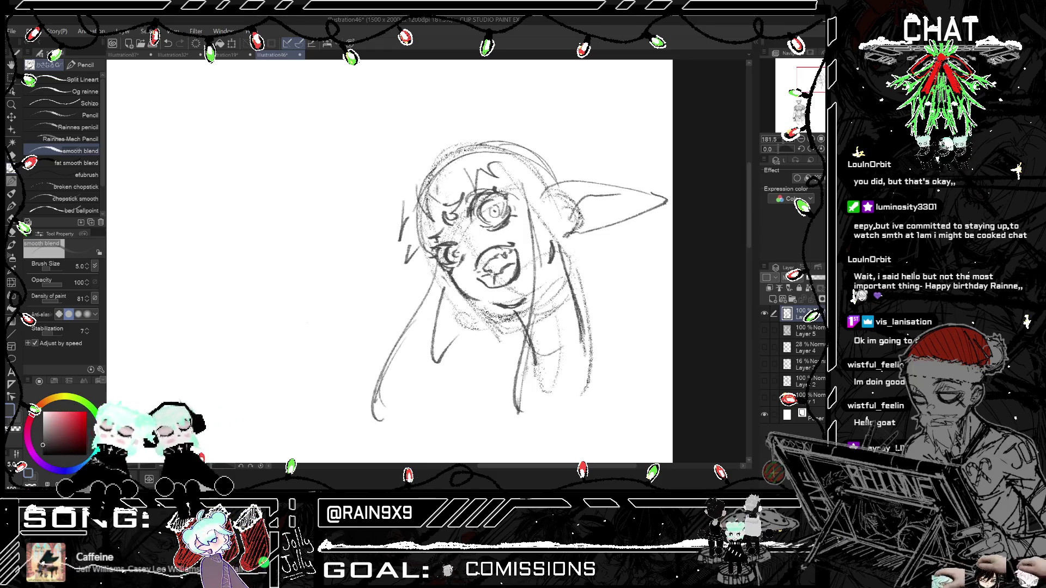
drag(436, 275, 420, 318)
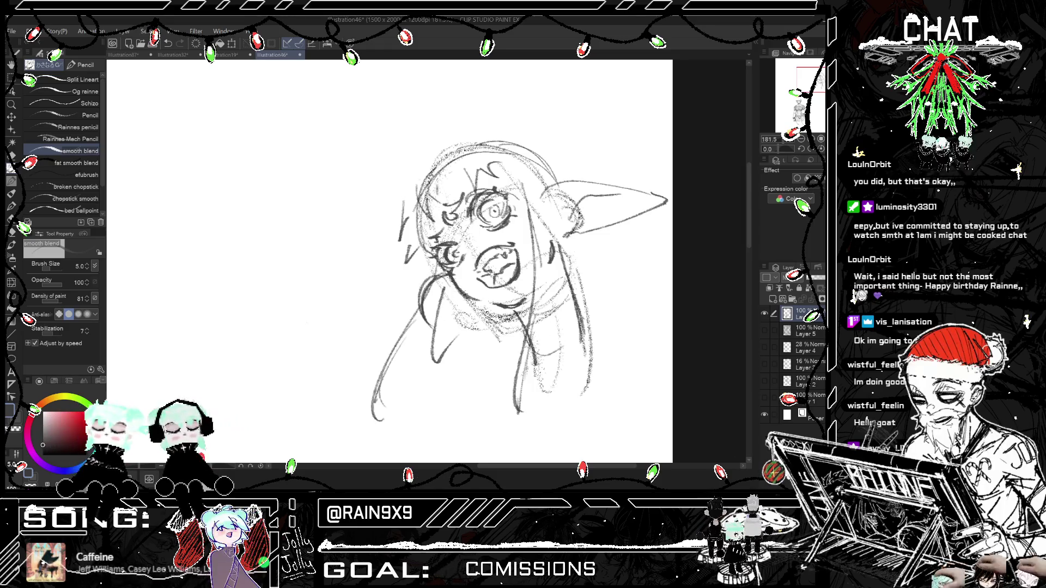
drag(596, 327, 605, 364)
key(h)
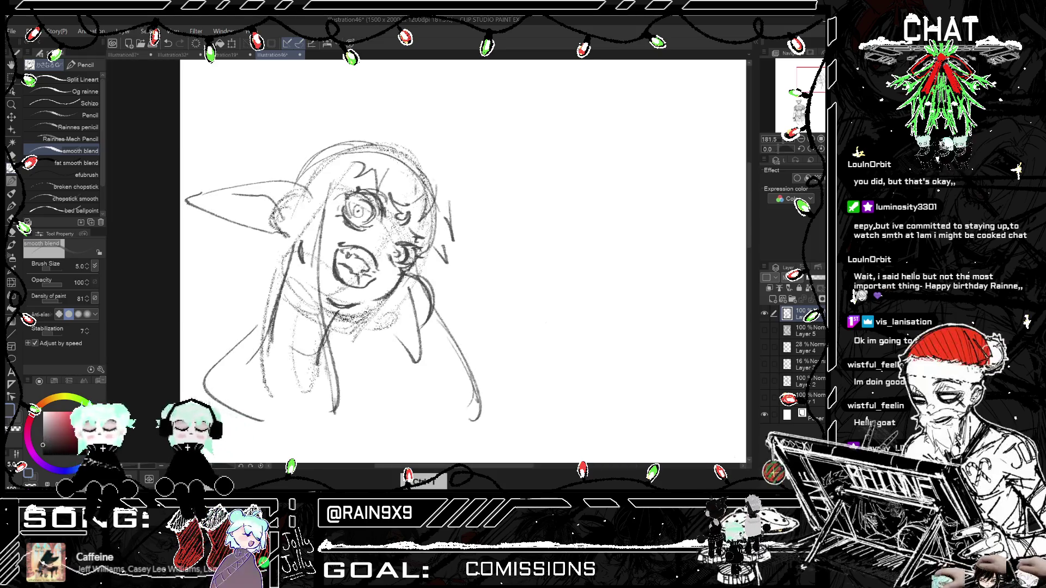
key(h)
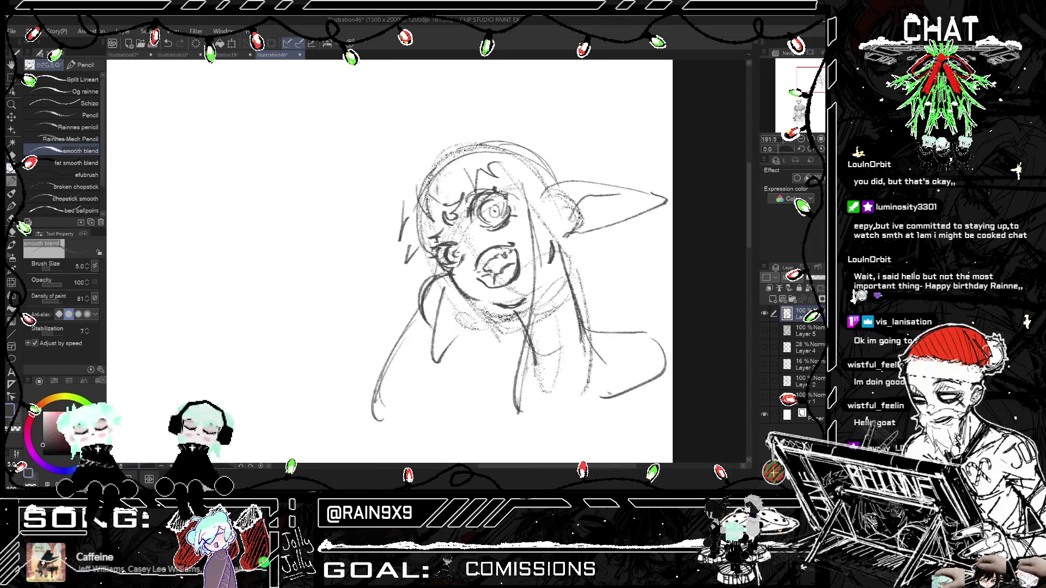
key(h)
key(ctrl+minus)
Step: Extend the girl's shoulder curve on the right side
key(h)
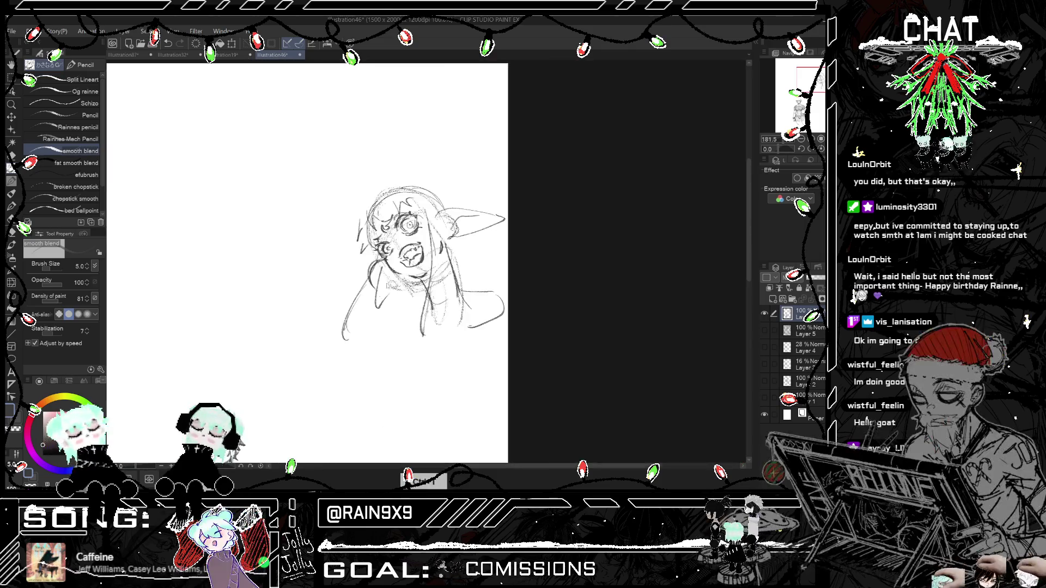
drag(542, 294, 546, 316)
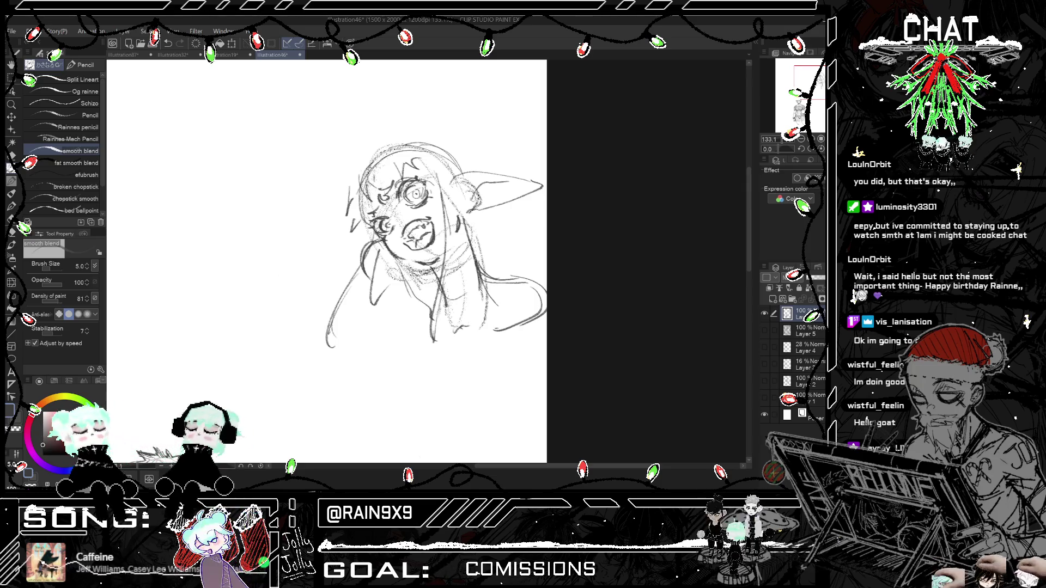
key(ctrl+h)
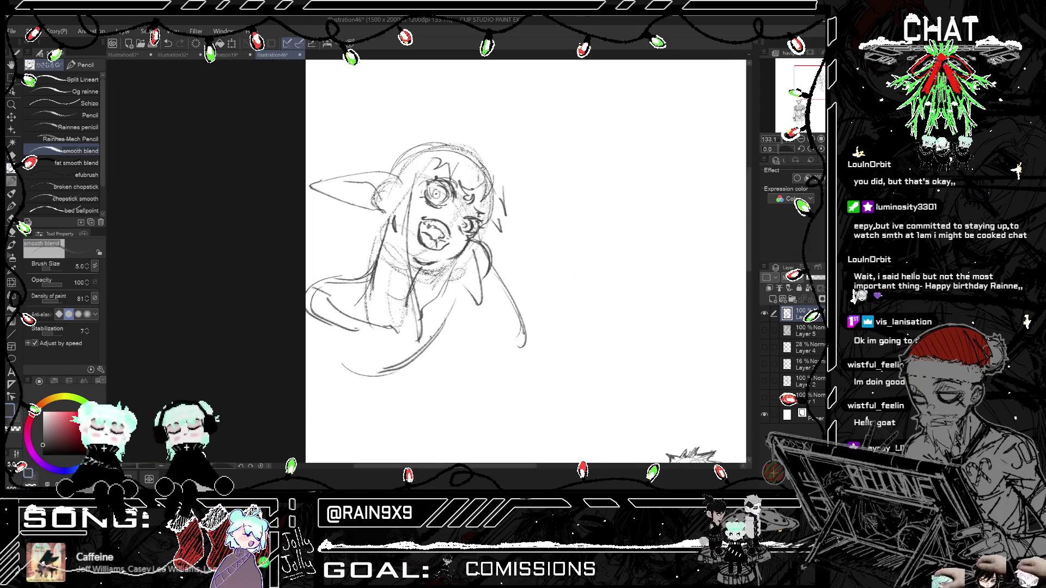
key(ctrl+h)
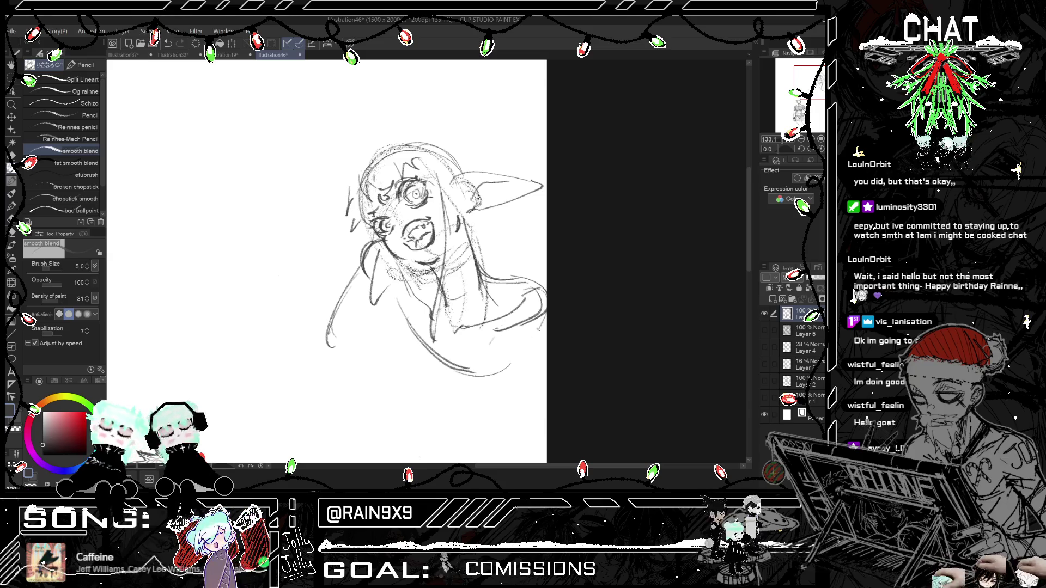
Step: Draw a torso line toward the lower right and start an arc below the sketch, dropping a stray stroke
drag(531, 332, 476, 422)
drag(478, 360, 451, 452)
key(ctrl+h)
key(ctrl+h)
key(ctrl+z)
key(ctrl+z)
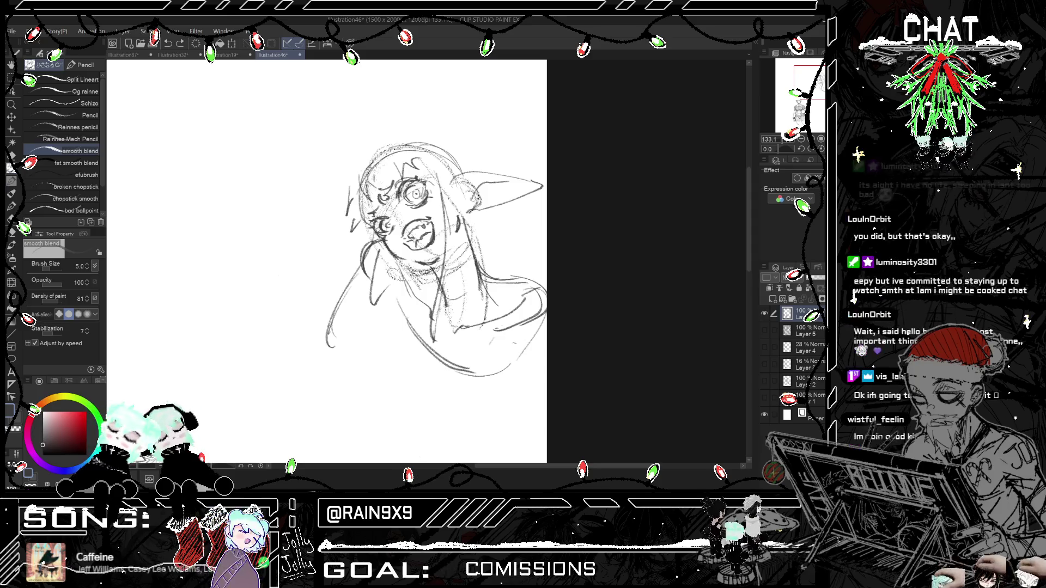
drag(440, 381, 440, 432)
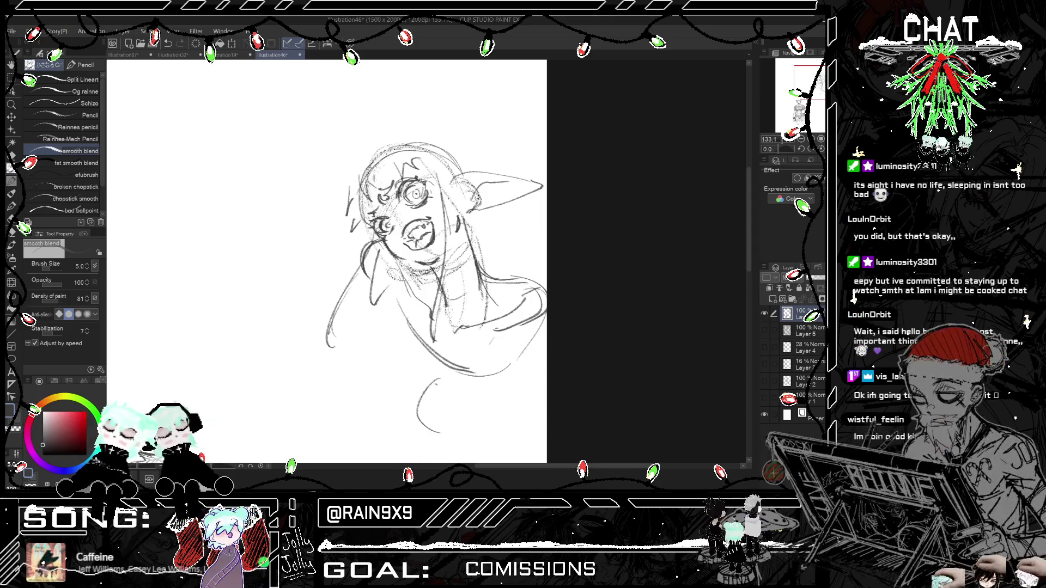
Step: Sketch finger strokes for the hand below the girl's face
drag(413, 377, 437, 403)
mouse_move(457, 388)
mouse_down()
mouse_move(480, 410)
mouse_move(431, 441)
mouse_up()
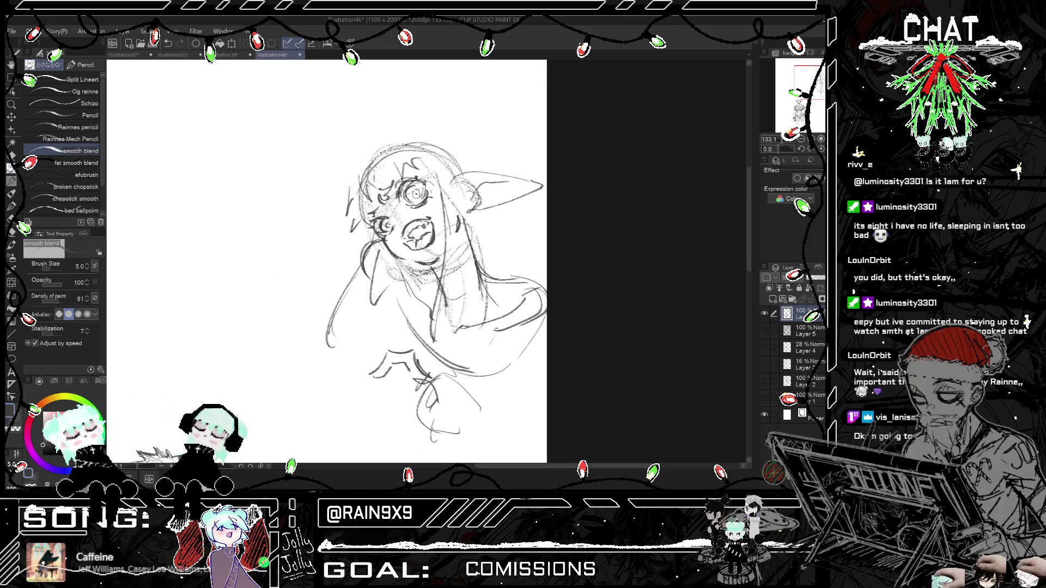
key(h)
key(h)
click(369, 310)
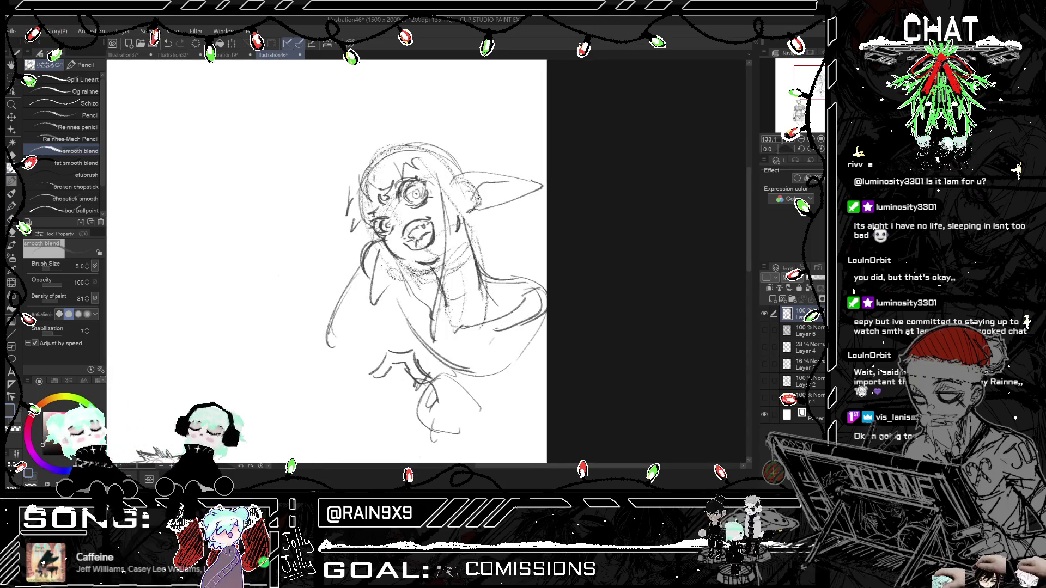
Step: Rough in the raised arm on the left, looping in the fingers and adding shoulder strokes
mouse_move(338, 328)
mouse_down()
mouse_move(323, 362)
mouse_move(353, 349)
mouse_move(331, 375)
mouse_up()
drag(362, 302, 354, 319)
drag(337, 357, 331, 384)
drag(354, 281, 339, 323)
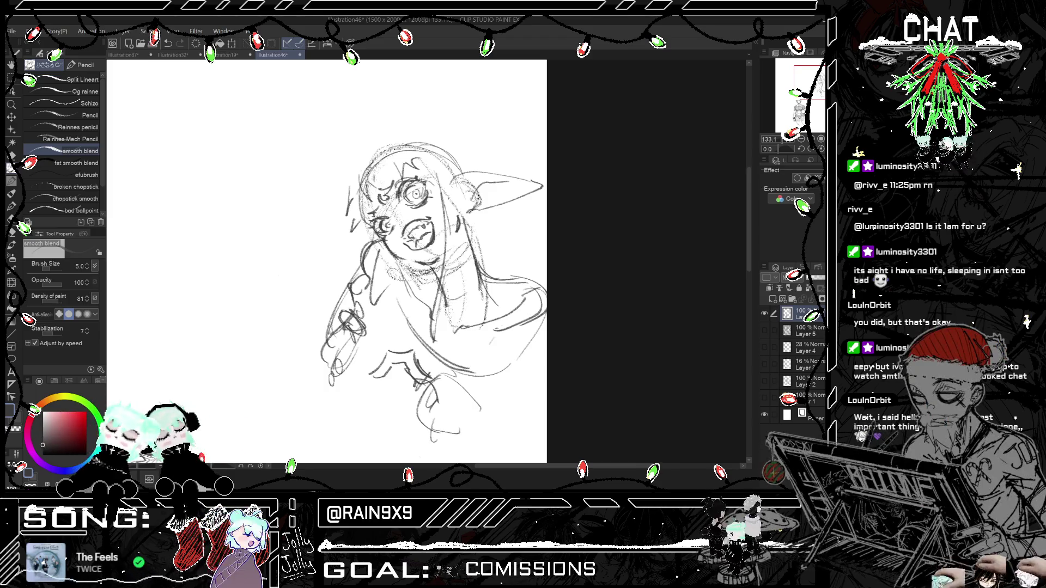
key(h)
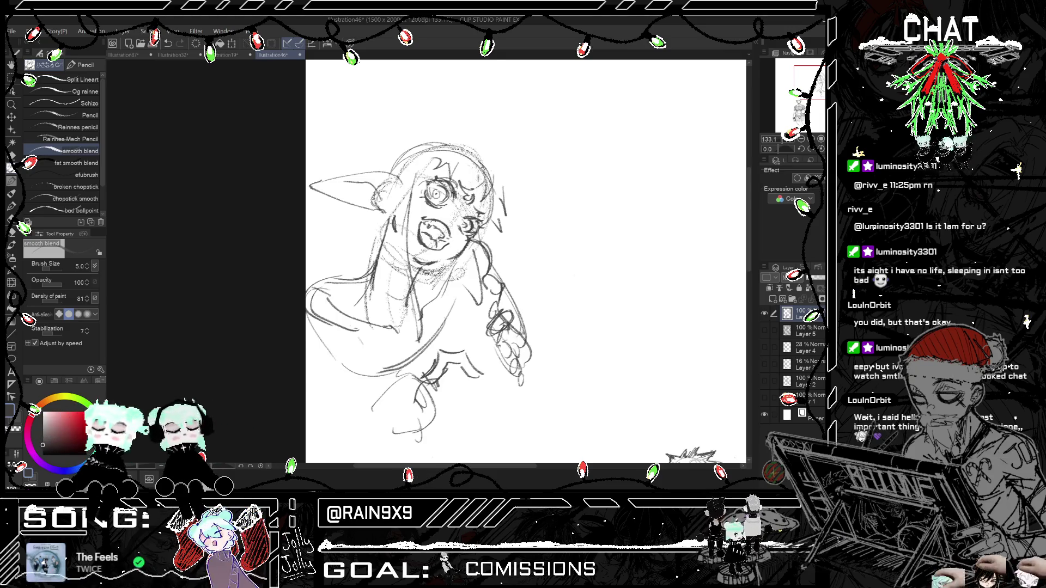
drag(497, 346, 481, 362)
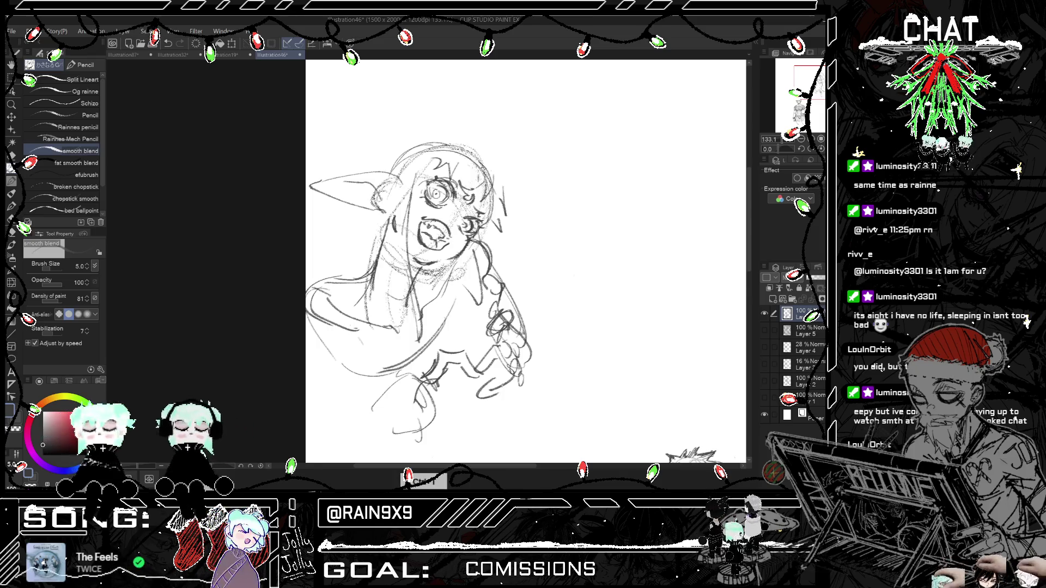
key(h)
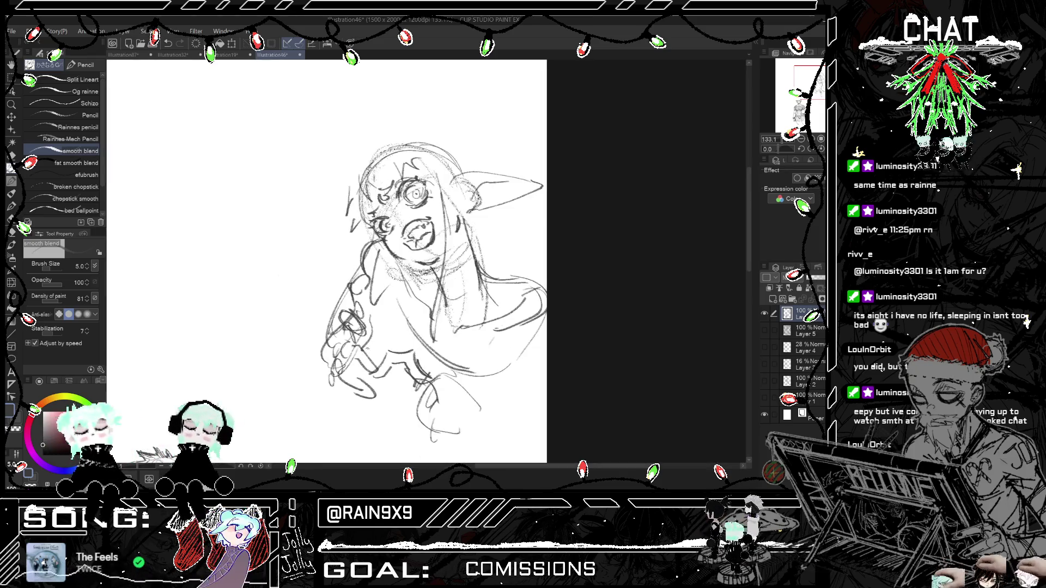
Step: Add curled finger strokes near the hand and undo stray strokes near the mouth and eye
drag(392, 331, 395, 348)
drag(400, 327, 410, 330)
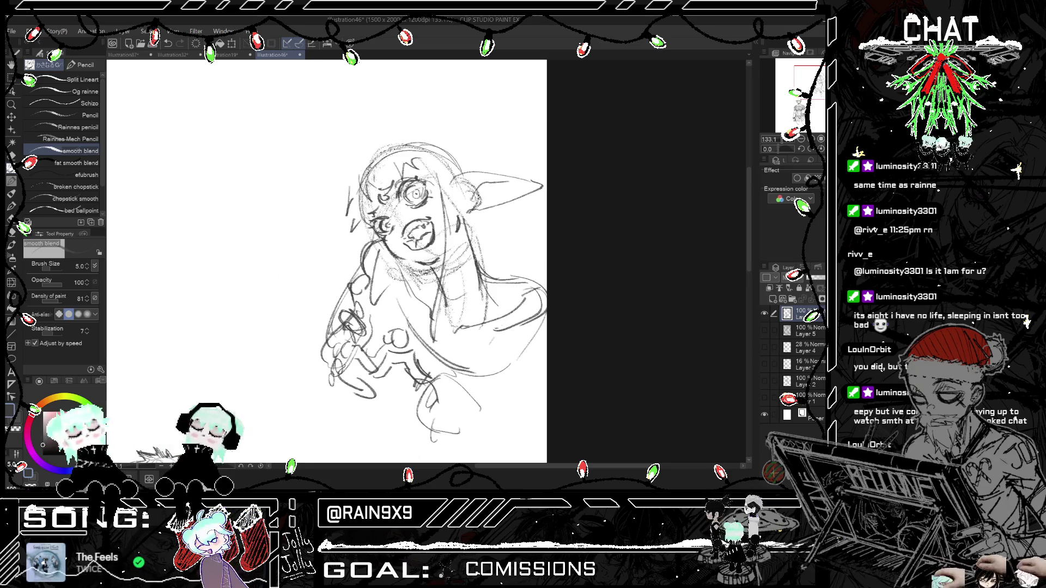
key(h)
key(h)
key(h)
key(h)
key(h)
key(h)
drag(410, 326, 414, 335)
key(h)
key(h)
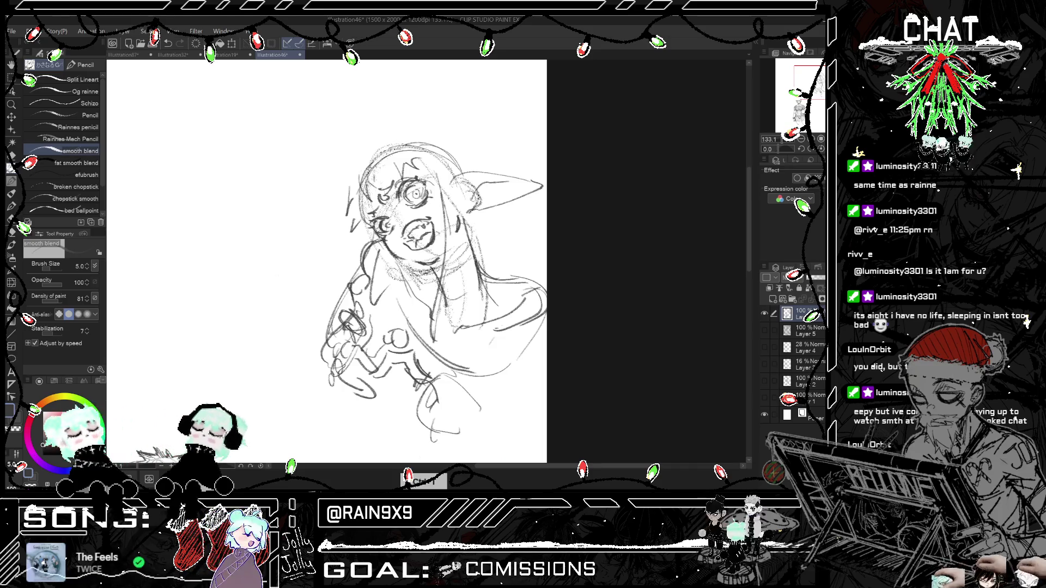
key(ctrl+z)
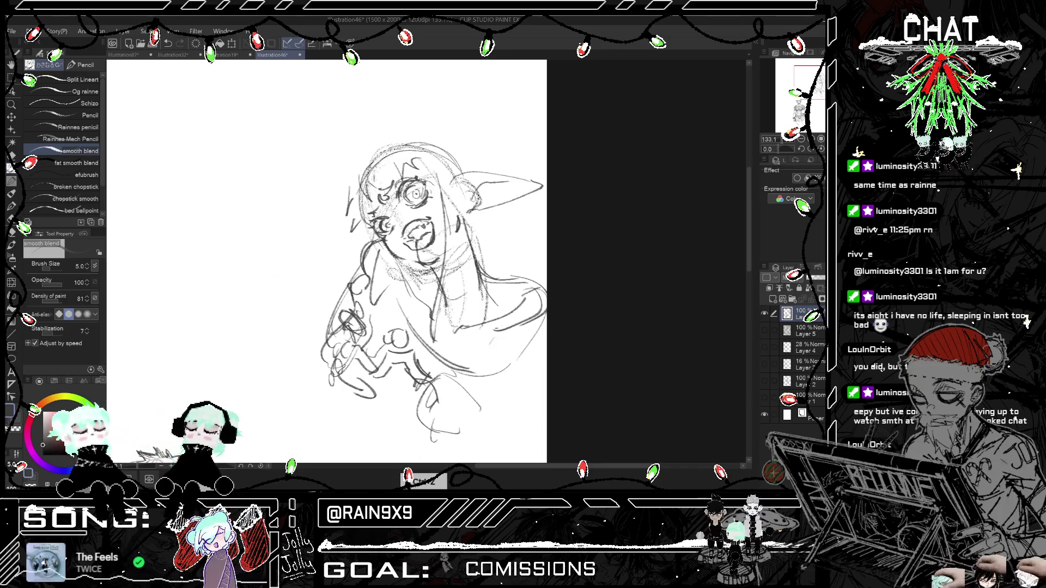
key(h)
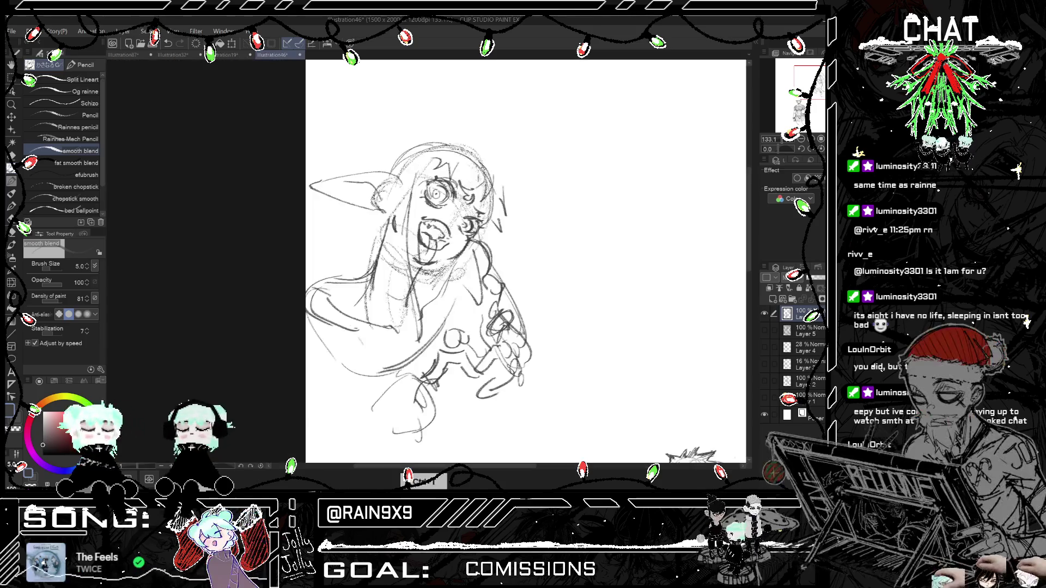
key(h)
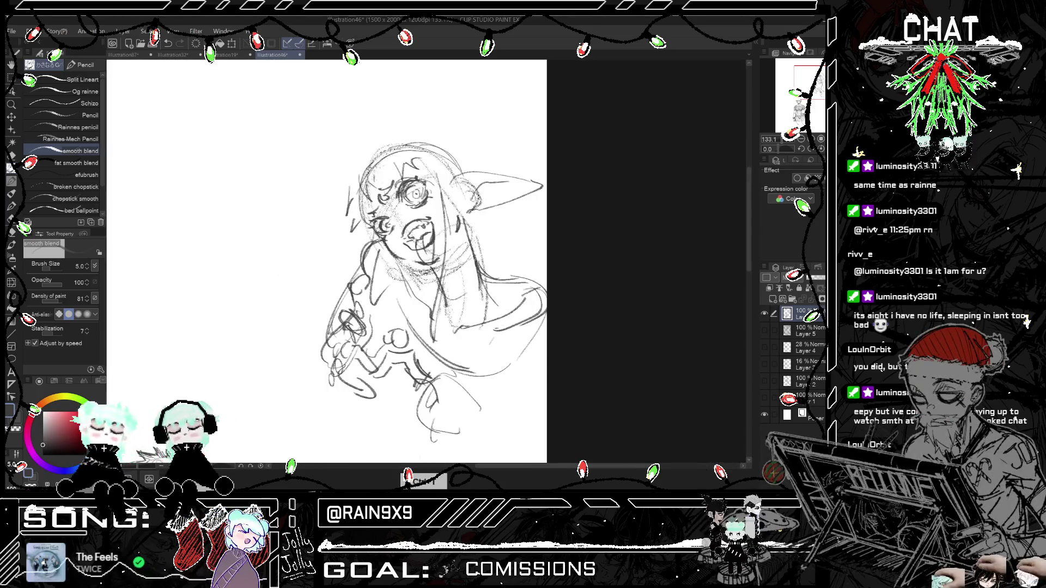
key(ctrl+z)
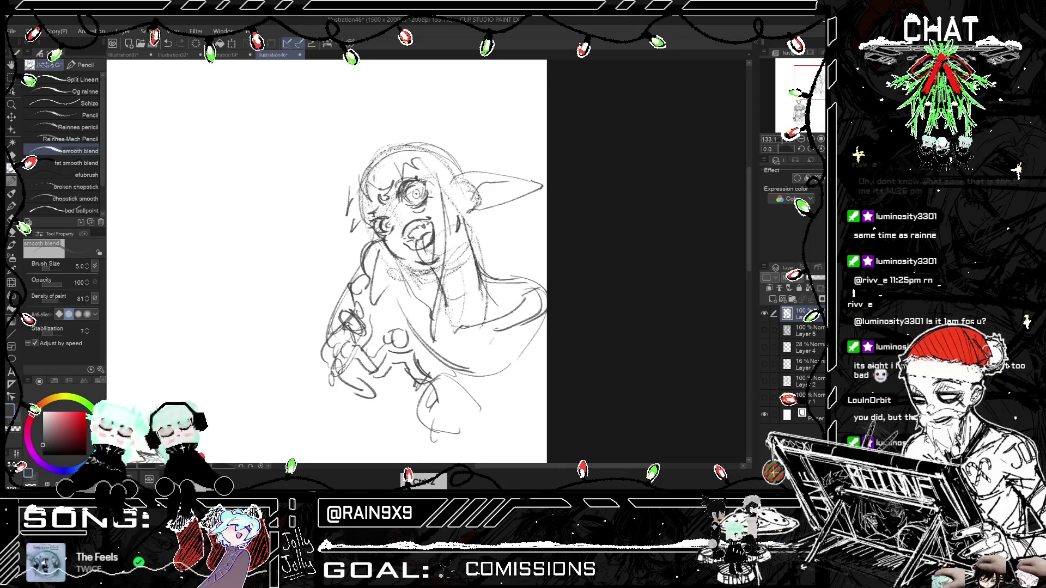
key(h)
key(h)
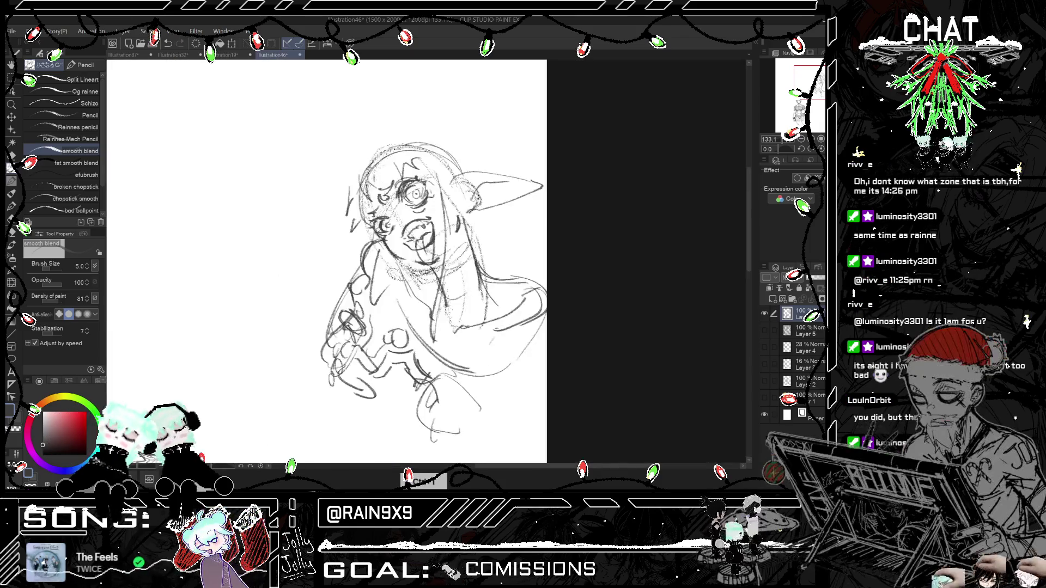
Step: Redraw the stroke near the hand and add lines at the lower right of the body
drag(469, 406, 488, 398)
key(ctrl+z)
drag(432, 381, 509, 385)
drag(478, 428, 561, 384)
key(ctrl+z)
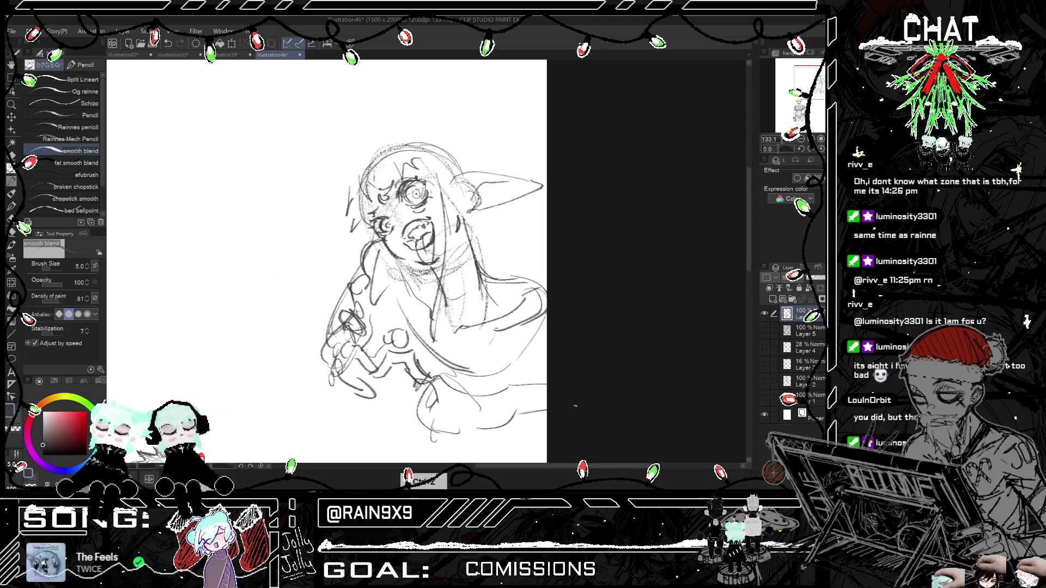
key(ctrl+h)
key(ctrl+h)
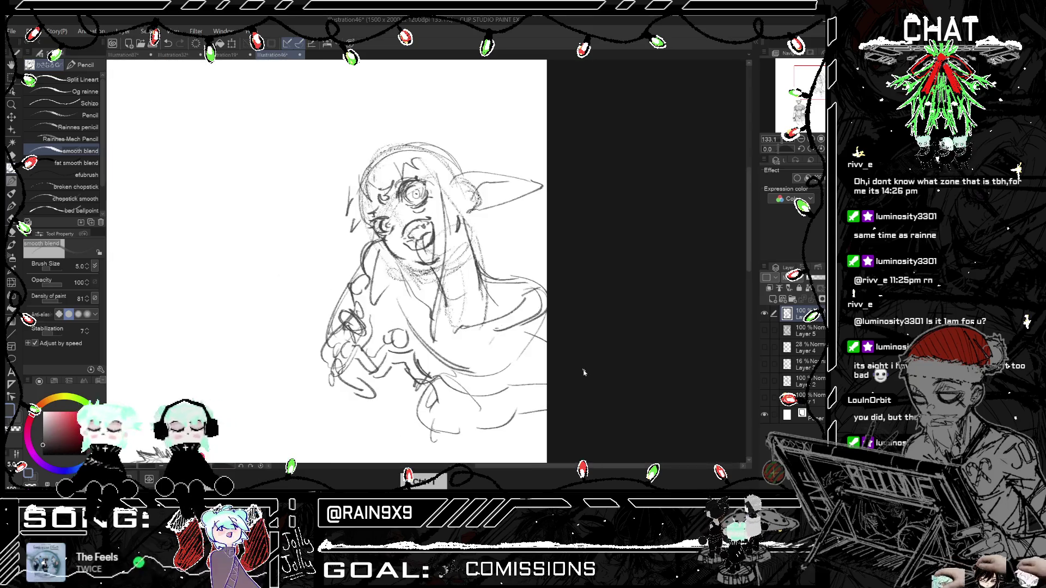
key(ctrl+z)
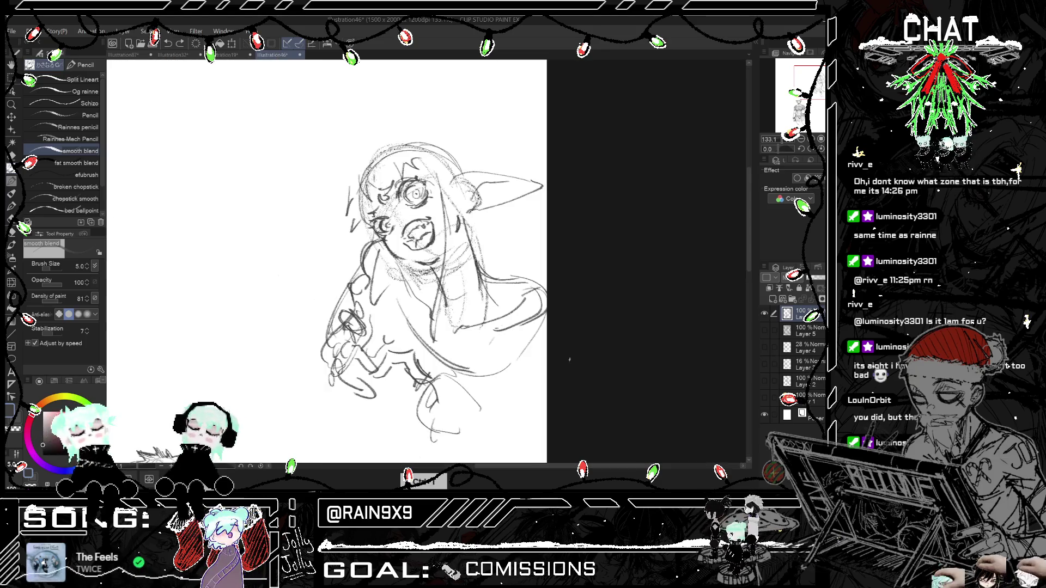
key(e)
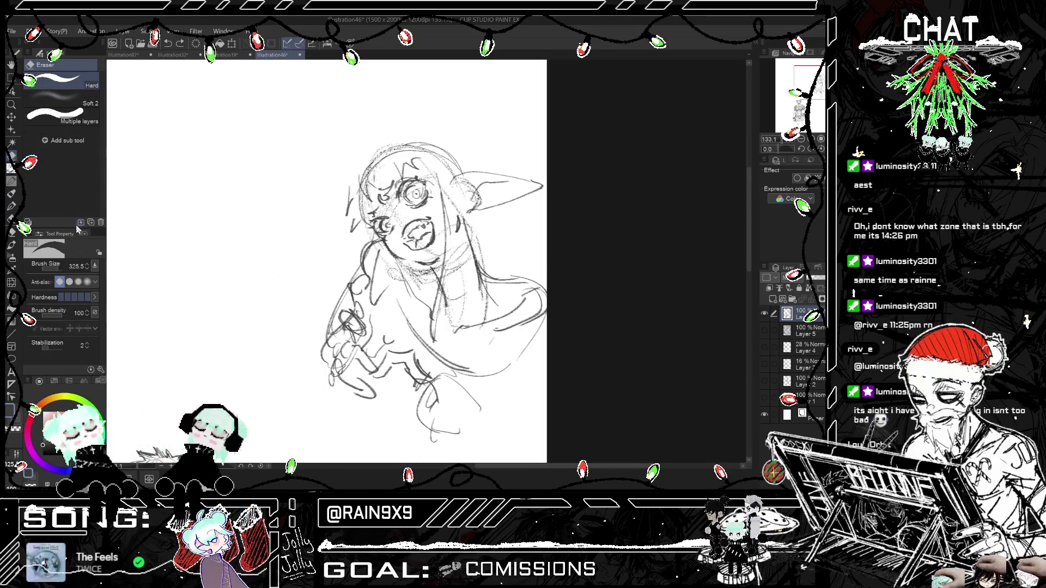
Step: Shrink the eraser to 73.7 and erase the scribbled hand area at lower left
drag(60, 272, 50, 269)
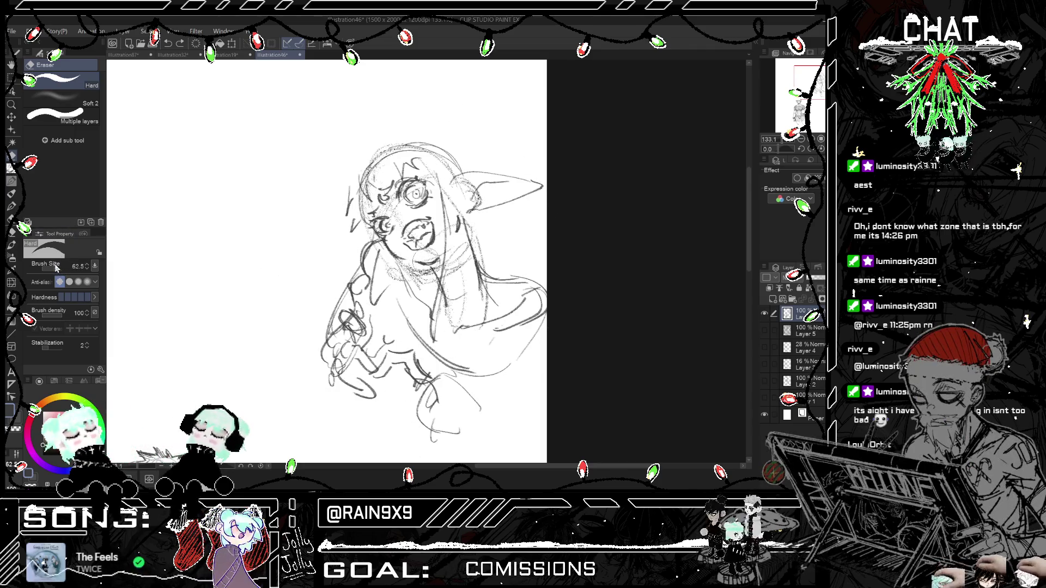
mouse_move(349, 381)
mouse_down()
mouse_move(351, 284)
mouse_move(329, 381)
mouse_up()
key(p)
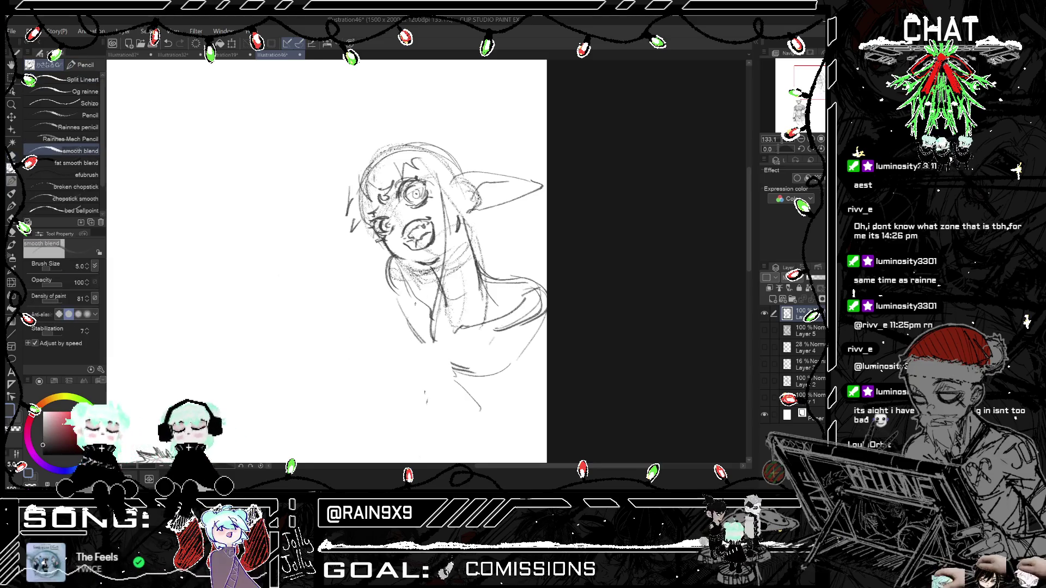
key(ctrl+z)
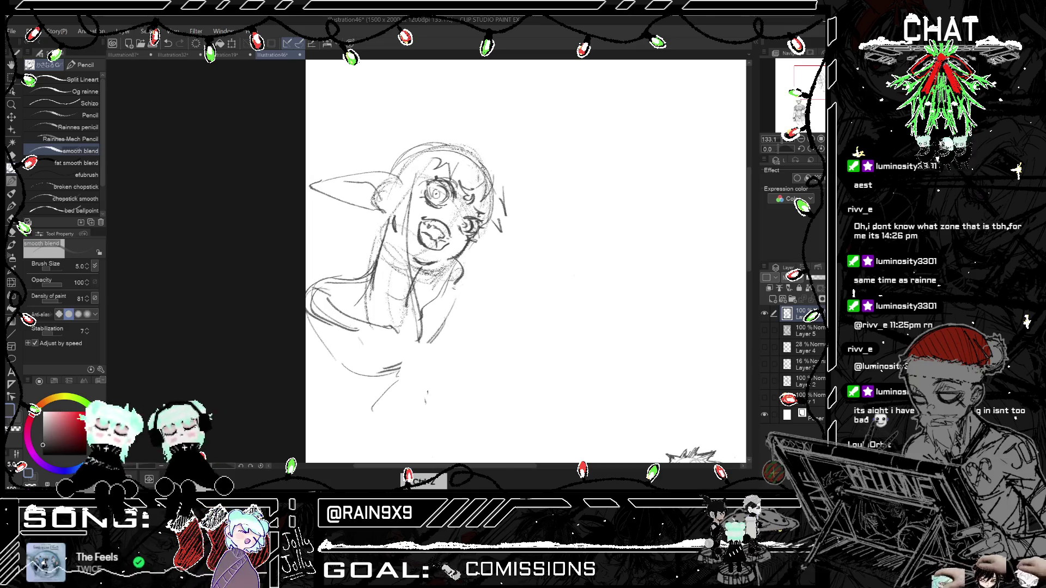
key(ctrl+z)
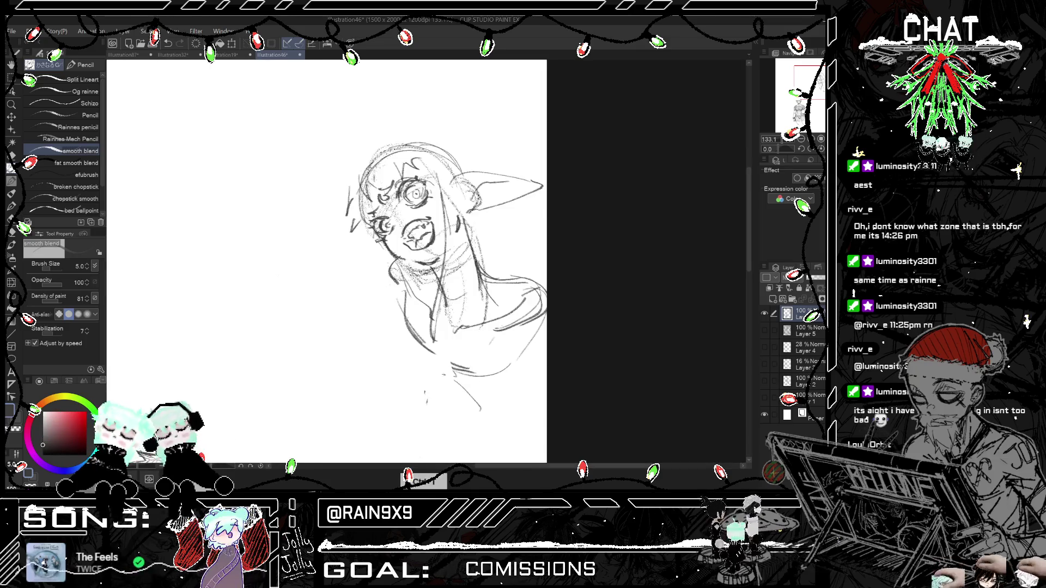
Step: Draw a new arm curve below the face with the pencil
drag(407, 338, 428, 377)
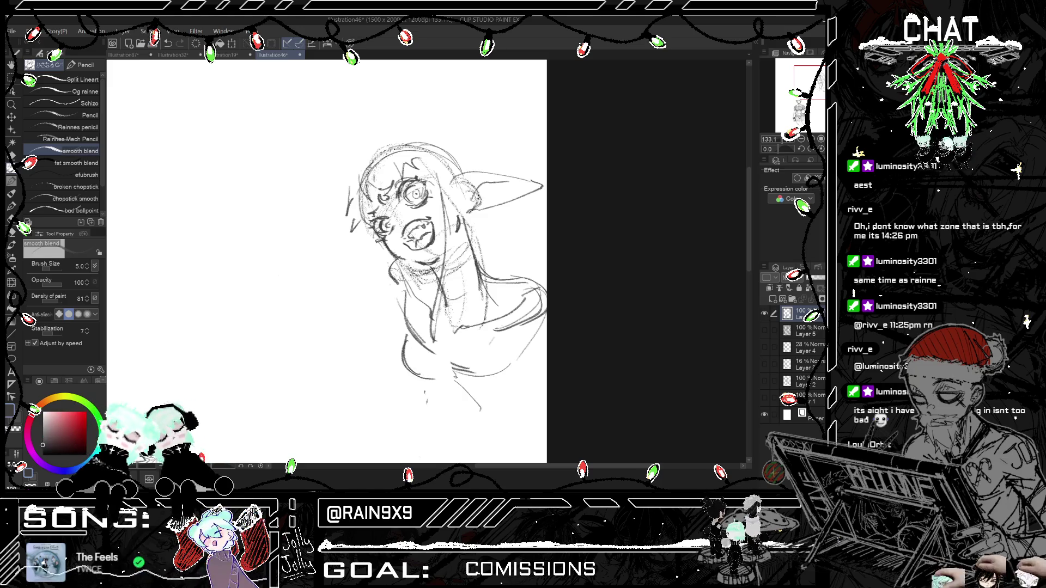
key(ctrl+h)
key(ctrl+h)
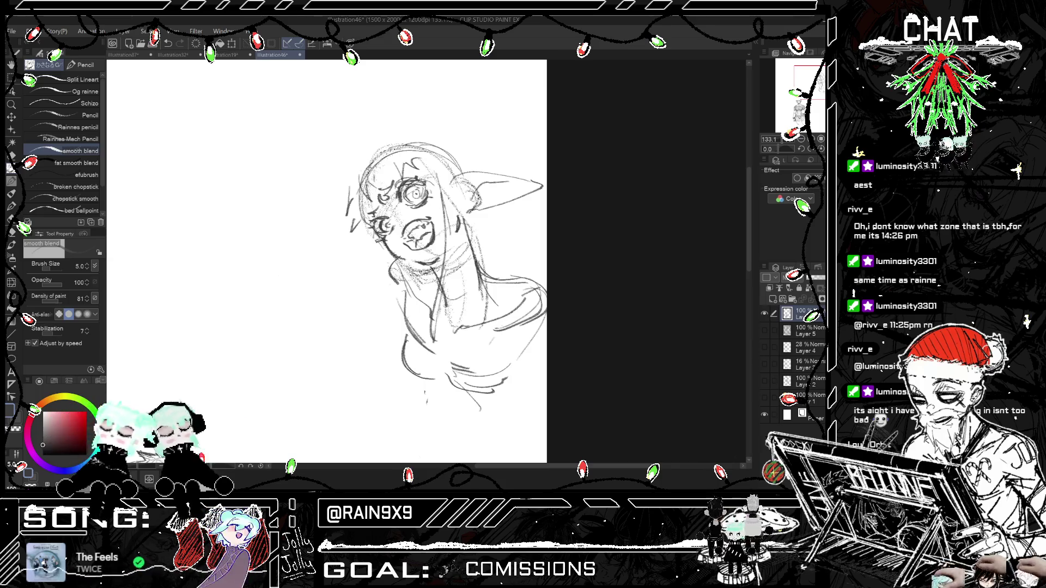
key(ctrl+h)
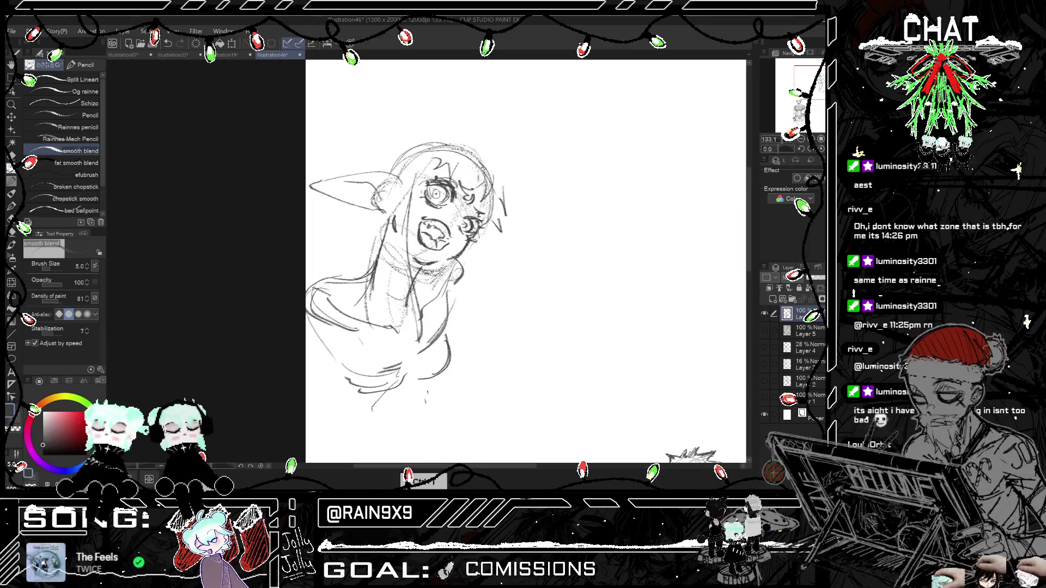
key(ctrl+h)
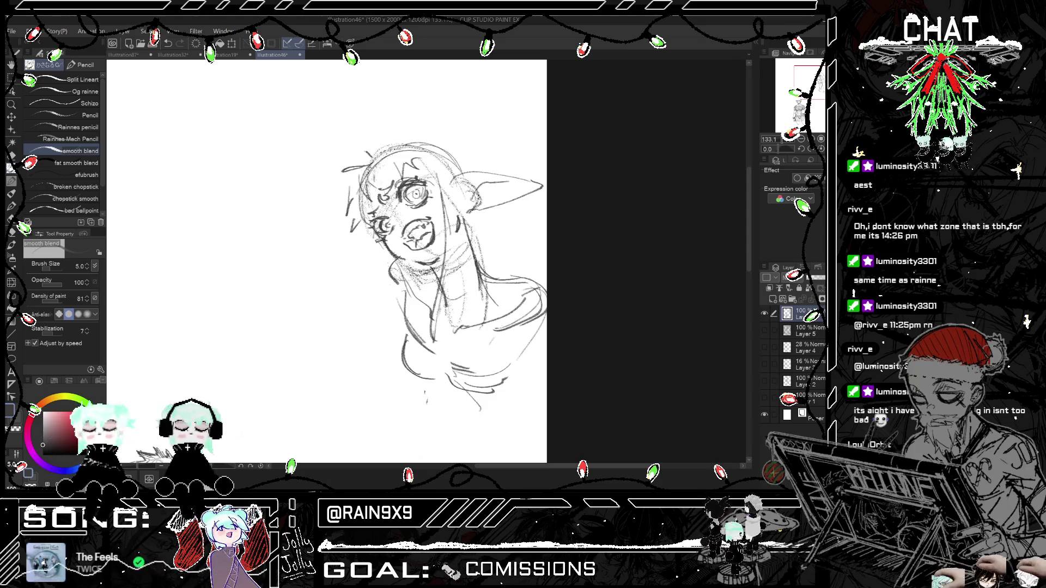
key(ctrl+h)
Step: Add loose hair strands at the top-left of the head and beside the face
drag(374, 170, 391, 154)
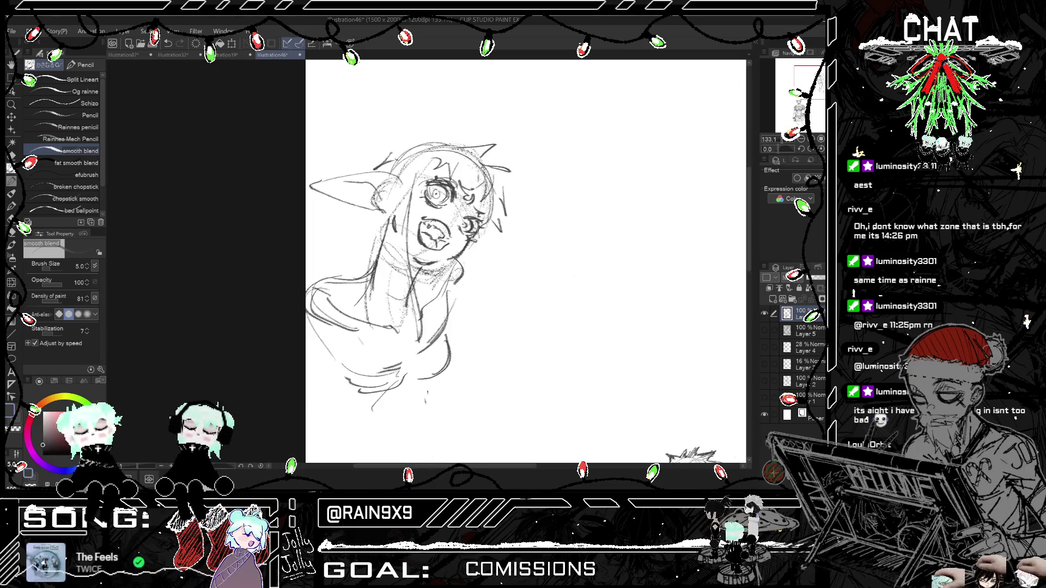
key(ctrl+h)
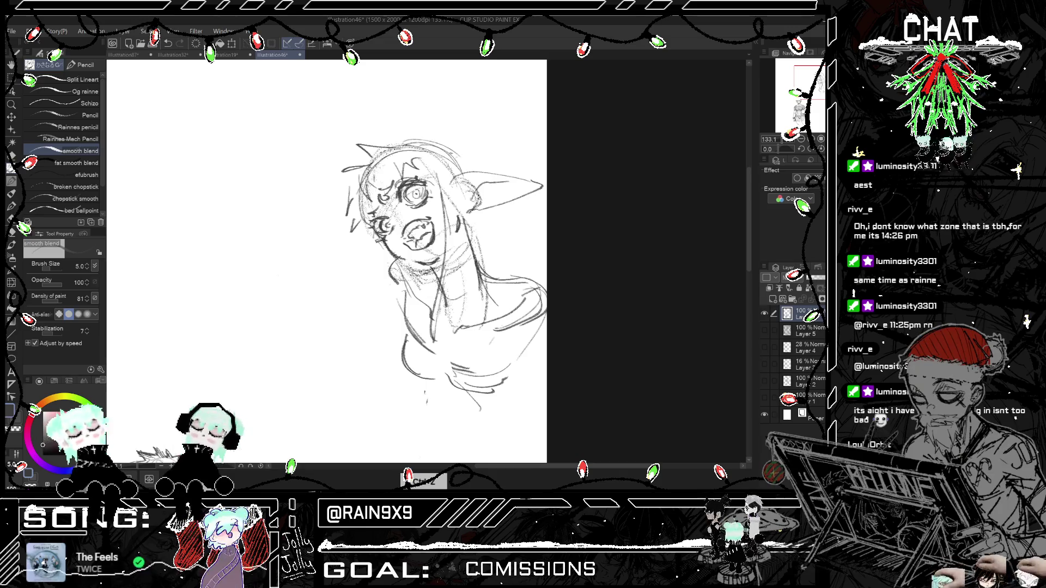
drag(372, 229, 356, 246)
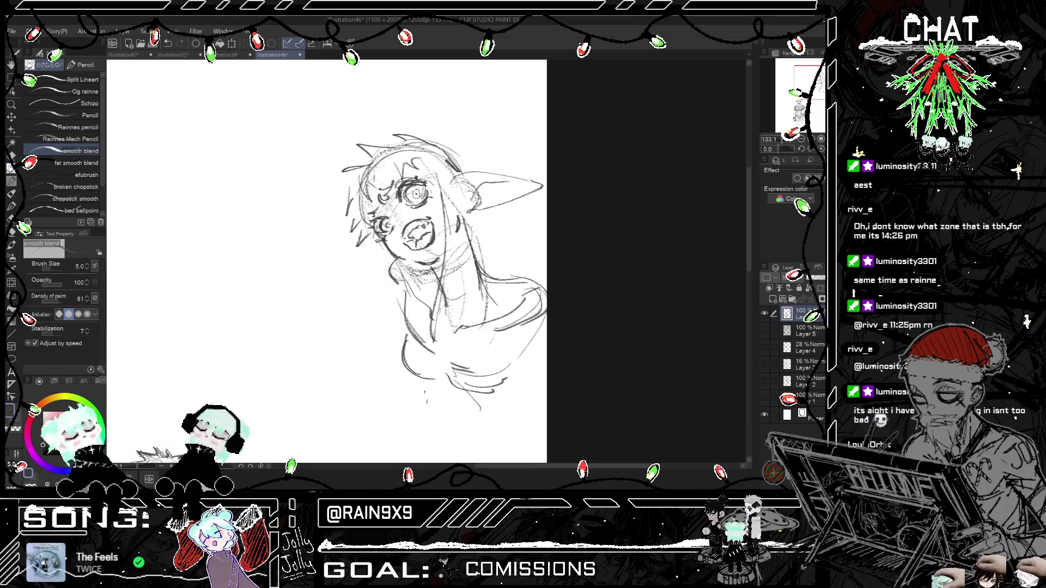
key(ctrl+h)
key(ctrl+h)
key(ctrl+h)
key(ctrl+h)
key(ctrl+z)
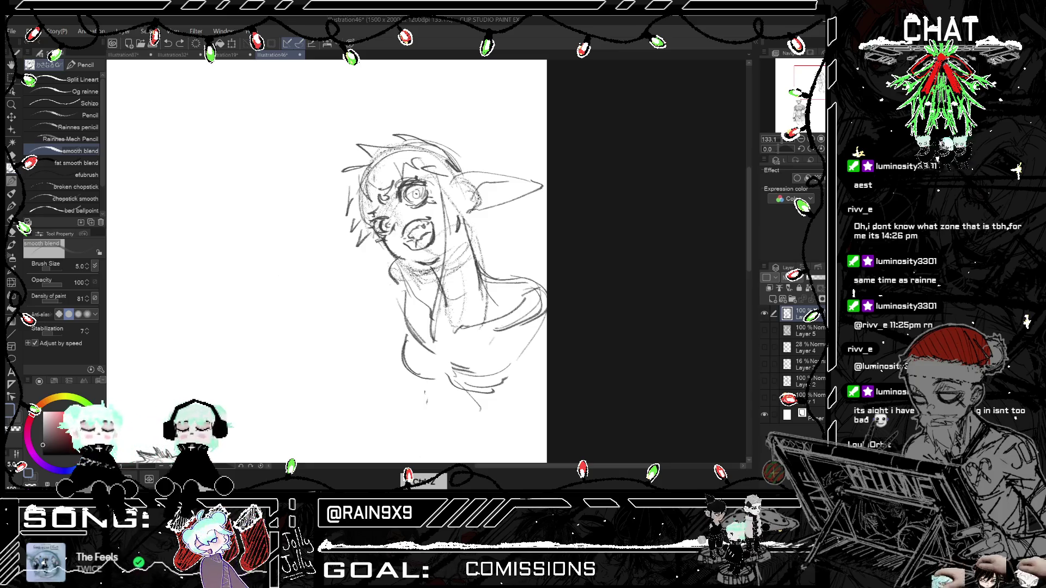
key(ctrl+h)
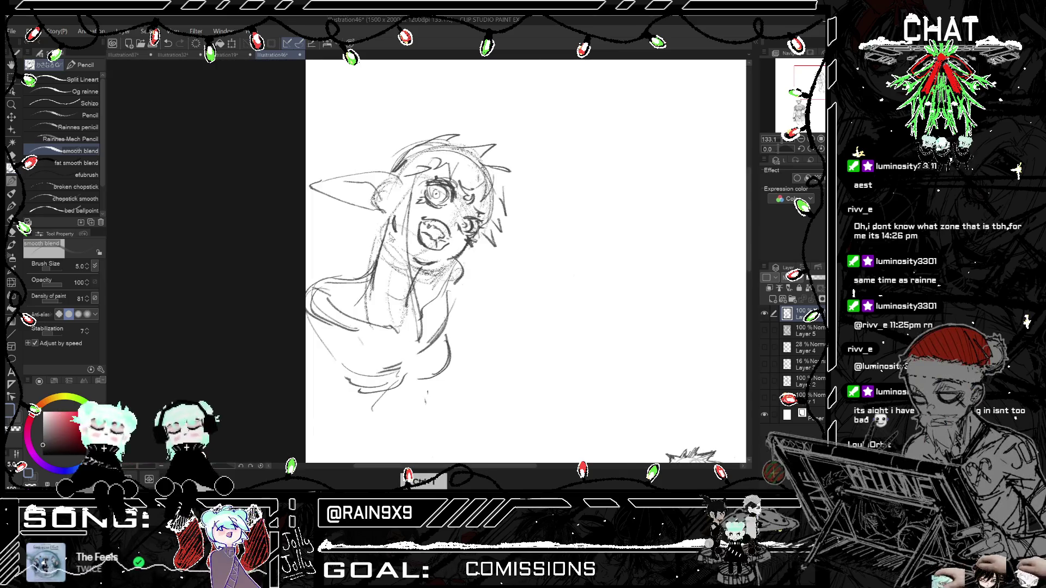
key(ctrl+h)
Step: Add a line inside the open grinning mouth
drag(412, 230, 416, 246)
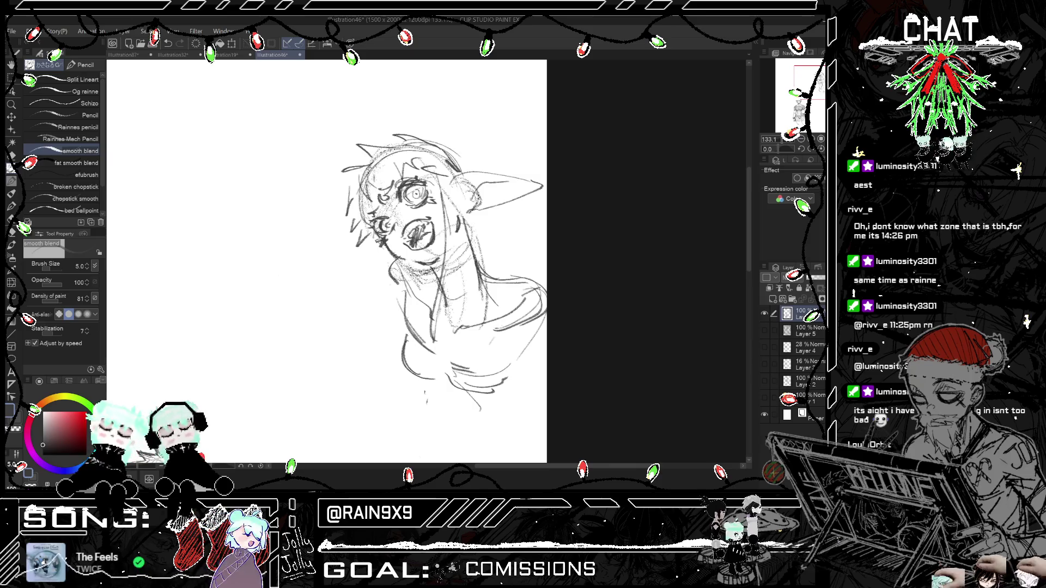
key(ctrl+h)
scroll(427, 261, down, 2)
Step: Add a short body stroke below the girl's shoulders, reviewing the whole page against the man
scroll(516, 288, down, 3)
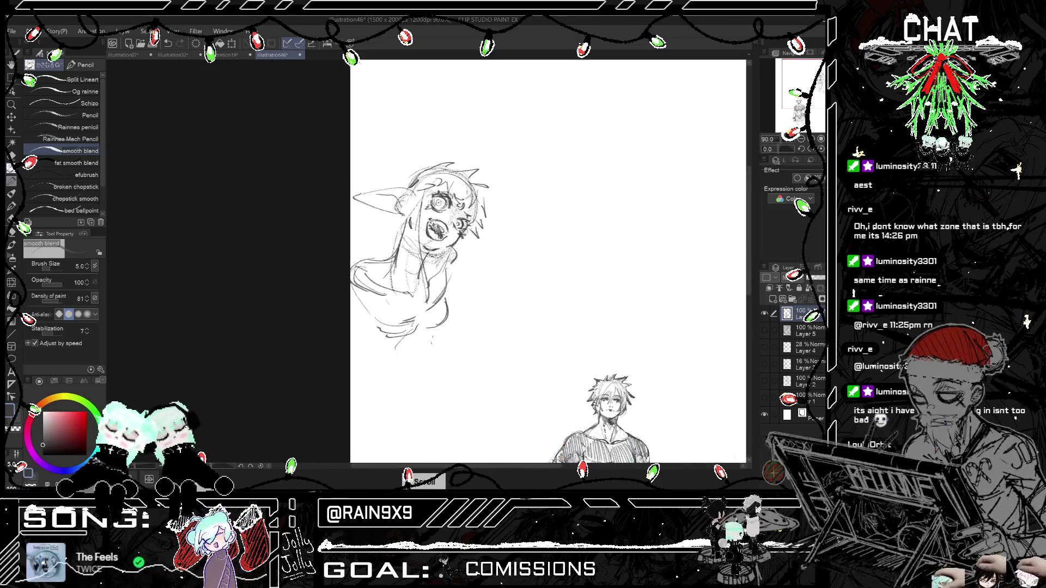
key(ctrl+h)
scroll(295, 267, up, 1)
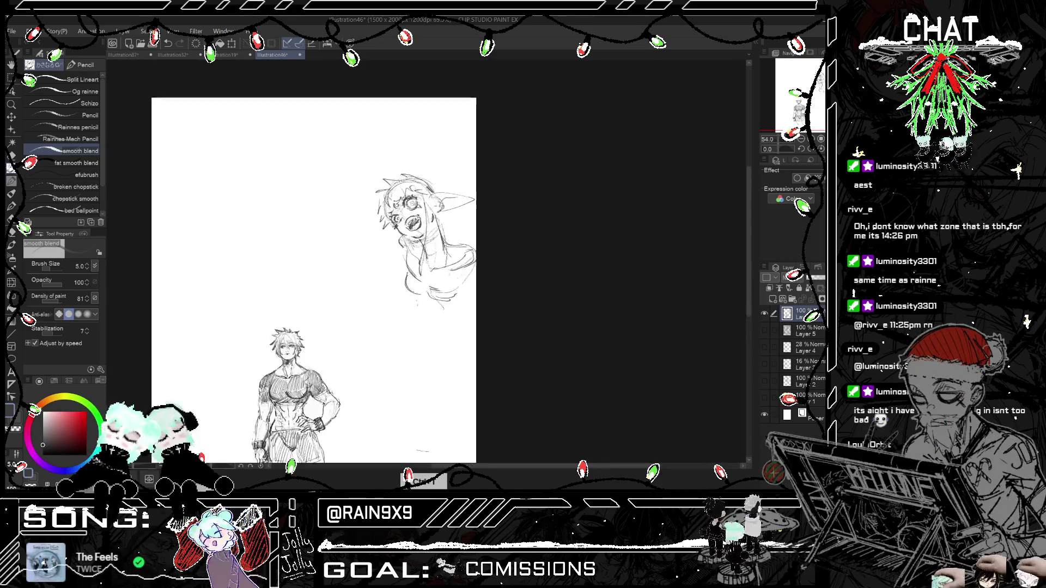
key(ctrl+z)
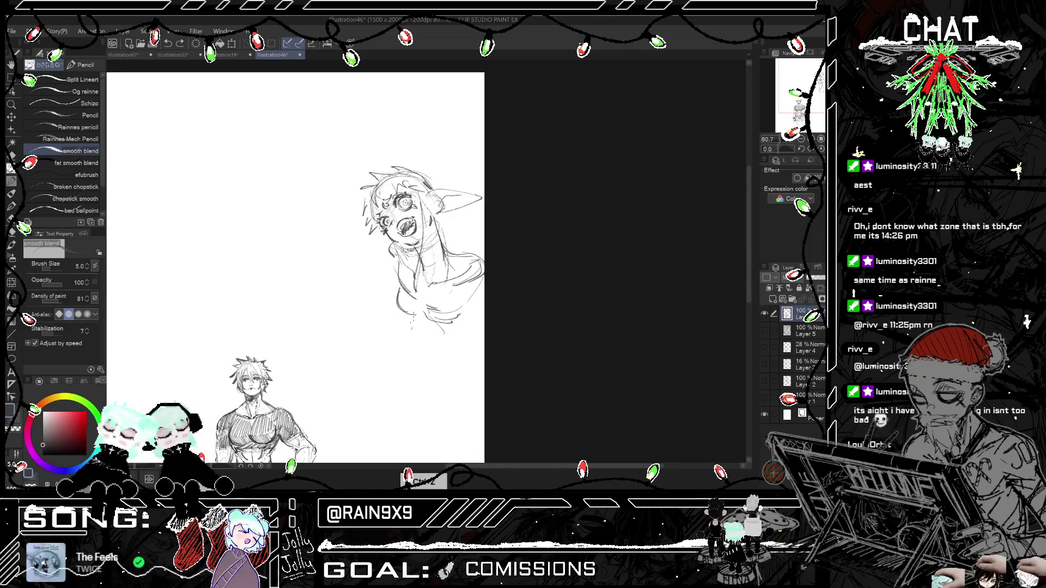
drag(414, 316, 420, 326)
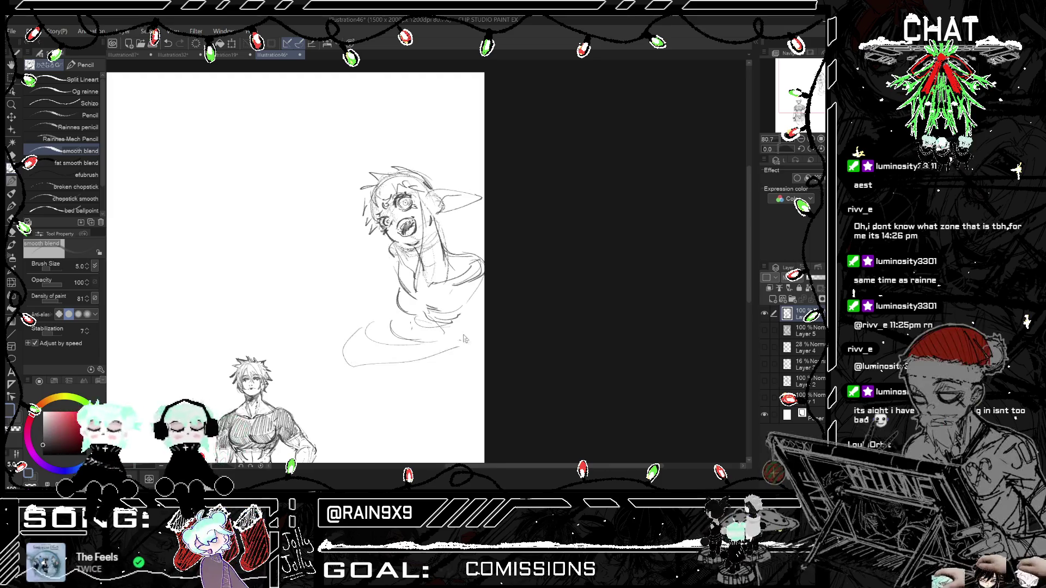
key(ctrl+h)
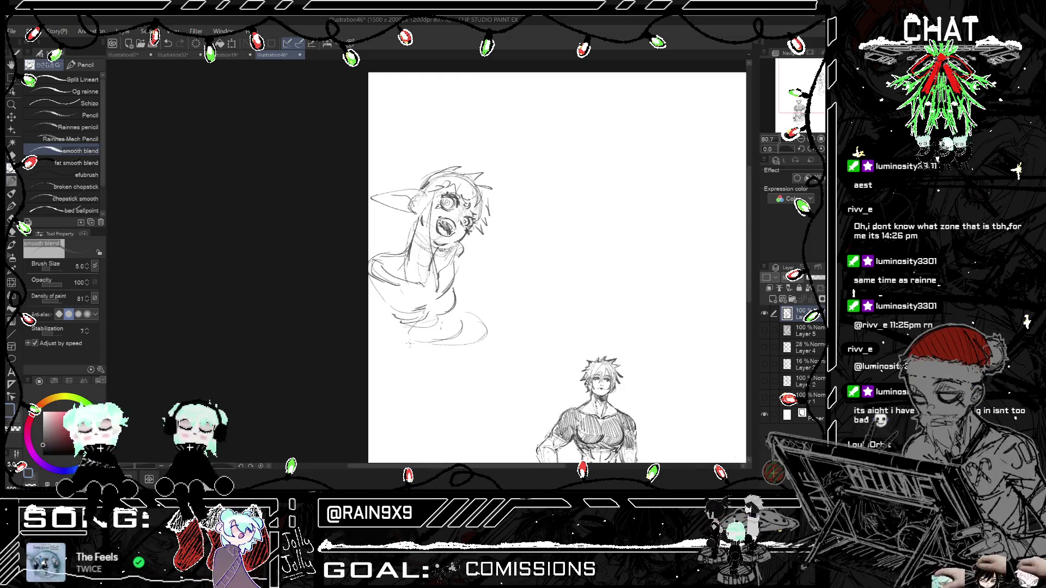
key(ctrl+h)
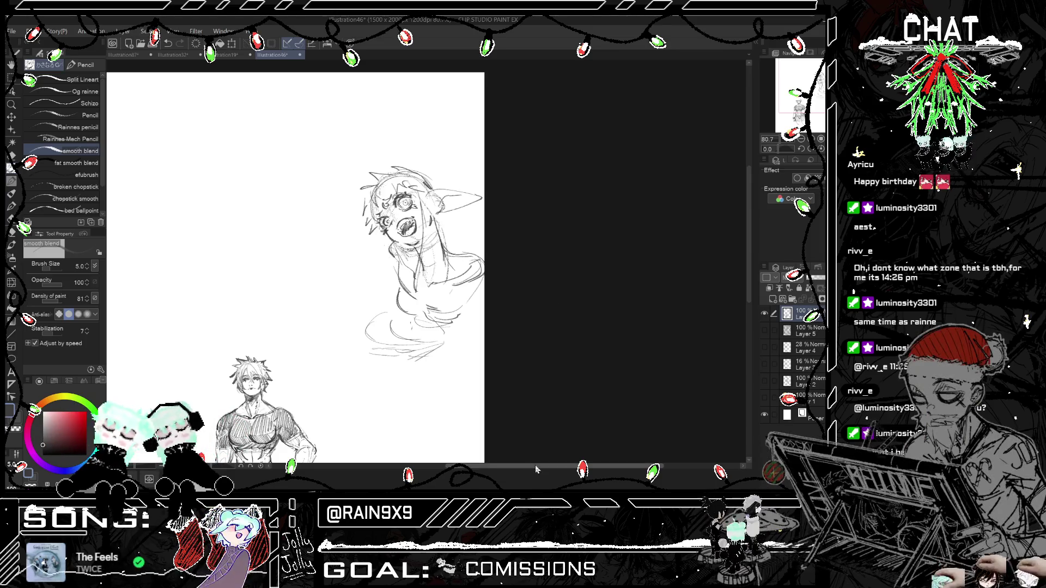
drag(556, 298, 597, 298)
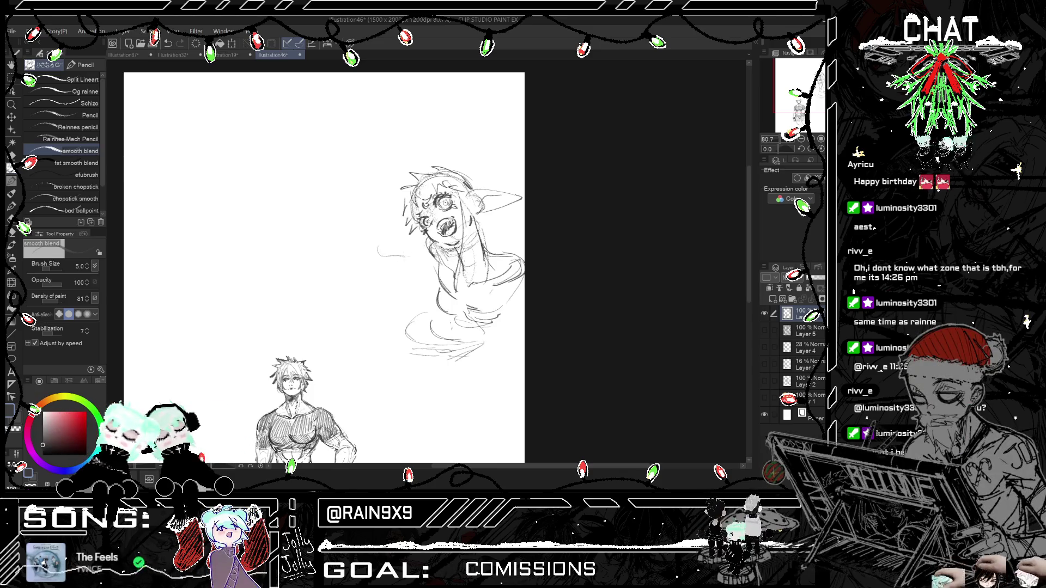
key(ctrl+z)
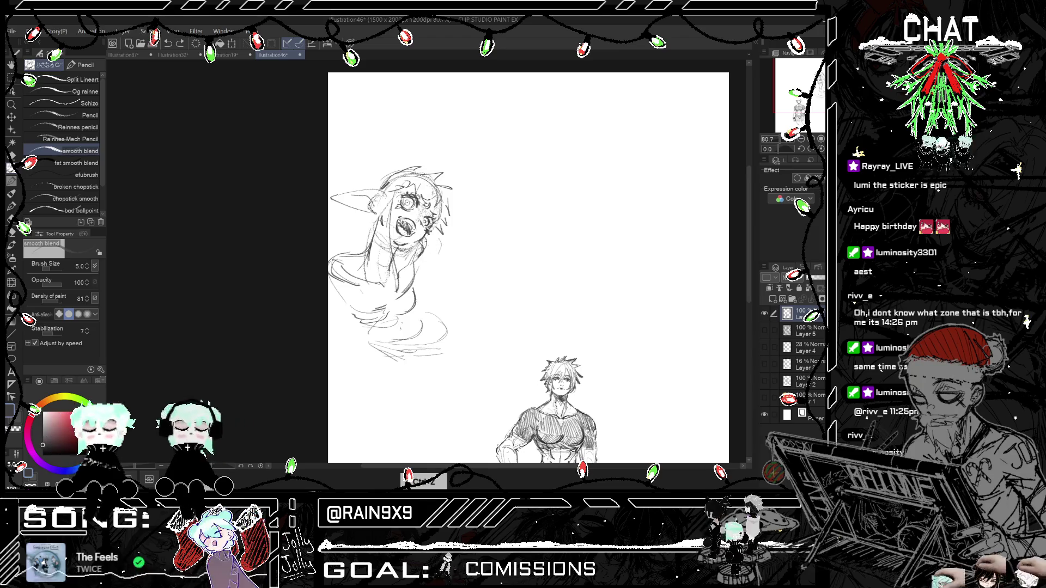
key(ctrl+z)
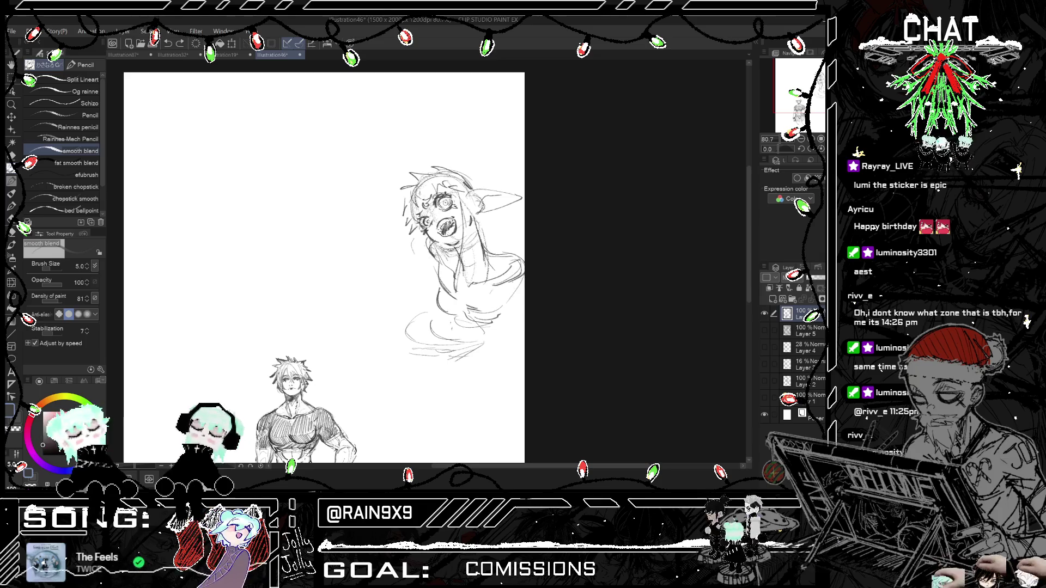
Step: Add short strokes beside the girl's torso, then undo them after a mirrored check
mouse_move(506, 306)
mouse_down()
mouse_move(499, 377)
mouse_move(519, 335)
mouse_move(515, 390)
mouse_up()
key(h)
key(h)
key(ctrl+z)
key(ctrl+z)
key(ctrl+z)
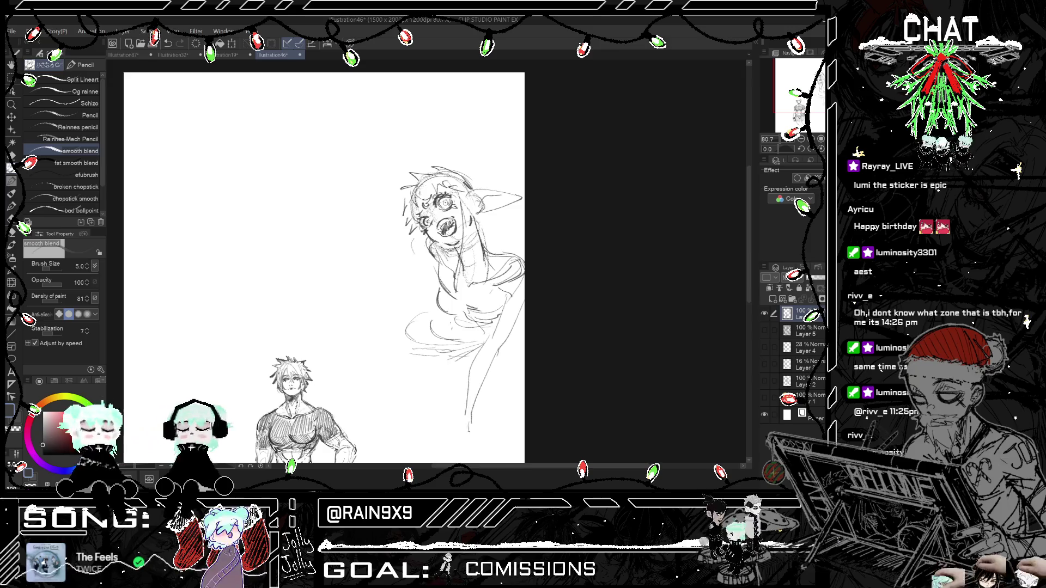
key(h)
key(h)
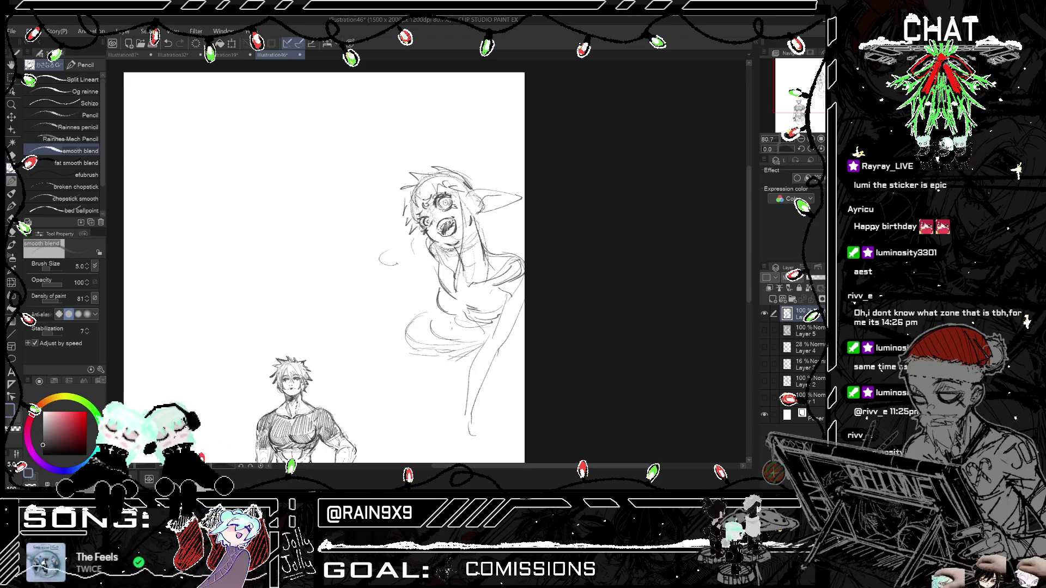
Step: Draw a raised arm left of the girl's face, then undo it after comparing mirrored
mouse_move(382, 246)
mouse_down()
mouse_move(392, 264)
mouse_move(407, 226)
mouse_move(419, 246)
mouse_up()
key(h)
key(h)
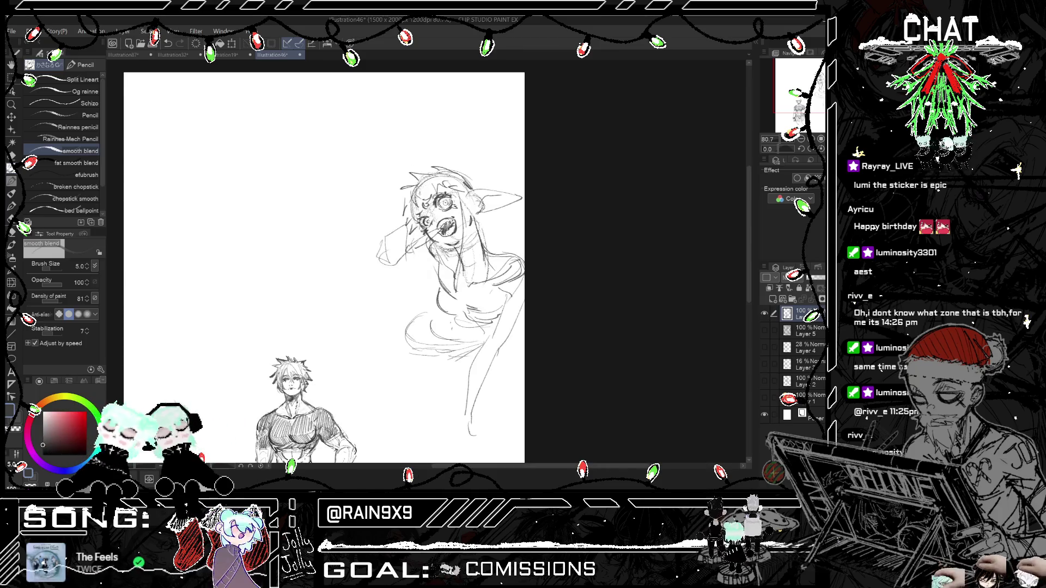
key(h)
Step: Try several arm and hand strokes left of her face, undoing each attempt
key(h)
key(ctrl+z)
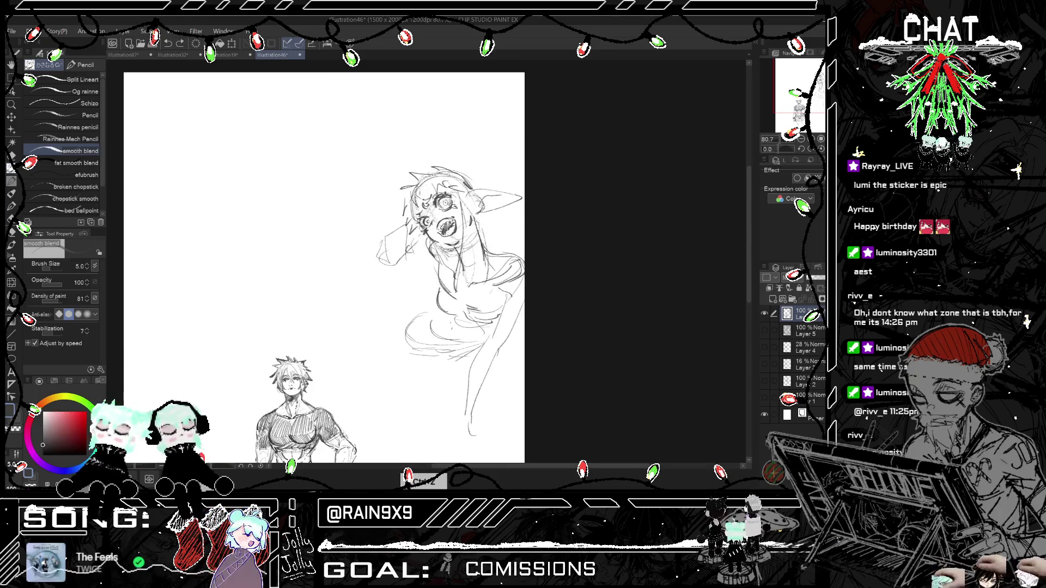
mouse_move(409, 249)
mouse_down()
mouse_move(429, 232)
mouse_move(419, 206)
mouse_up()
drag(411, 241, 418, 230)
key(h)
key(h)
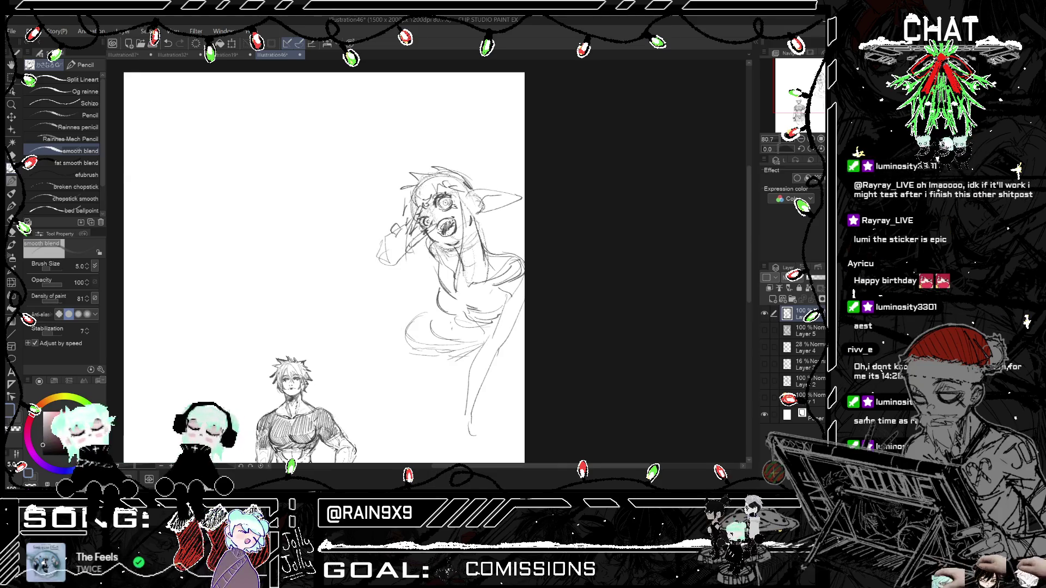
key(ctrl+z)
drag(394, 239, 401, 226)
key(h)
key(h)
key(ctrl+z)
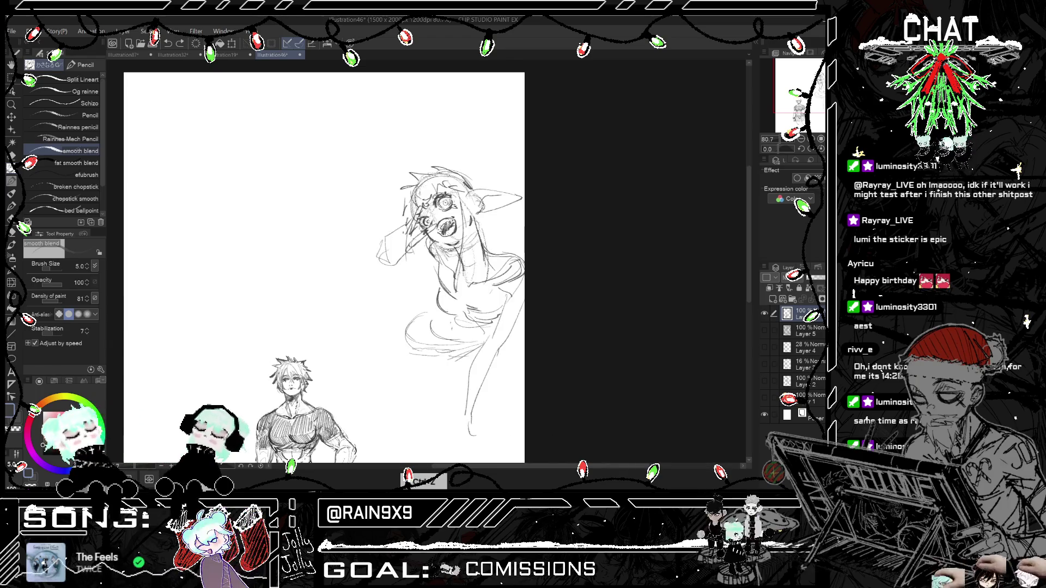
drag(327, 272, 346, 272)
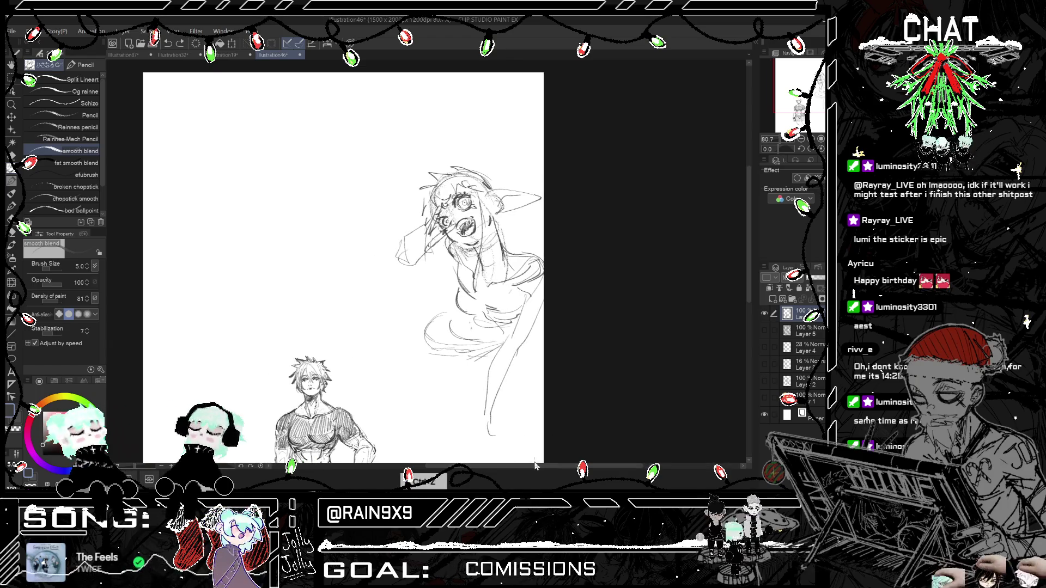
key(ctrl+z)
key(ctrl+z)
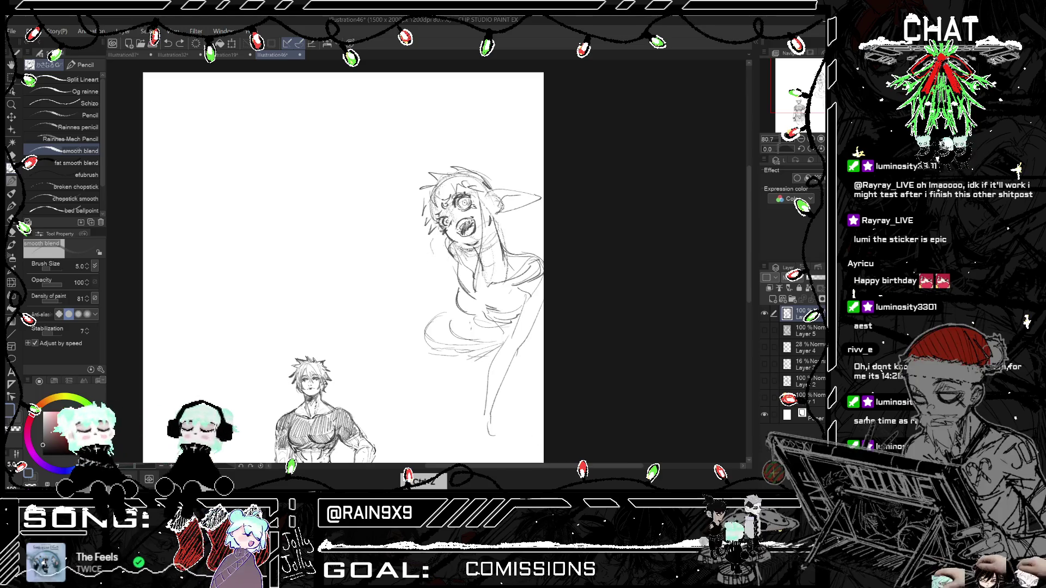
Step: Rework the stroke at the girl's neck, checking it mirrored and undoing the last one
drag(441, 237, 448, 258)
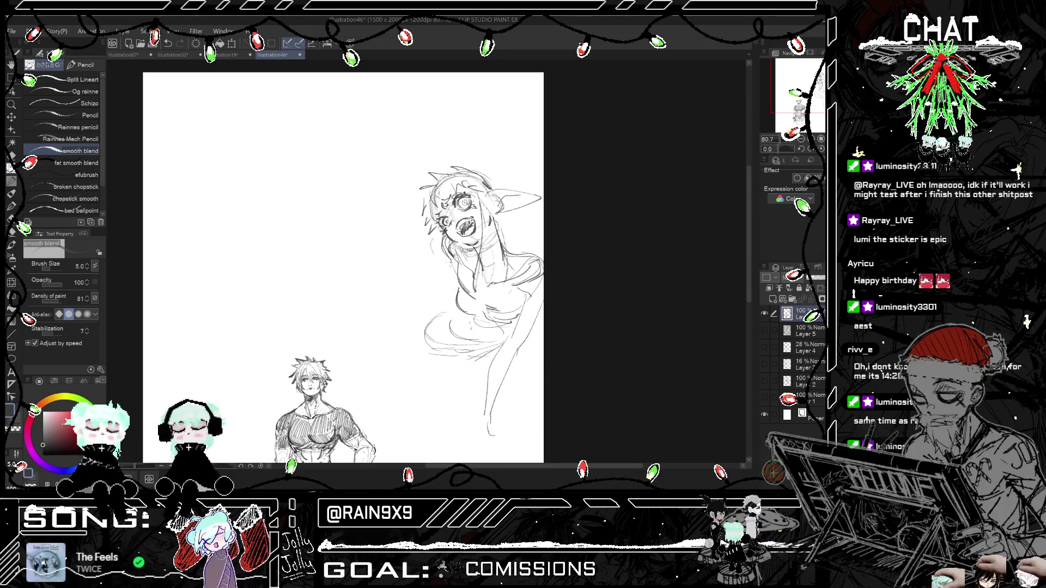
key(ctrl+z)
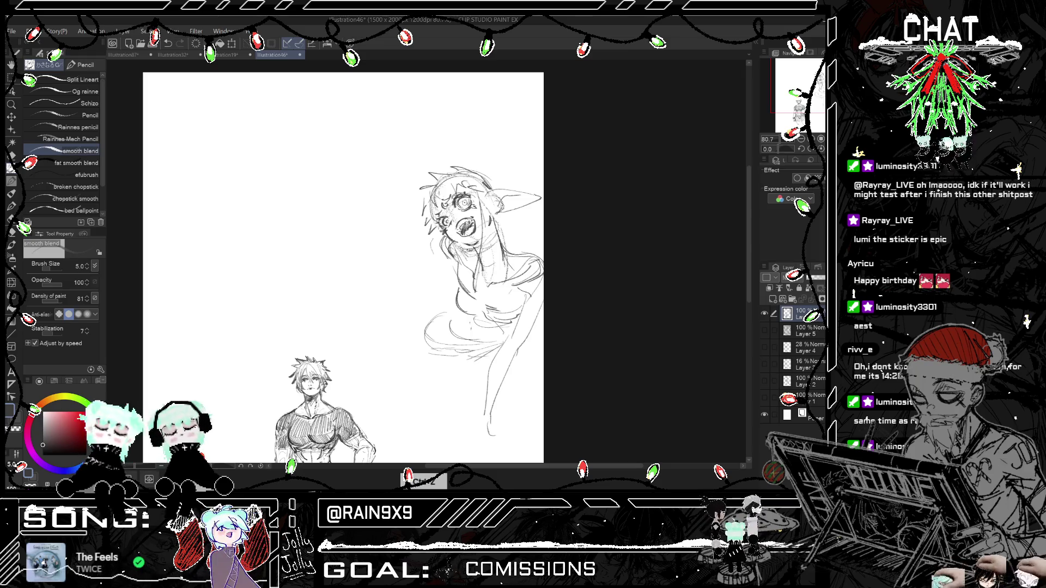
drag(441, 240, 450, 265)
key(ctrl+h)
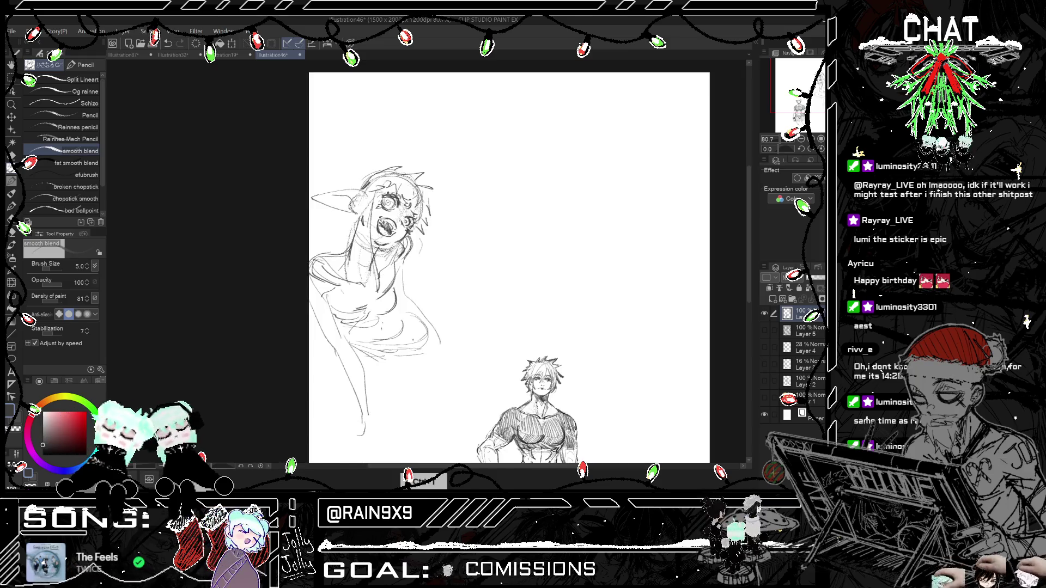
key(ctrl+h)
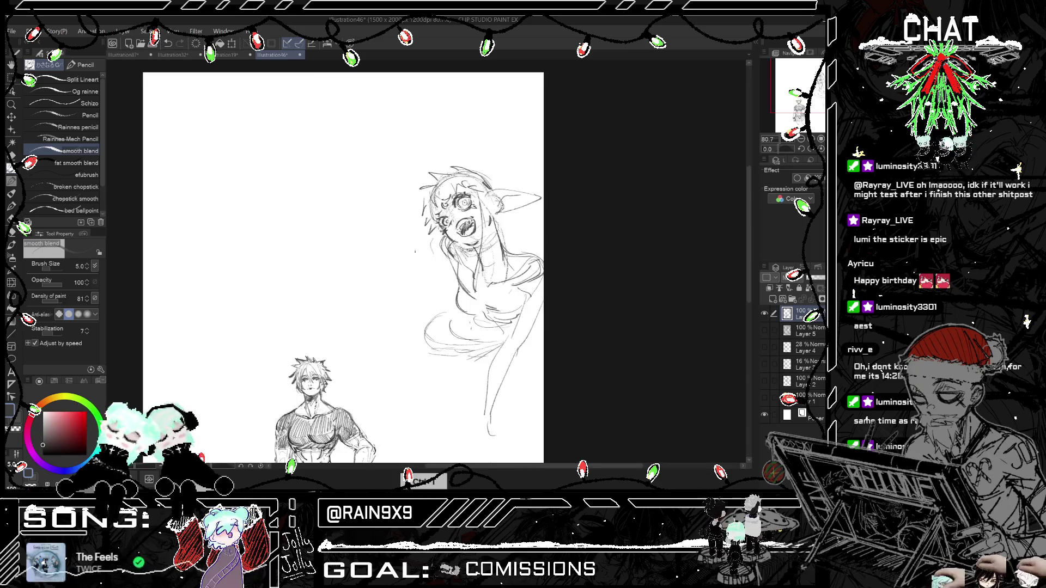
key(ctrl+z)
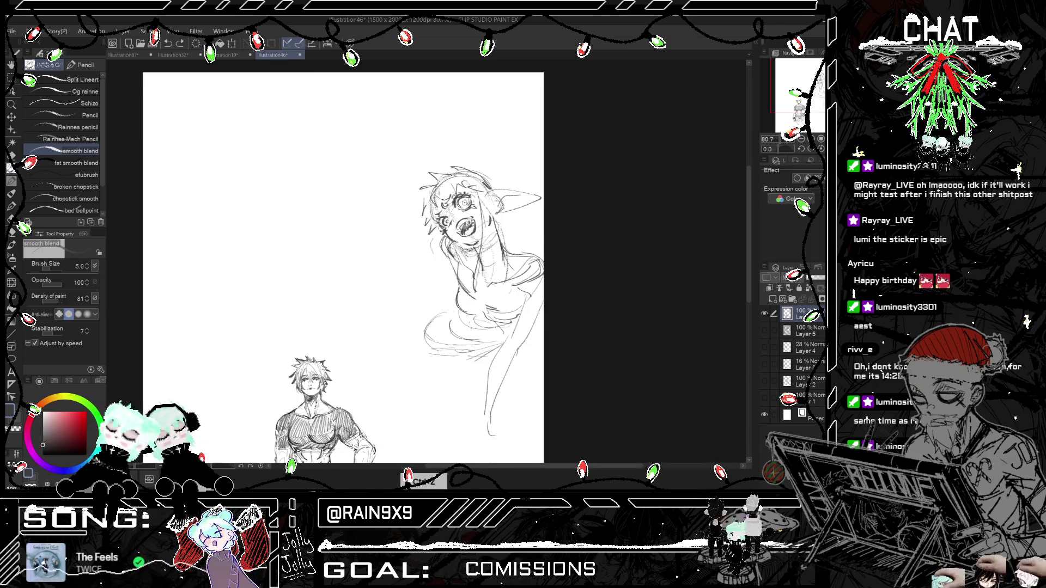
key(ctrl+h)
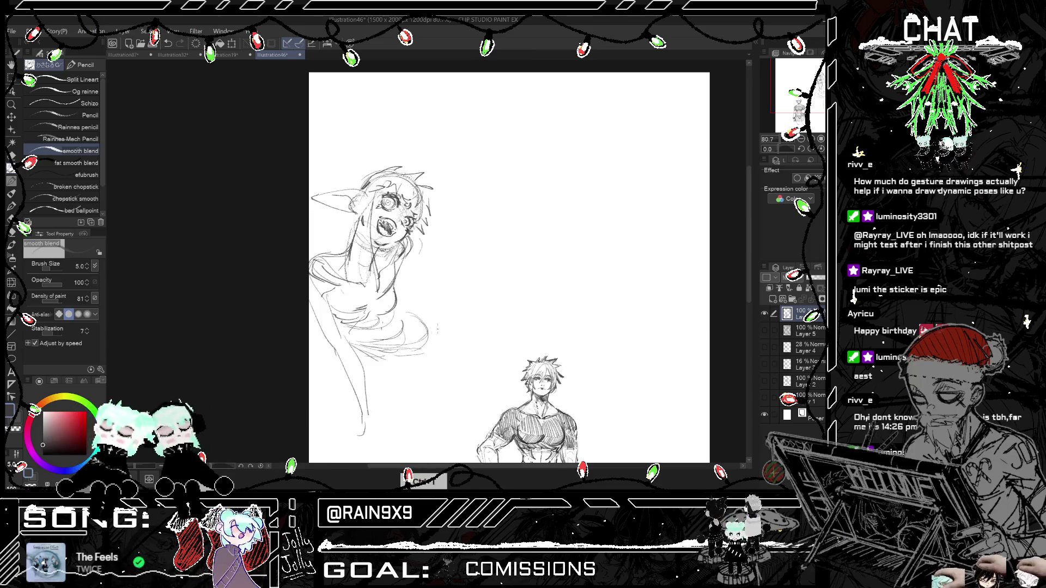
key(ctrl+h)
Step: Extend the line down the girl's side and sketch finger strokes for her reaching hand
scroll(533, 262, down, 1)
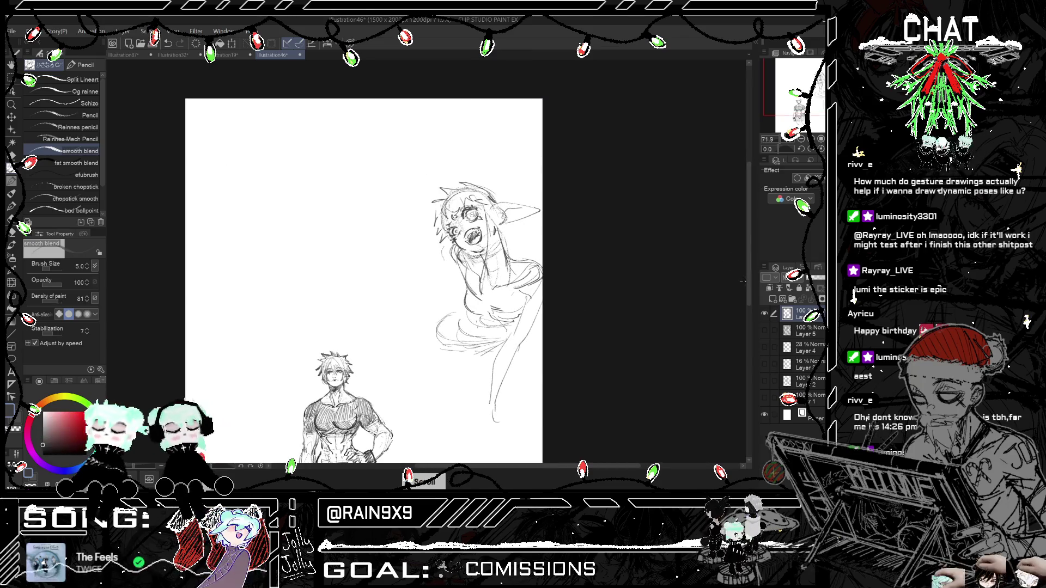
scroll(482, 355, down, 1)
drag(489, 352, 484, 376)
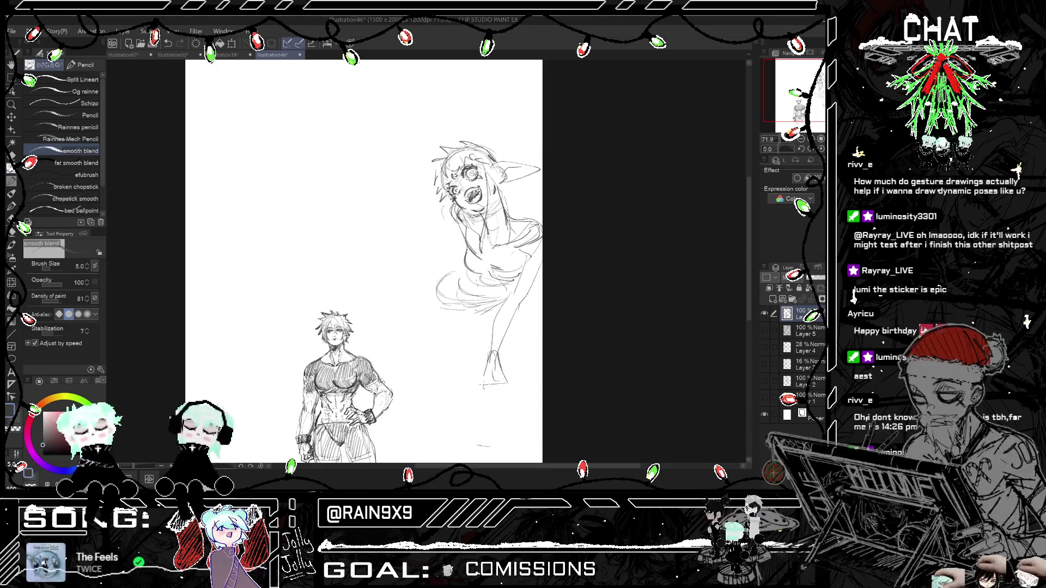
mouse_move(484, 387)
mouse_down()
mouse_move(480, 415)
mouse_move(512, 404)
mouse_move(485, 366)
mouse_up()
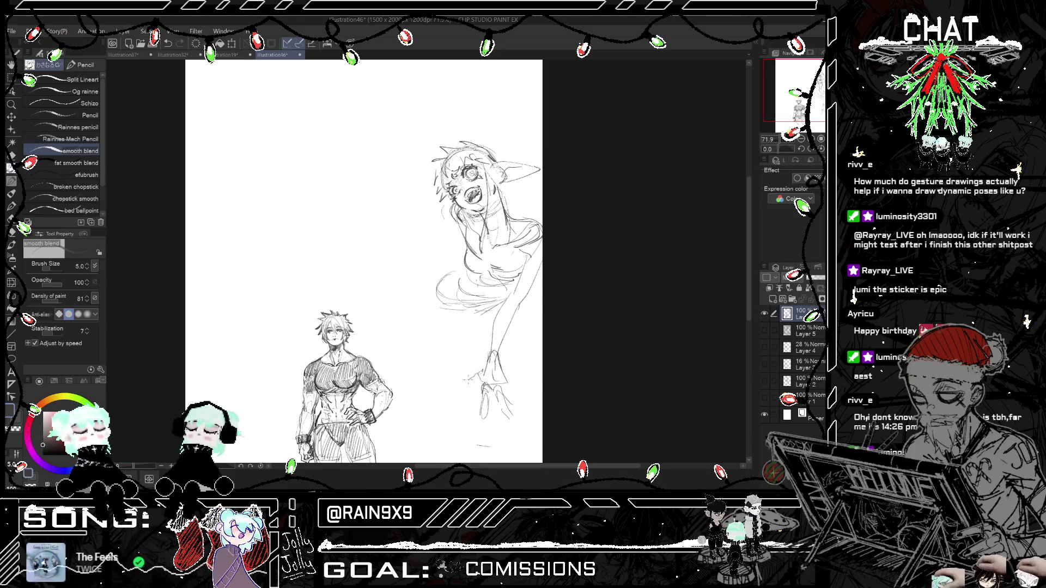
drag(482, 373, 461, 385)
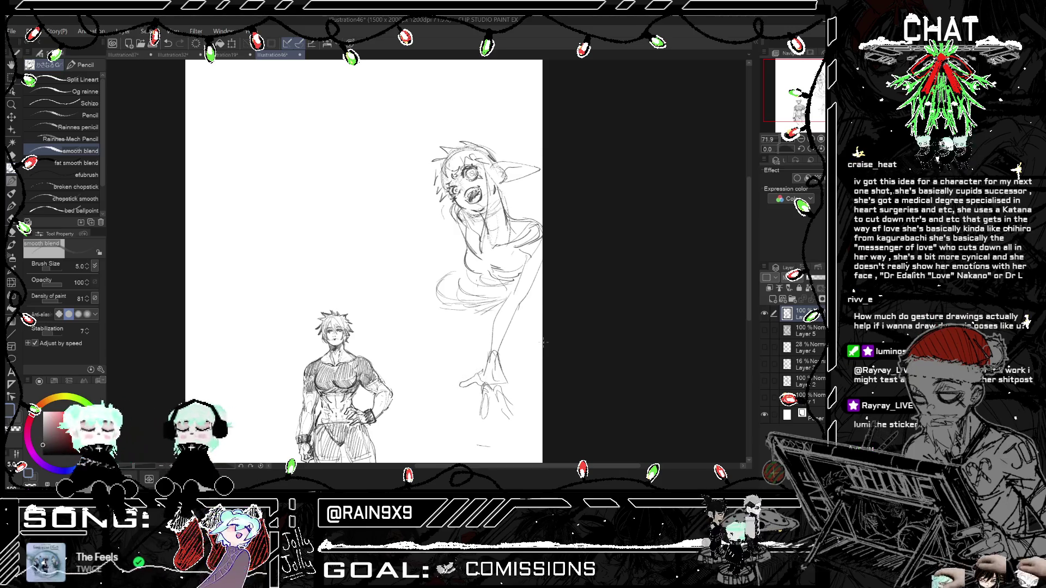
Step: Check the sketch mirrored and undo the reaching arm, hand and waist strokes
key(ctrl+t)
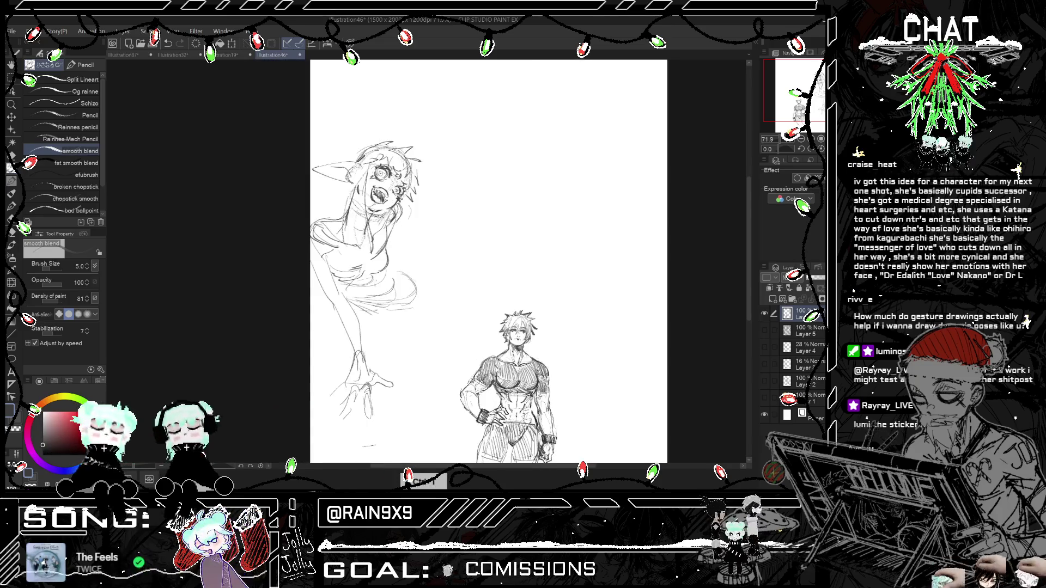
key(ctrl+t)
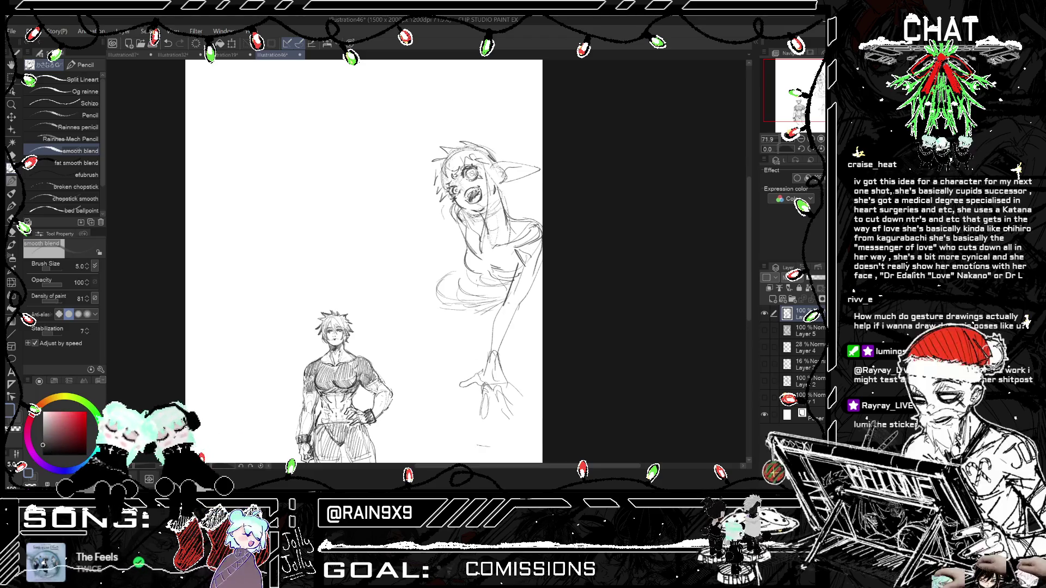
key(ctrl+t)
key(ctrl+z)
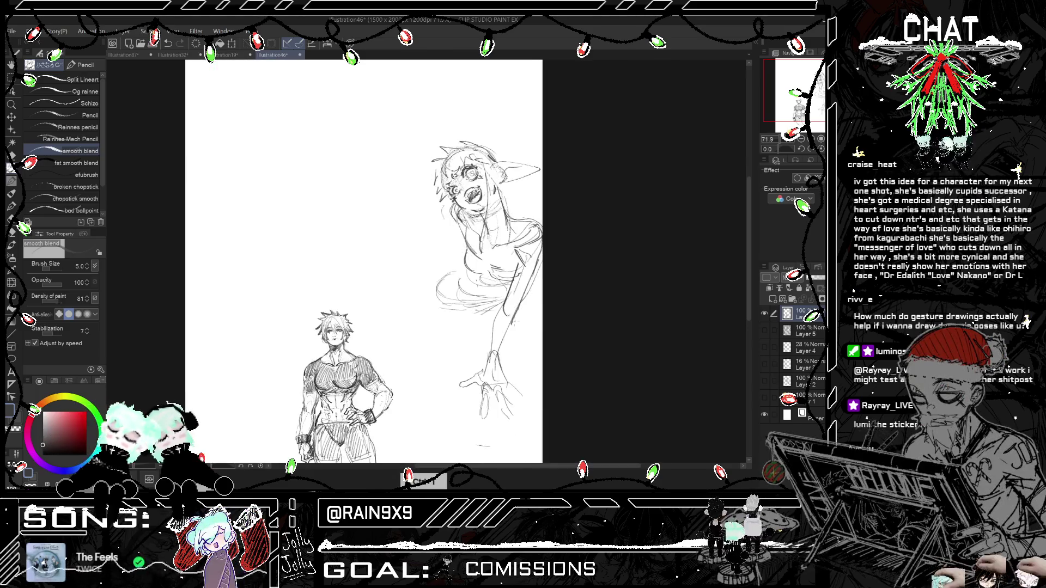
key(ctrl+z)
key(ctrl+z)
key(ctrl+z)
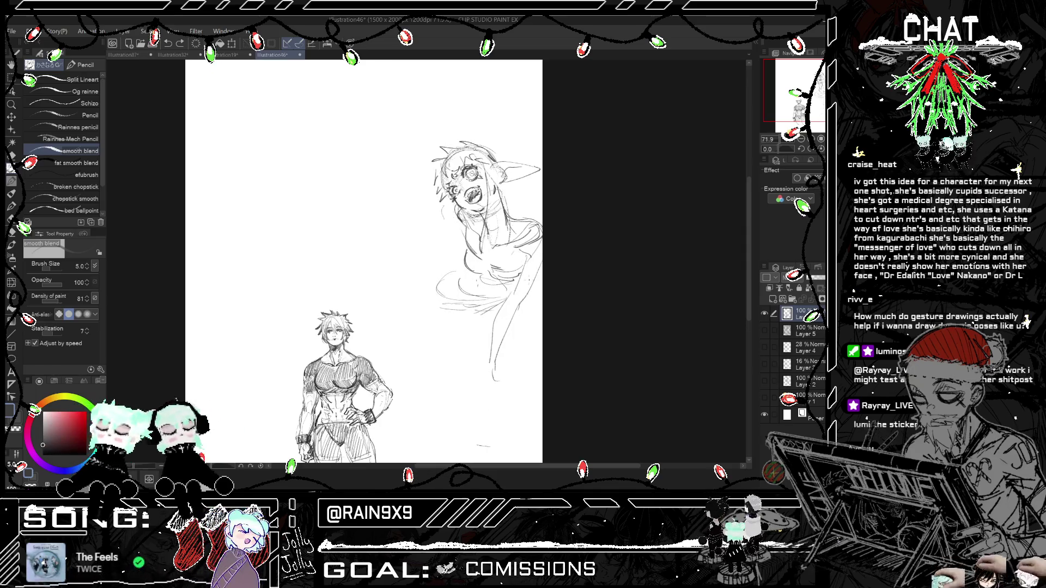
Step: Sketch the girl's shoulder line and left torso, then undo the last torso stroke
drag(538, 230, 506, 244)
mouse_move(457, 211)
mouse_down()
mouse_move(448, 227)
mouse_move(457, 251)
mouse_move(424, 295)
mouse_up()
key(ctrl+h)
key(ctrl+h)
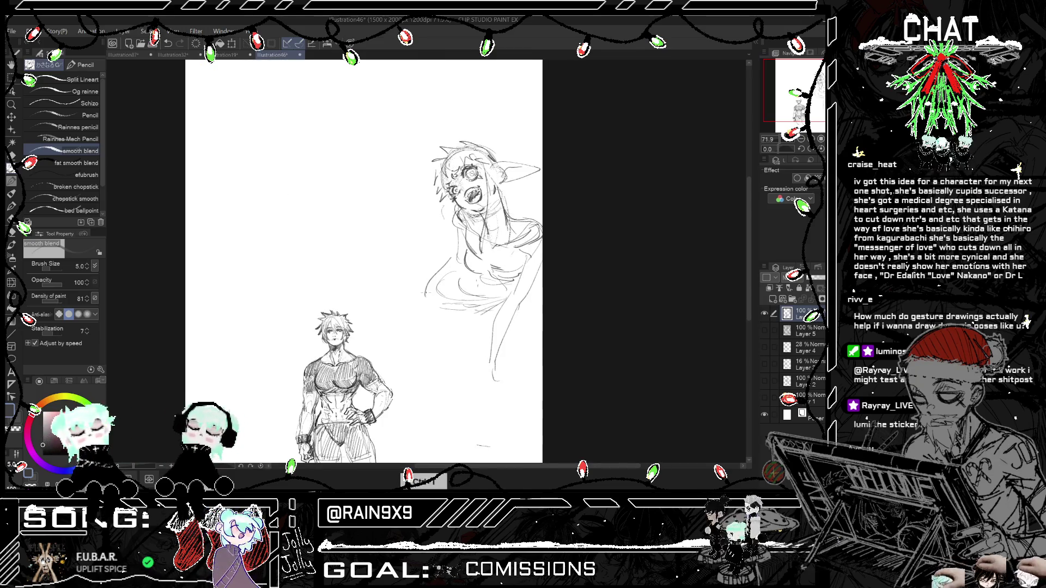
key(ctrl+z)
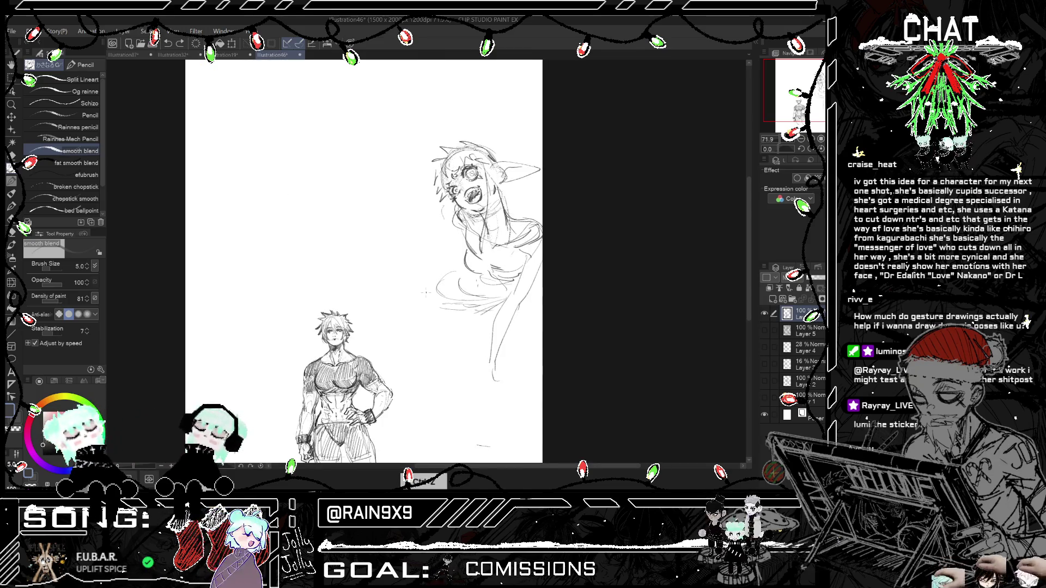
Step: Erase leftover lines on the girl's right side and redraw her shoulder and torso
key(e)
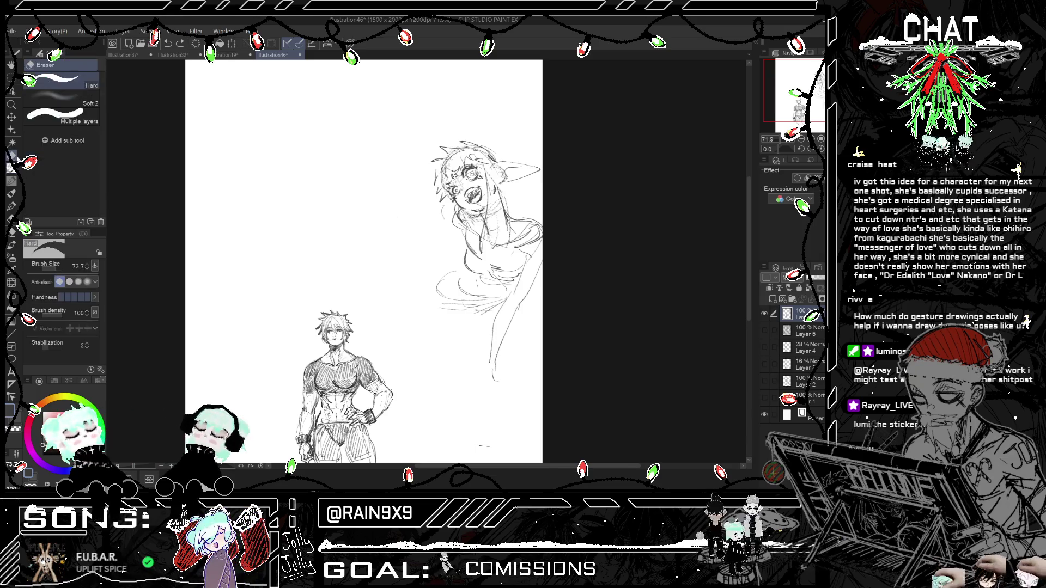
drag(500, 378, 508, 312)
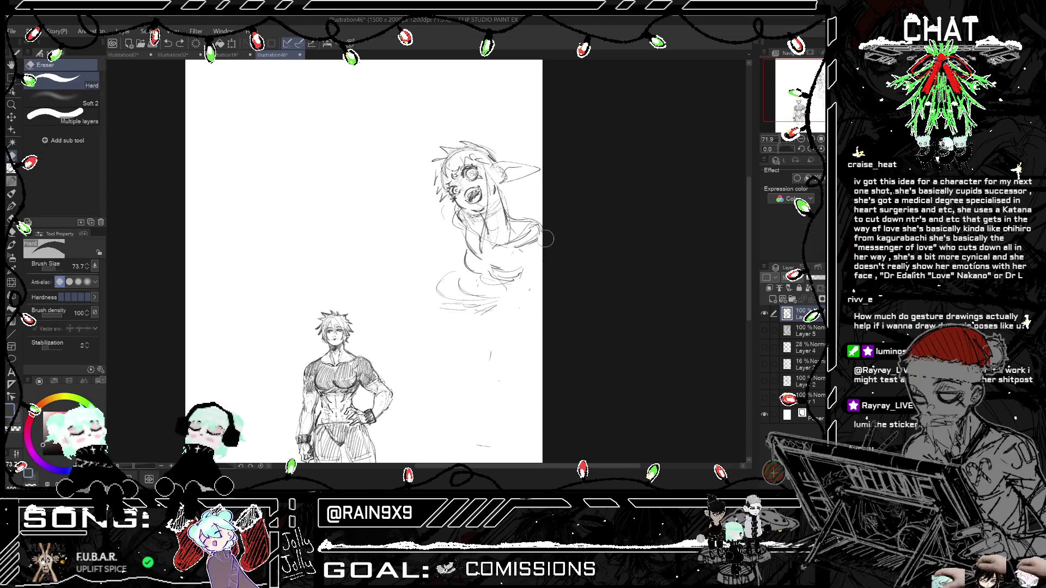
key(ctrl+h)
key(ctrl+h)
key(p)
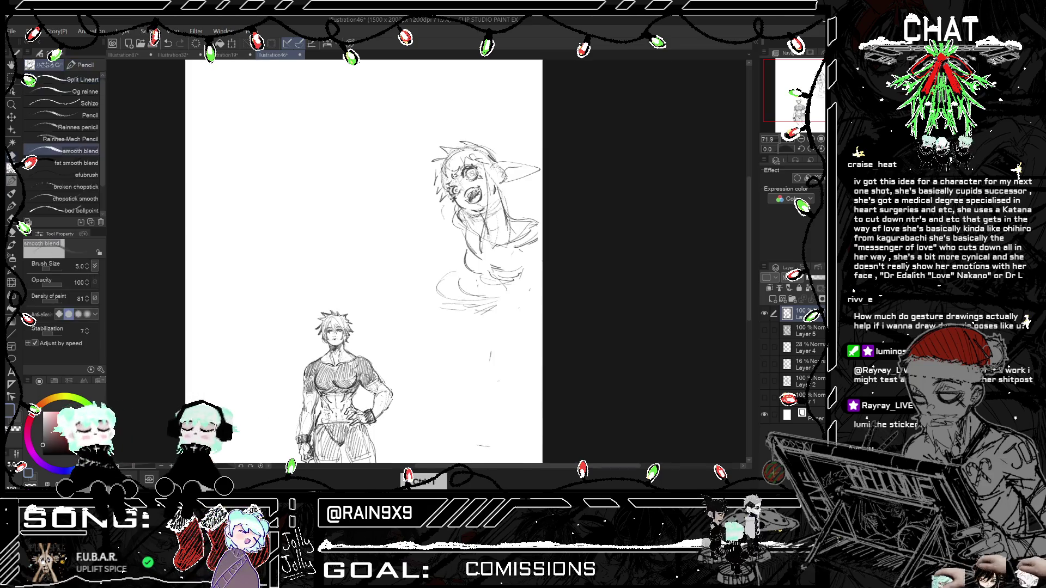
mouse_move(519, 223)
mouse_down()
mouse_move(545, 215)
mouse_move(503, 279)
mouse_up()
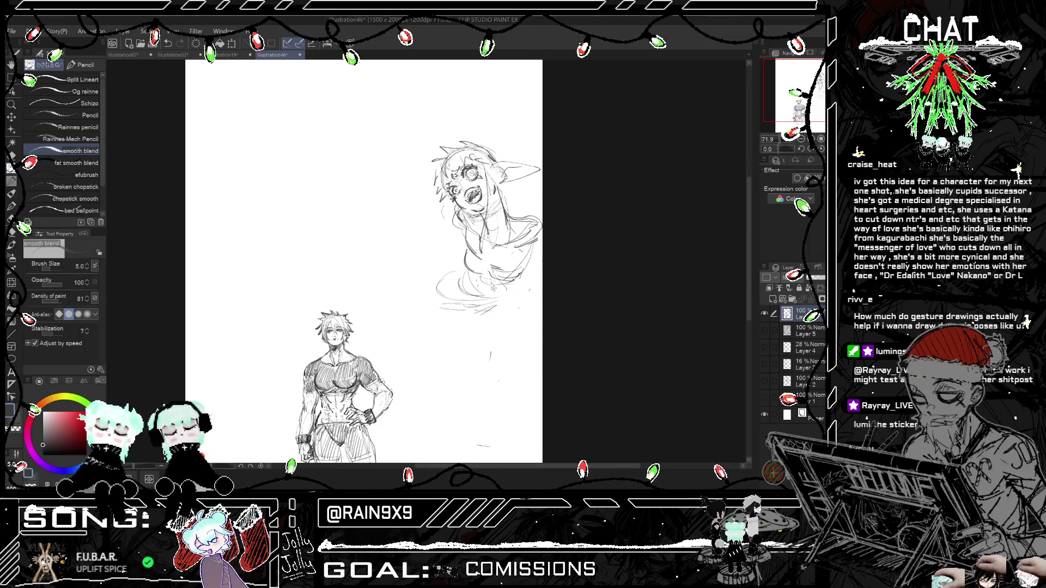
key(ctrl+h)
key(ctrl+h)
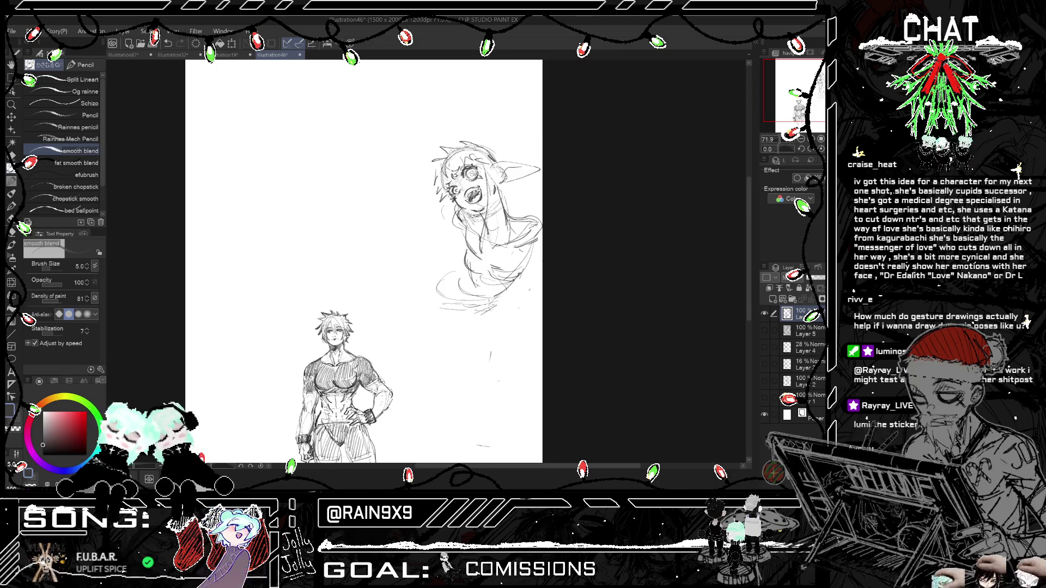
Step: Sketch the girl's curved hips, inner thigh line and right leg outline
drag(431, 310, 444, 358)
key(ctrl+z)
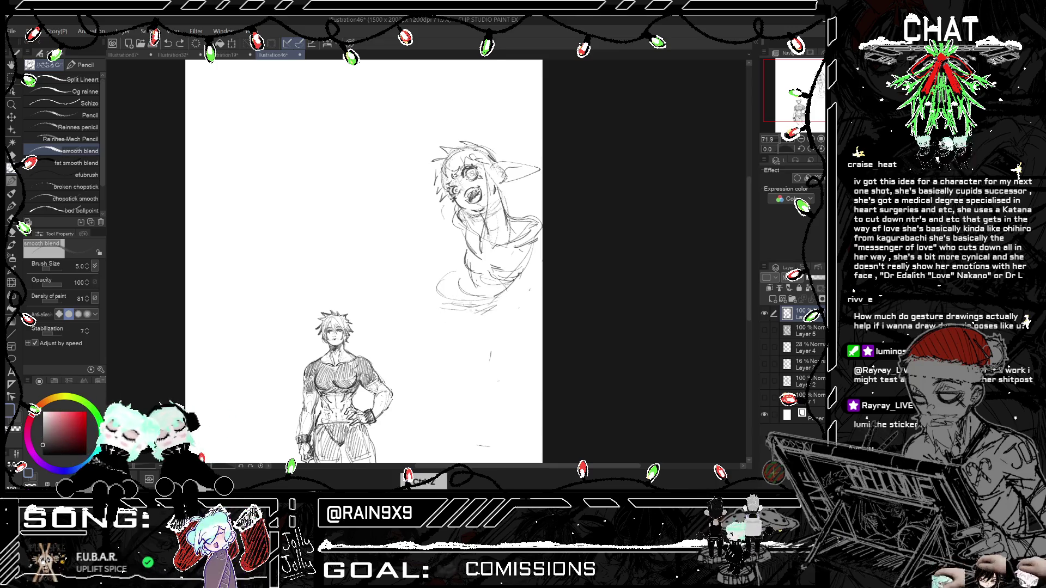
mouse_move(428, 308)
mouse_down()
mouse_move(449, 372)
mouse_move(466, 372)
mouse_up()
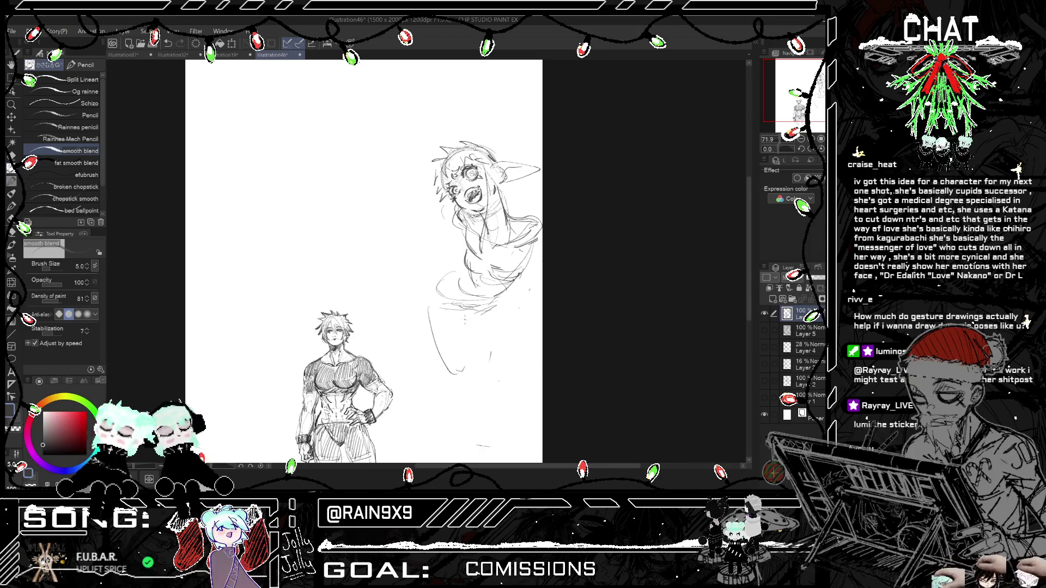
drag(463, 333, 463, 358)
key(h)
key(h)
drag(508, 329, 475, 372)
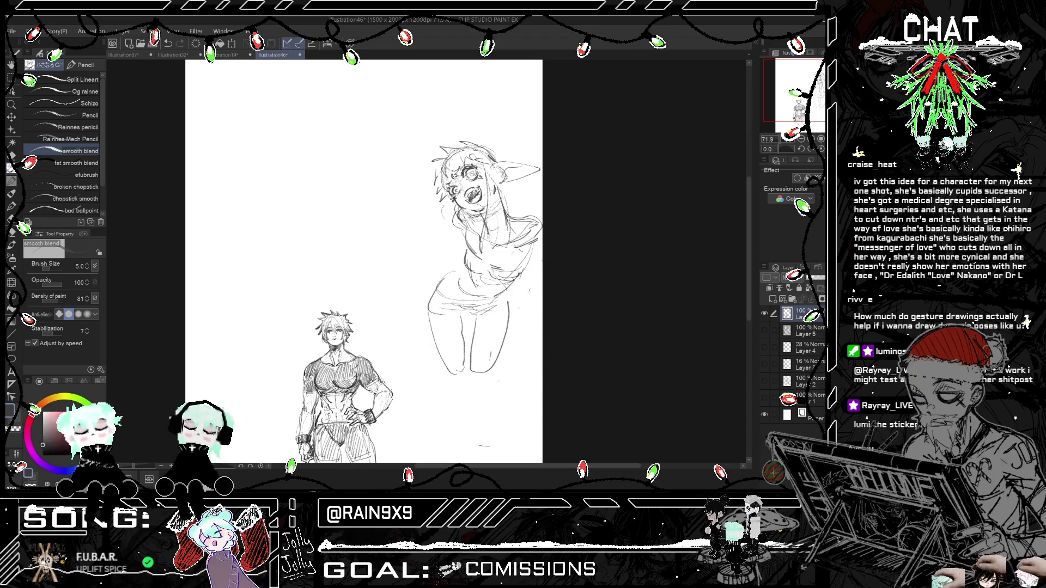
key(h)
key(h)
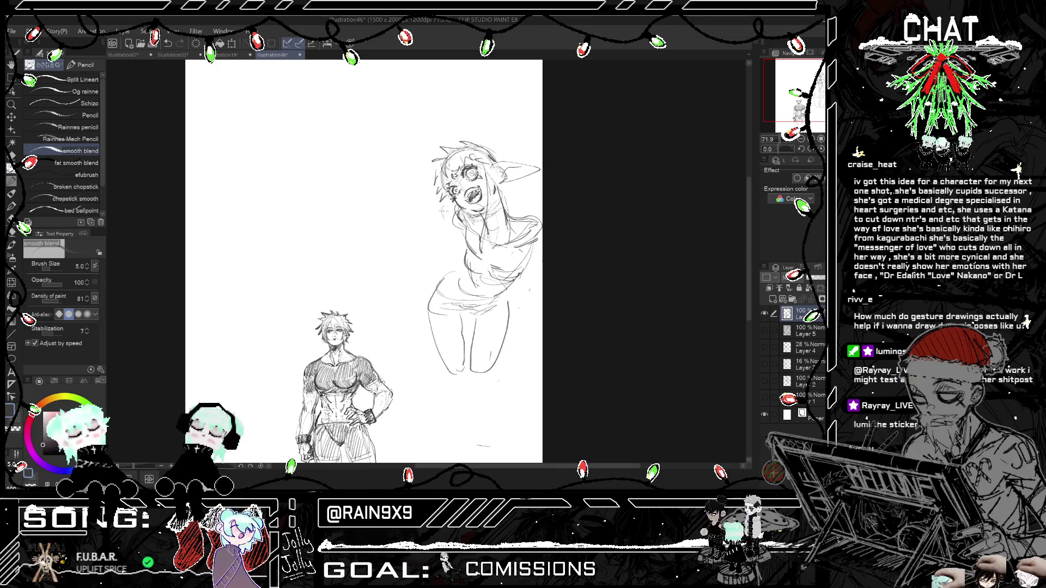
Step: Extend the girl's left arm downward with a few short strokes
drag(430, 267, 429, 290)
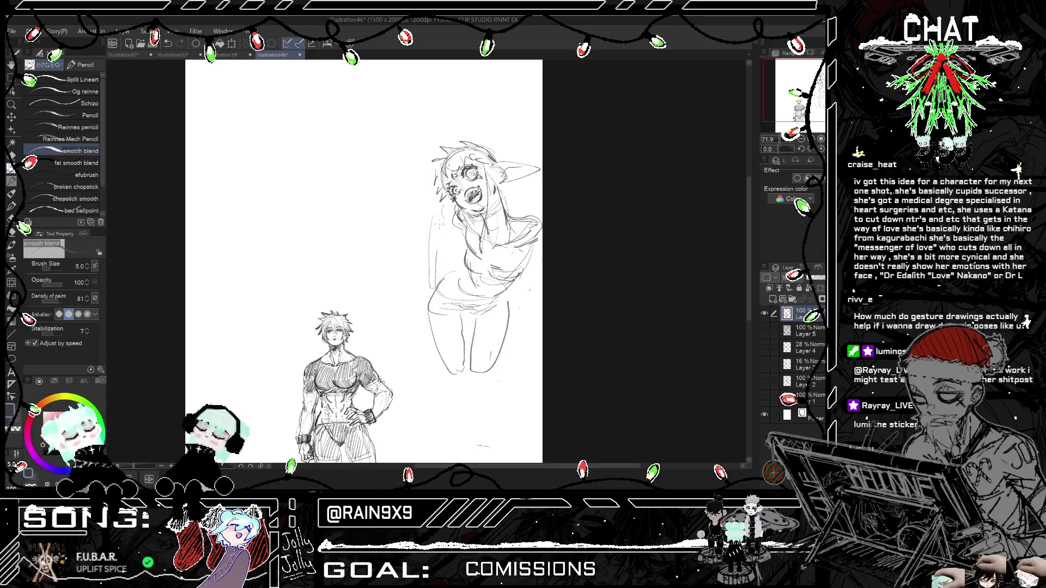
drag(434, 215, 466, 234)
key(h)
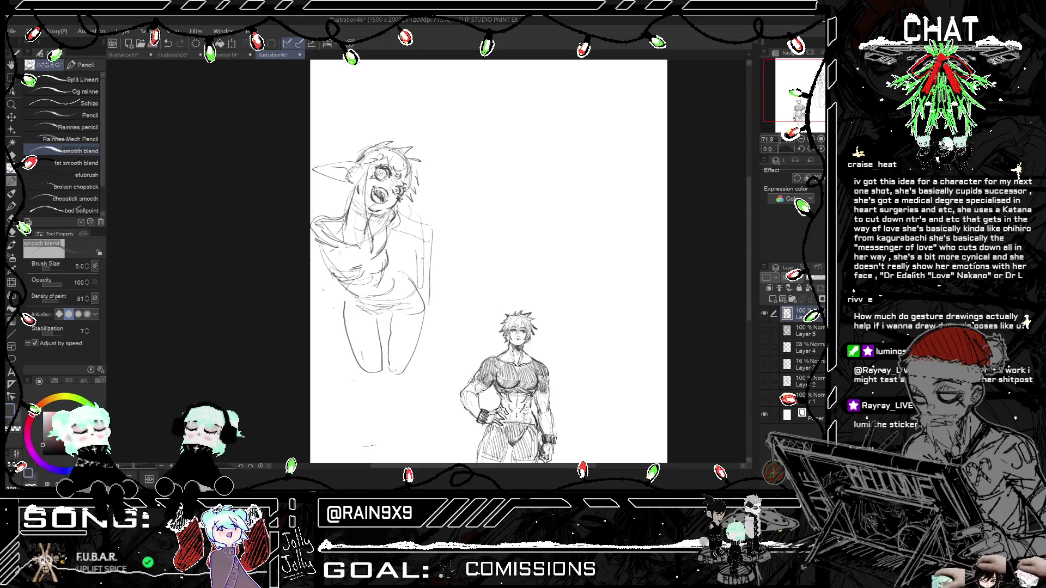
Step: Undo the old left-arm strokes and draw a new arm raised behind the girl's head
key(h)
key(ctrl+z)
key(ctrl+z)
key(ctrl+z)
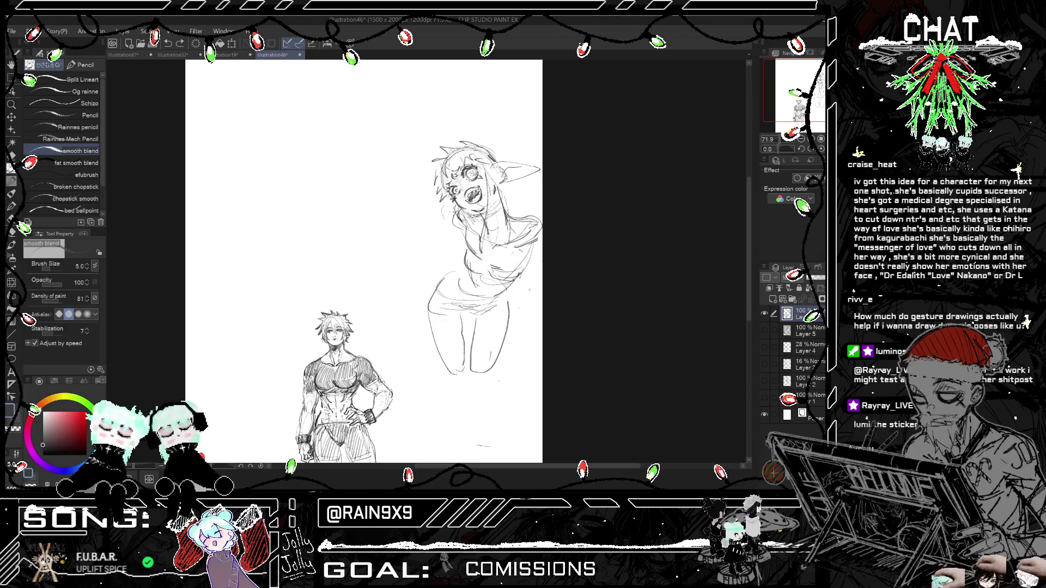
mouse_move(455, 212)
mouse_down()
mouse_move(396, 269)
mouse_move(463, 229)
mouse_up()
key(ctrl+t)
key(ctrl+t)
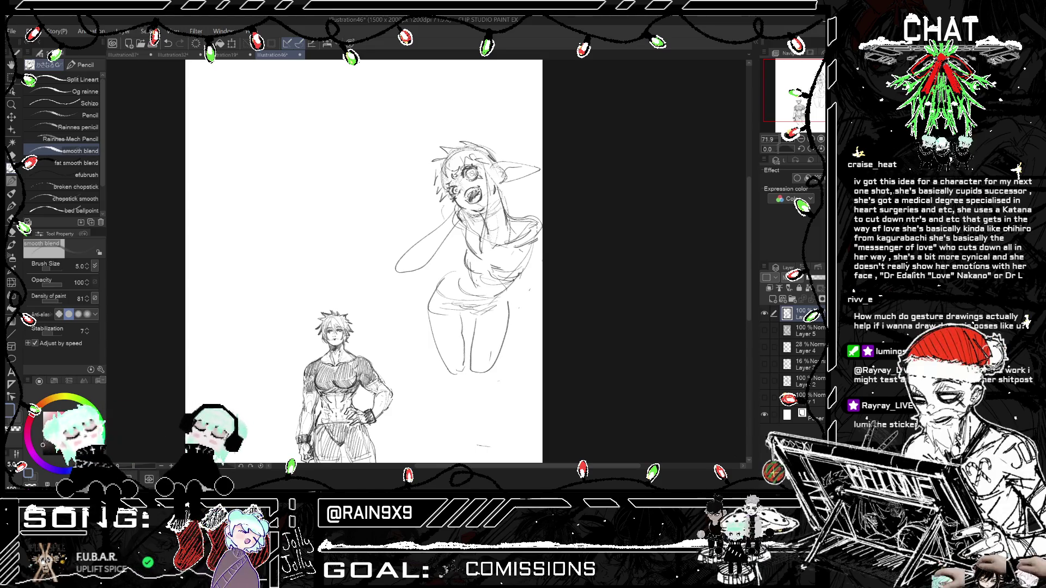
key(ctrl+h)
key(ctrl+h)
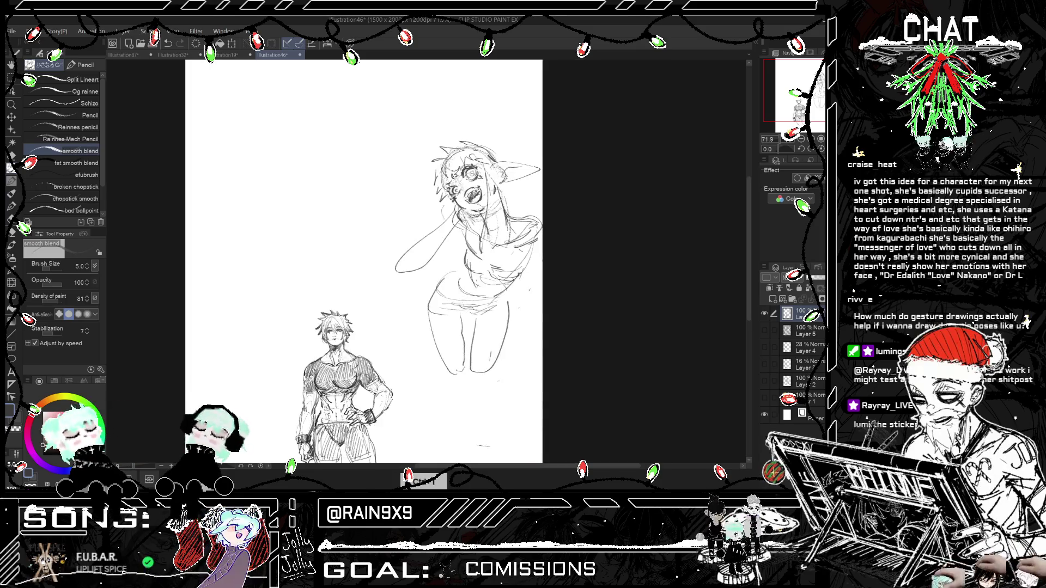
key(ctrl+h)
key(ctrl+h)
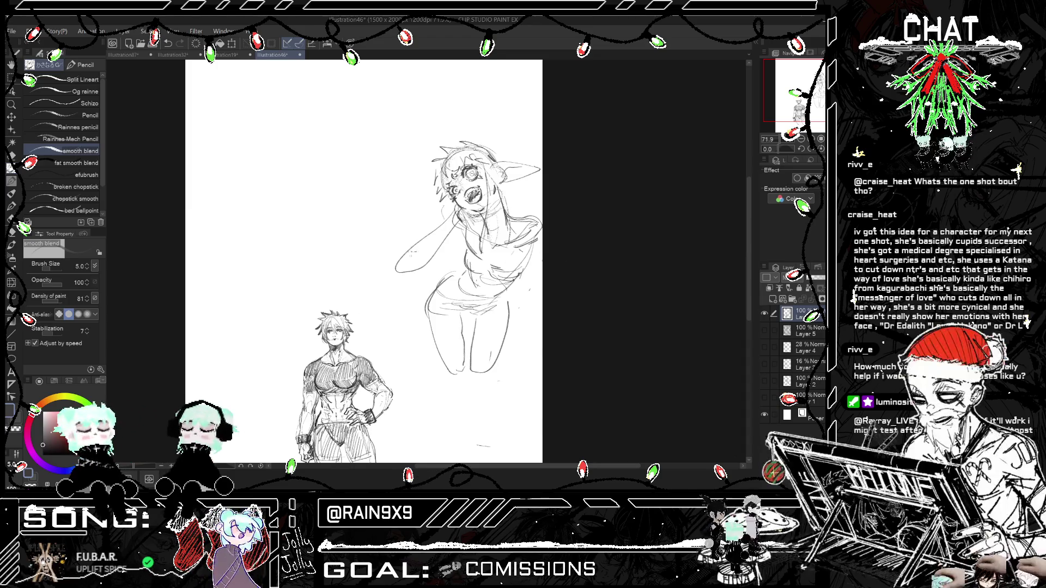
drag(452, 245, 435, 266)
key(ctrl+h)
key(ctrl+h)
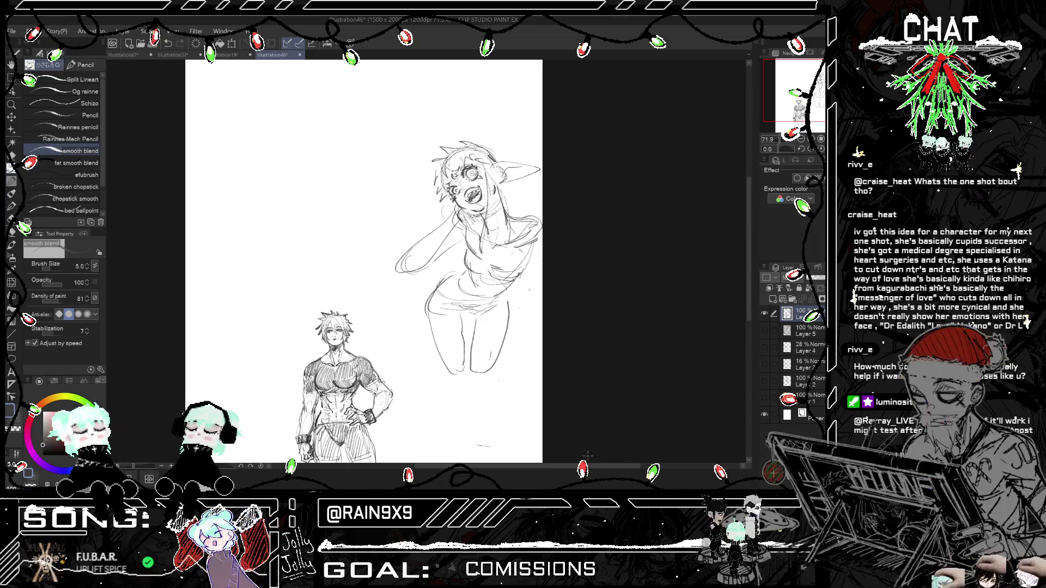
drag(636, 283, 714, 284)
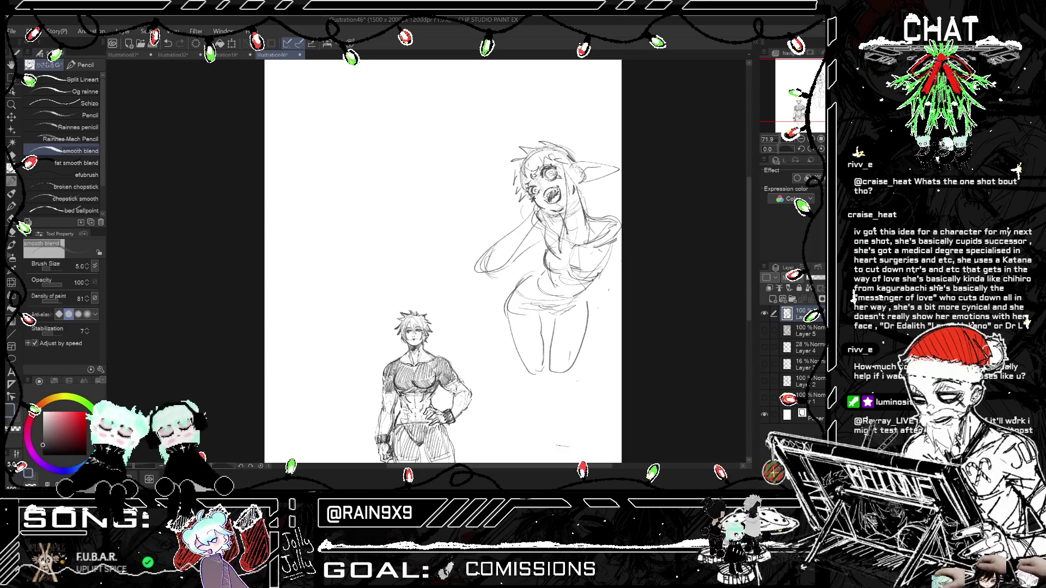
key(h)
key(h)
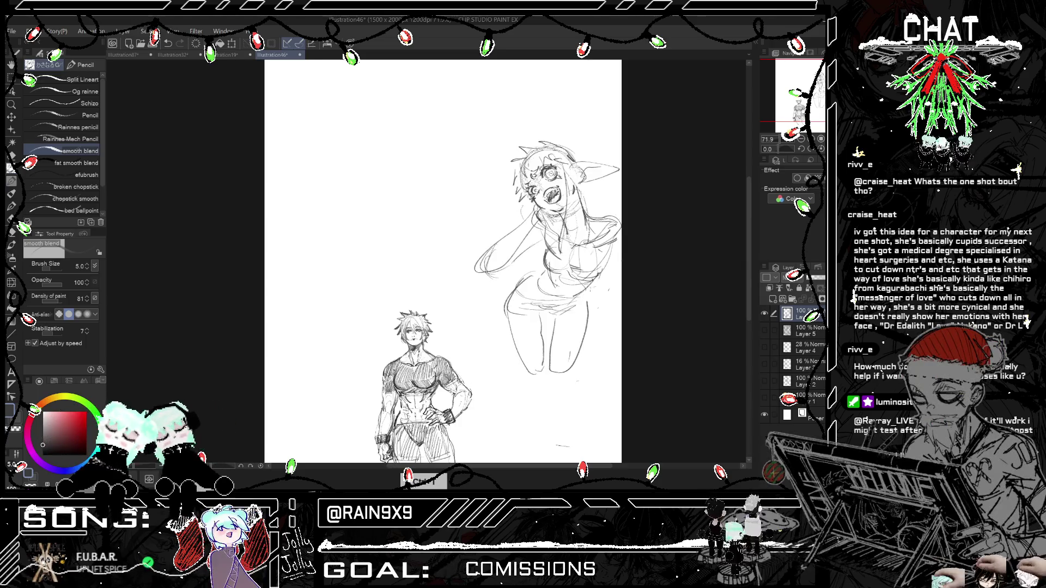
key(ctrl+z)
drag(588, 294, 609, 293)
key(ctrl+z)
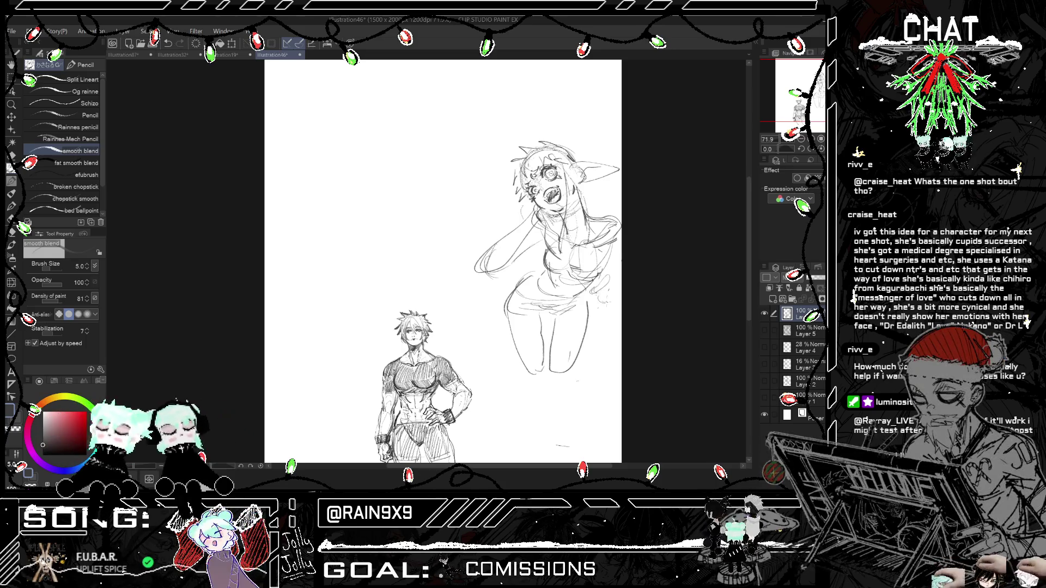
key(h)
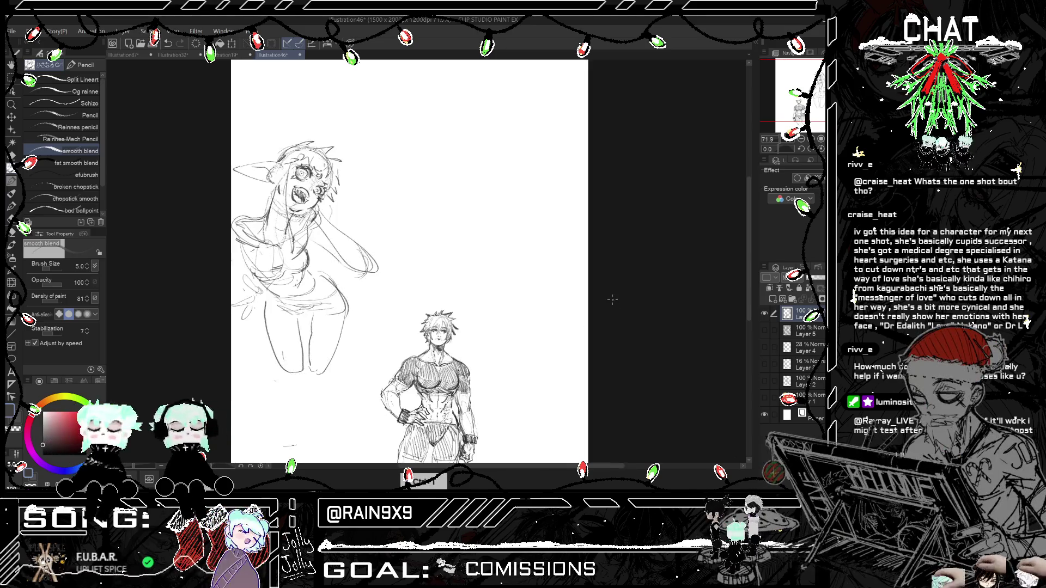
key(h)
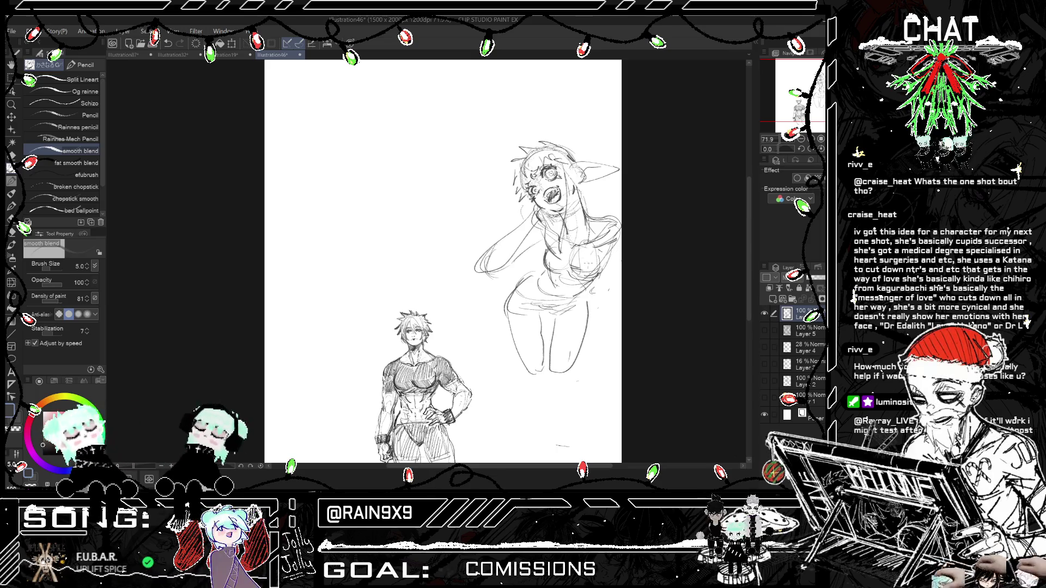
key(h)
key(h)
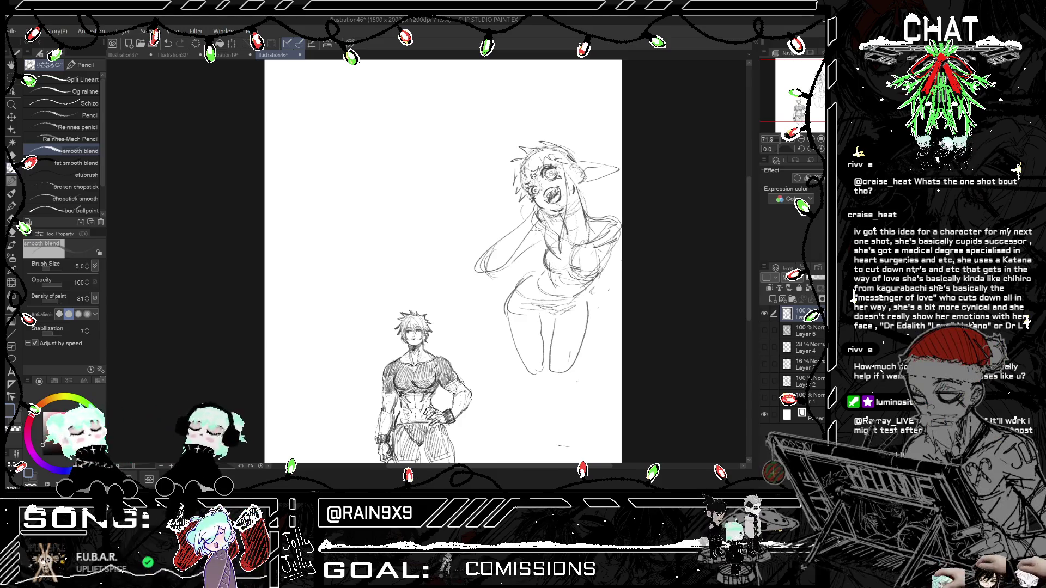
key(h)
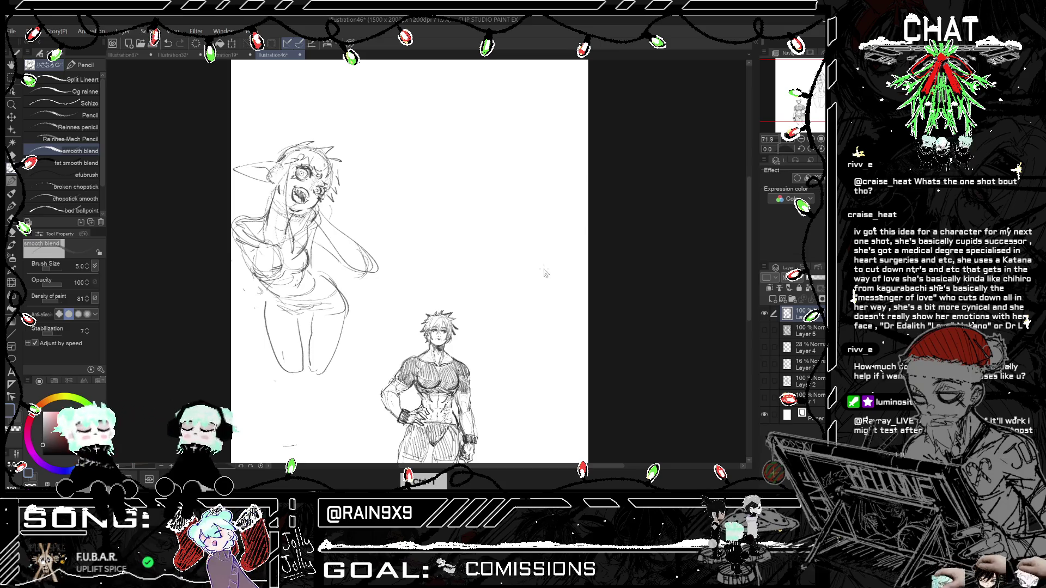
key(h)
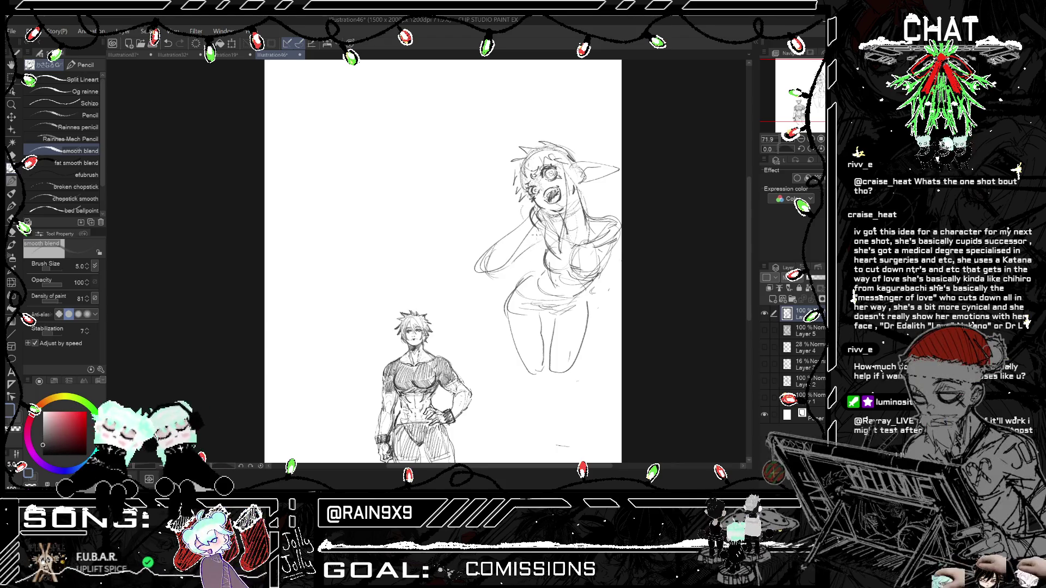
key(h)
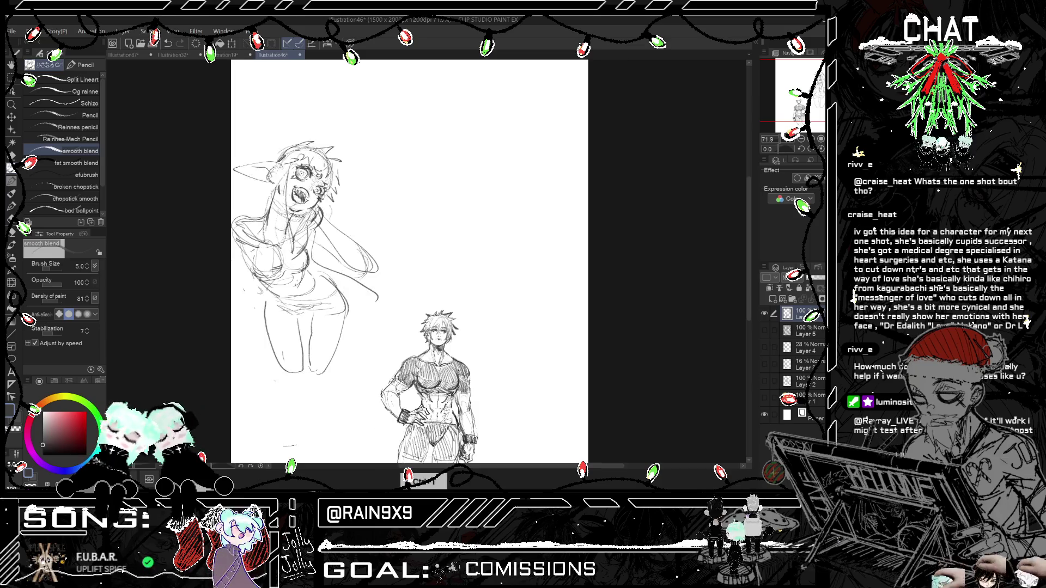
key(h)
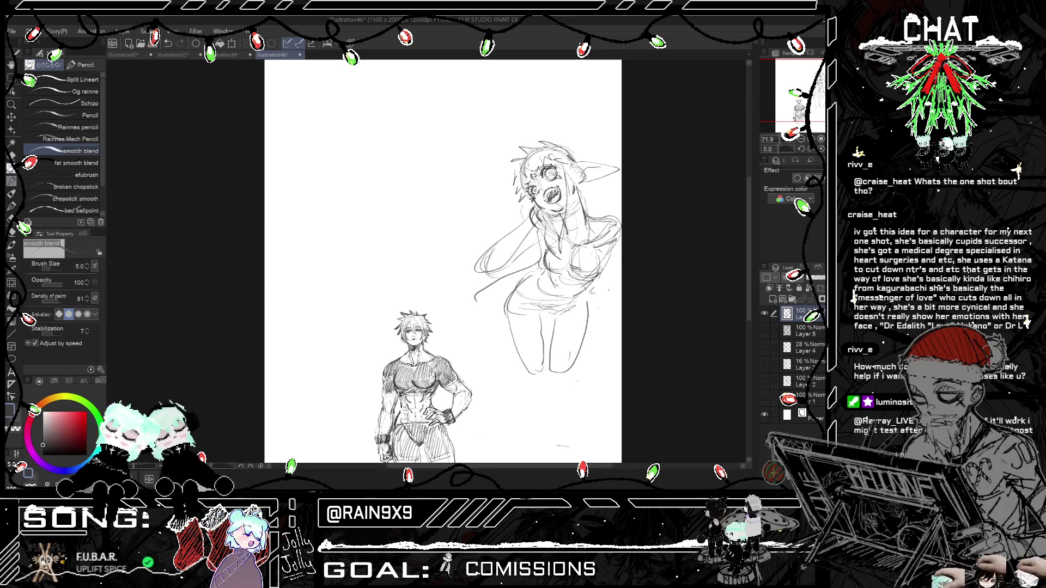
key(h)
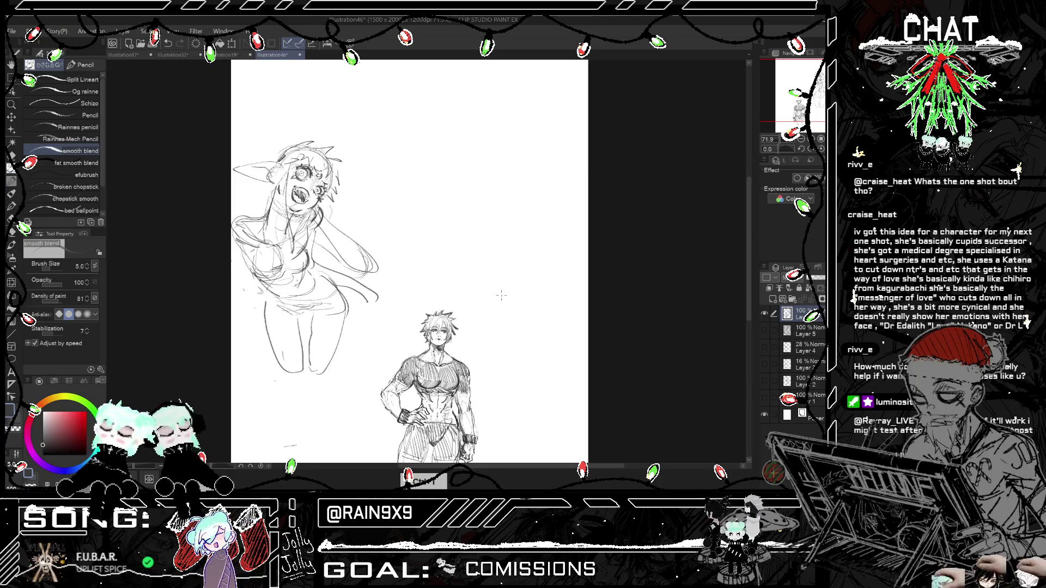
key(h)
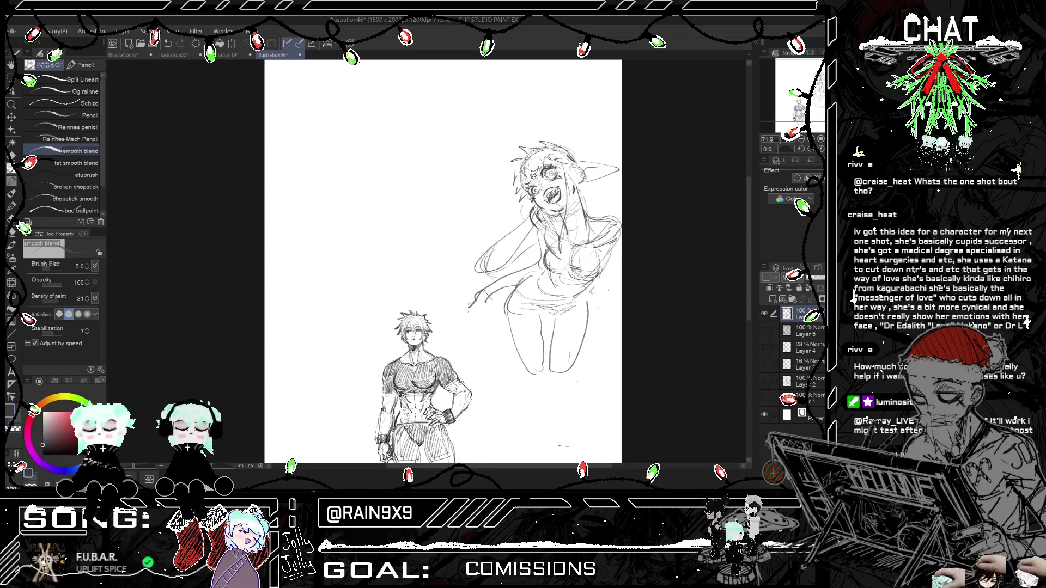
Step: Sketch the fingers of the girl's outstretched hand reaching toward the man
drag(464, 303, 481, 312)
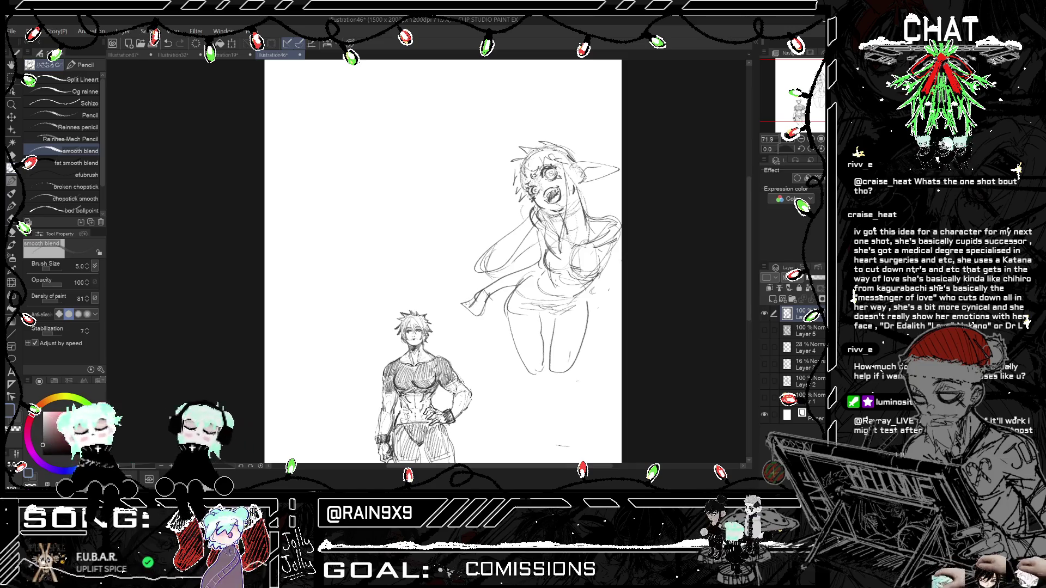
mouse_move(452, 310)
mouse_down()
mouse_move(468, 322)
mouse_move(426, 331)
mouse_up()
key(h)
key(h)
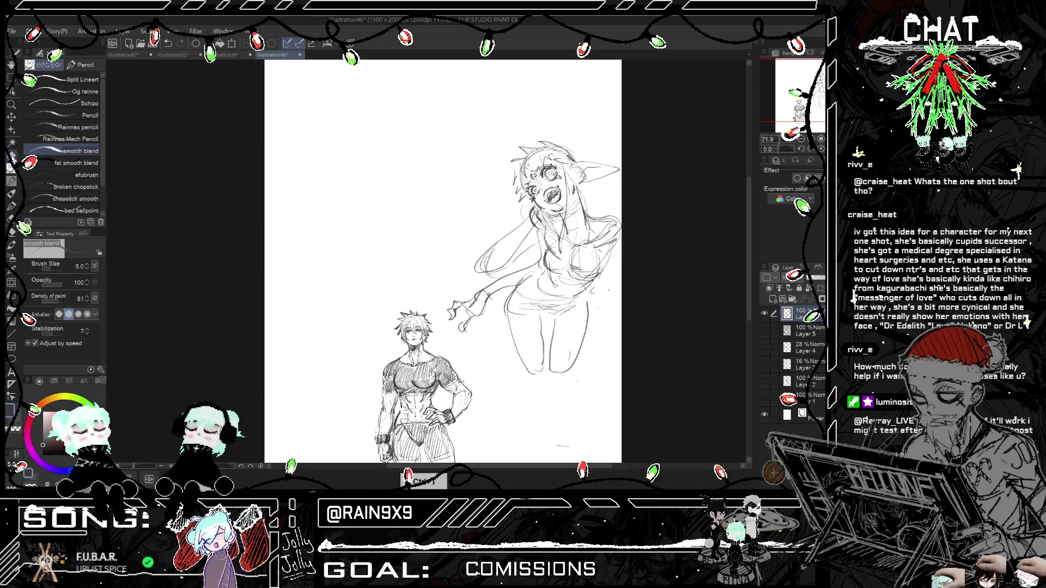
Step: Erase the stray hair strands by the girl's shoulder
click(12, 155)
mouse_move(482, 245)
mouse_down()
mouse_move(492, 261)
mouse_move(518, 239)
mouse_up()
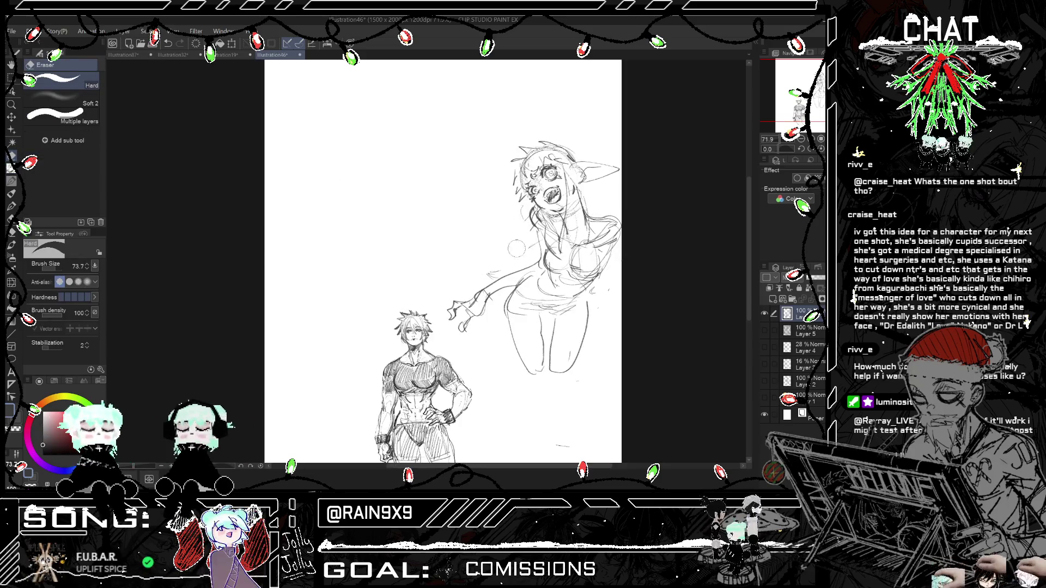
key(h)
key(h)
Step: Pencil long lines down the girl's right side past her thighs
click(11, 180)
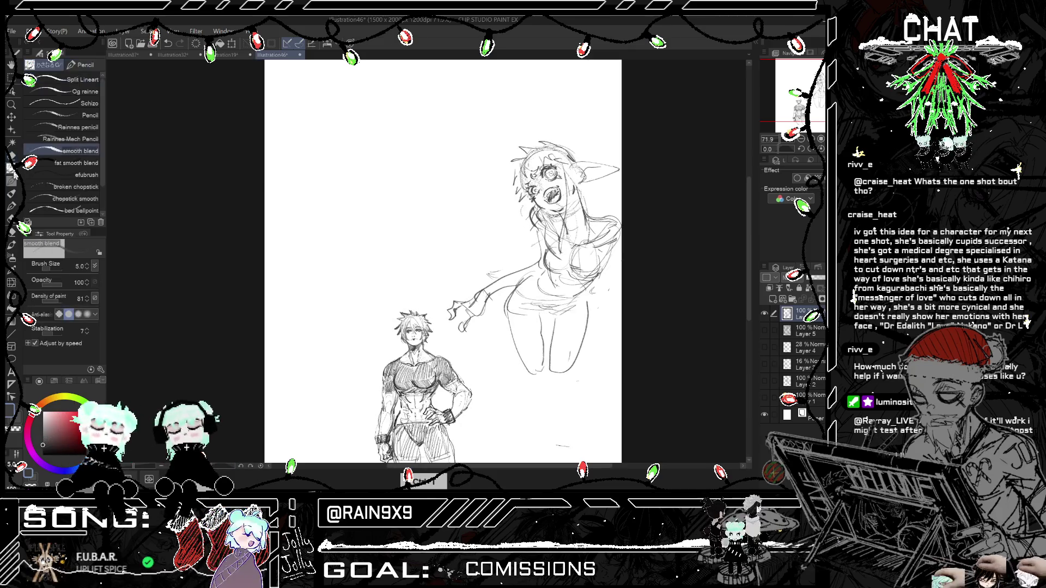
mouse_move(581, 233)
mouse_down()
mouse_move(598, 243)
mouse_move(613, 308)
mouse_move(601, 391)
mouse_up()
drag(610, 327, 611, 400)
key(h)
key(h)
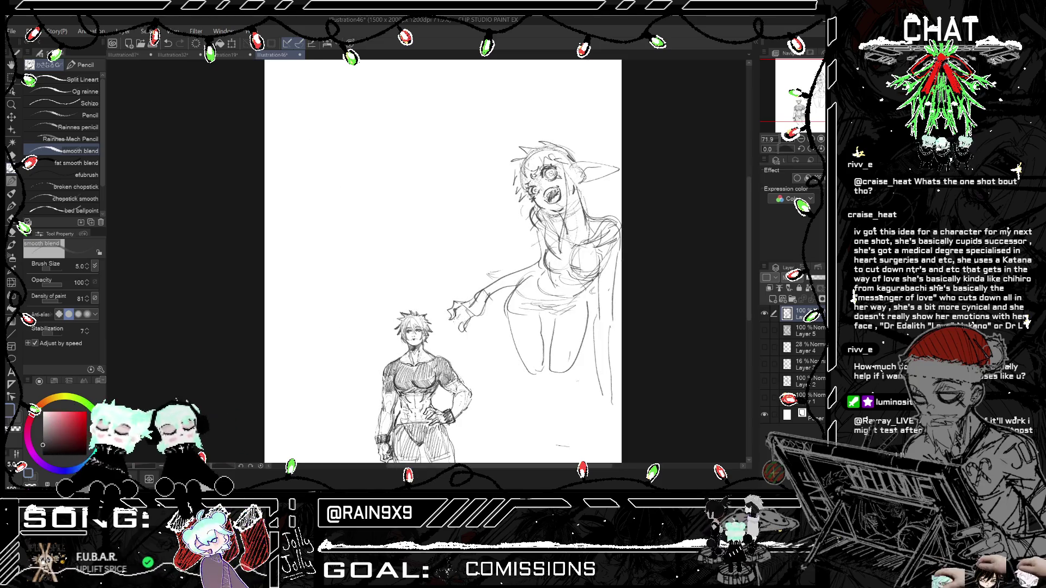
Step: Lengthen the girl's reaching hand and undo a bad curve near her hip
drag(451, 308, 434, 308)
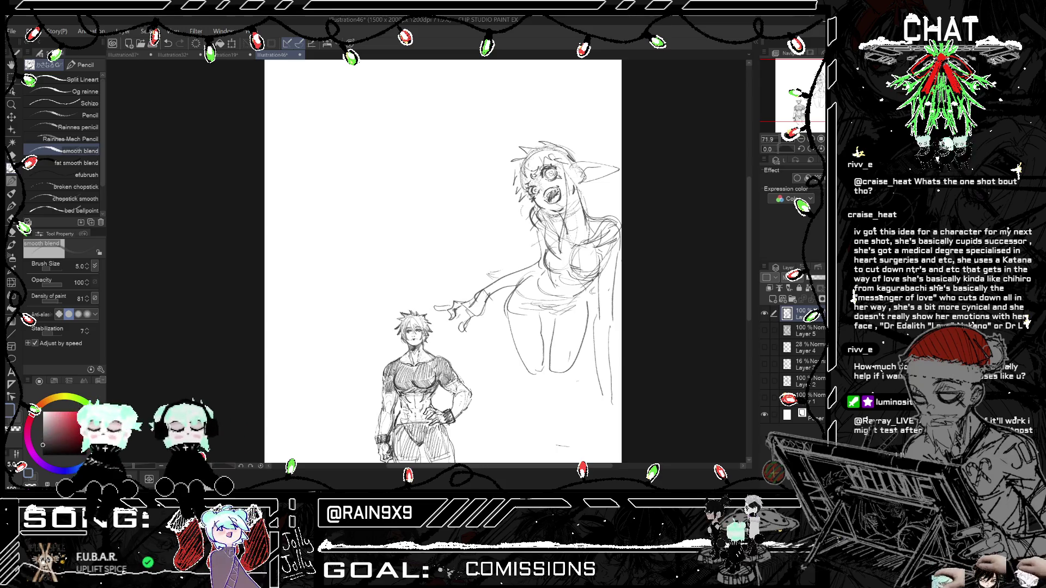
key(h)
key(h)
drag(473, 330, 522, 361)
key(ctrl+z)
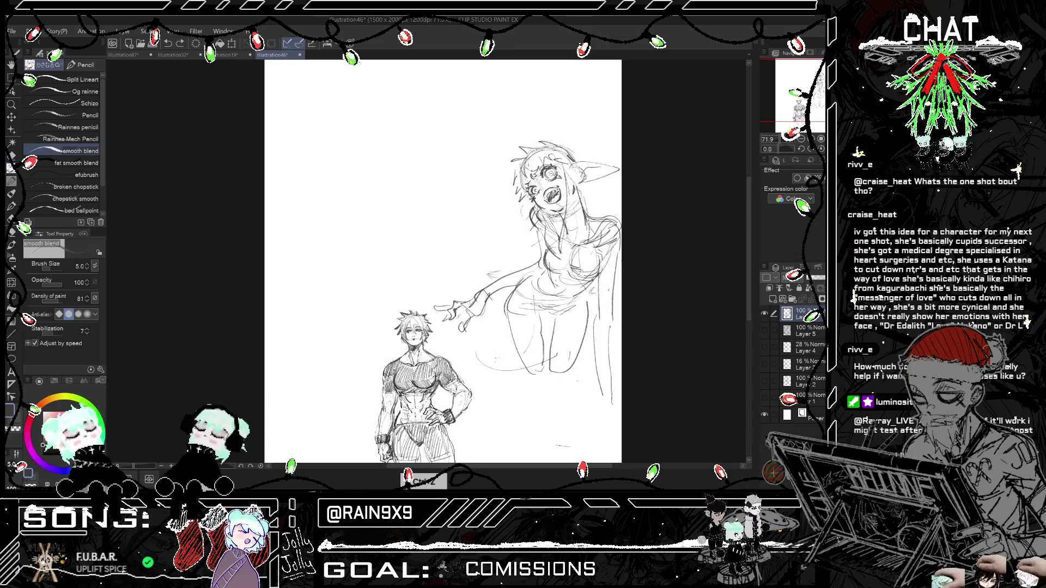
Step: Add faint sweeping curves along the girl's arm, hand and hip
mouse_move(462, 326)
mouse_down()
mouse_move(472, 351)
mouse_move(569, 363)
mouse_up()
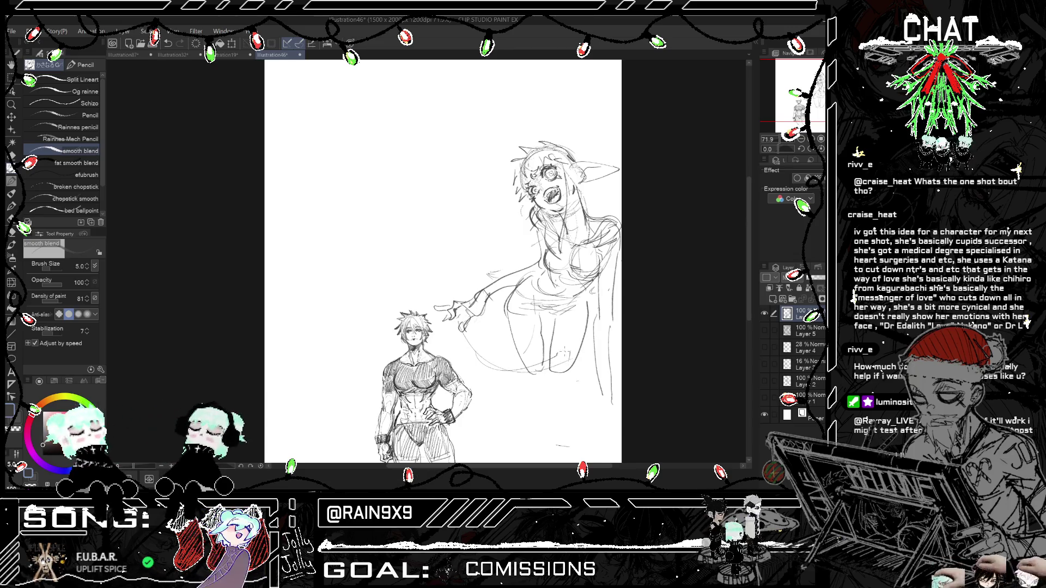
drag(466, 321, 498, 299)
drag(469, 348, 509, 368)
drag(467, 330, 500, 360)
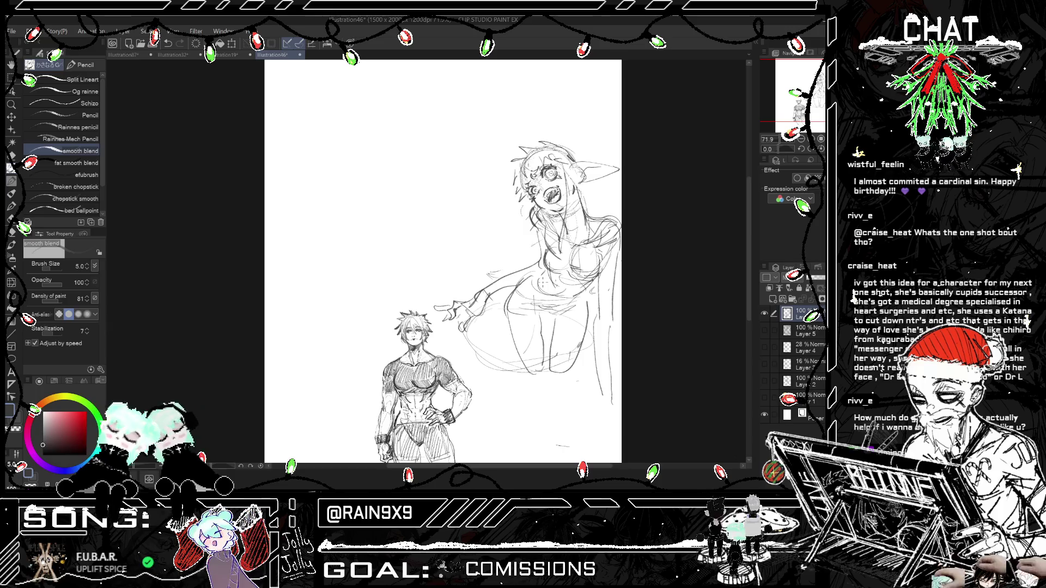
key(h)
key(h)
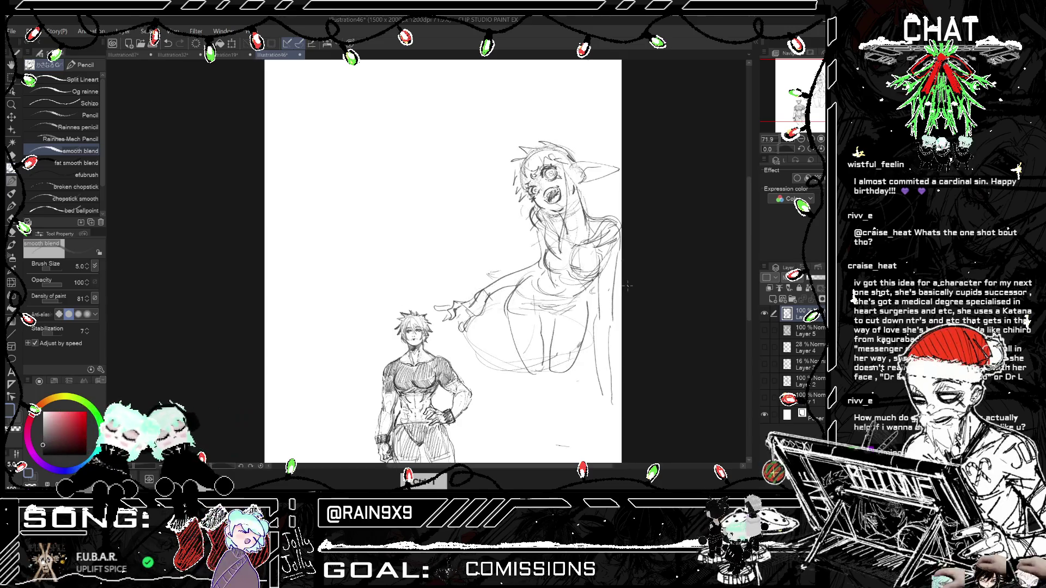
scroll(443, 261, up, 2)
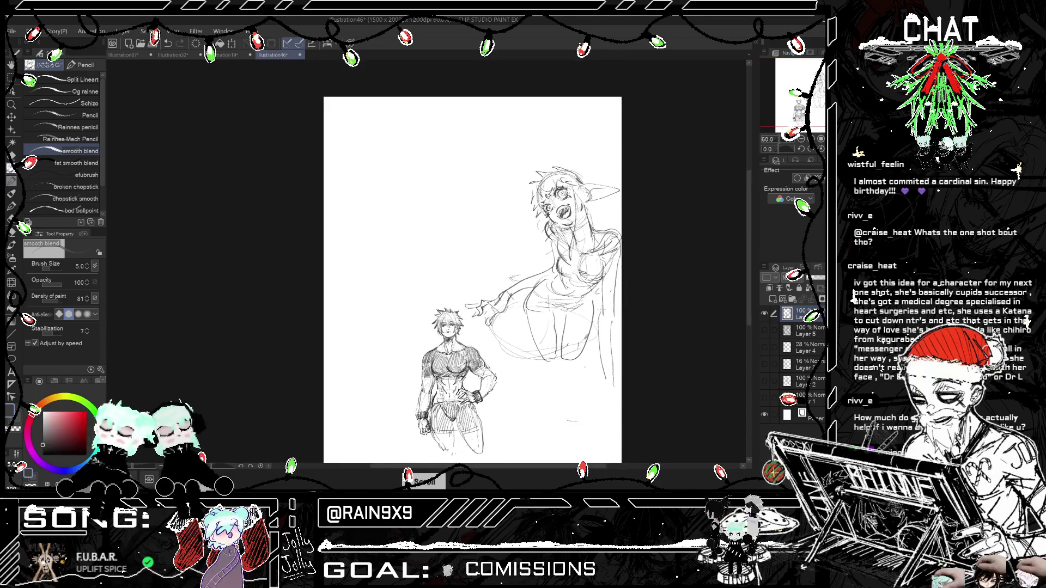
key(h)
key(h)
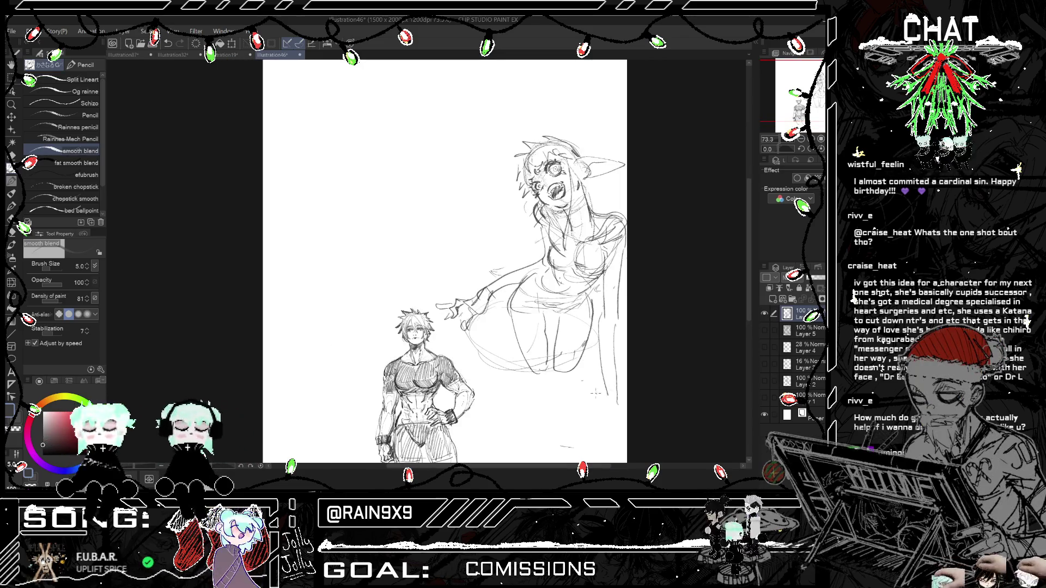
Step: Erase the girl's right-side outline and redraw it with the pencil
key(e)
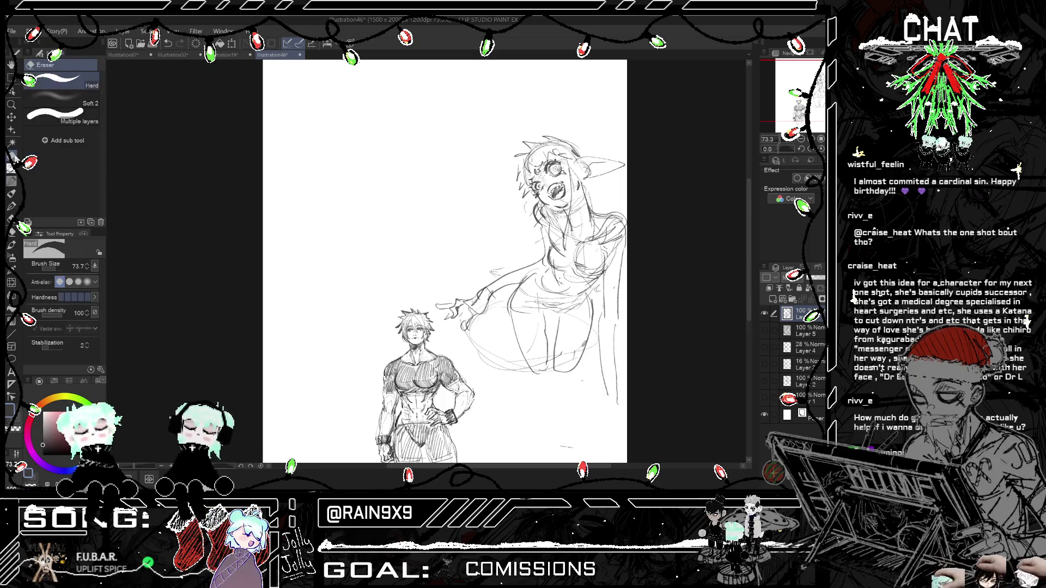
drag(614, 381, 610, 295)
drag(613, 343, 609, 260)
key(p)
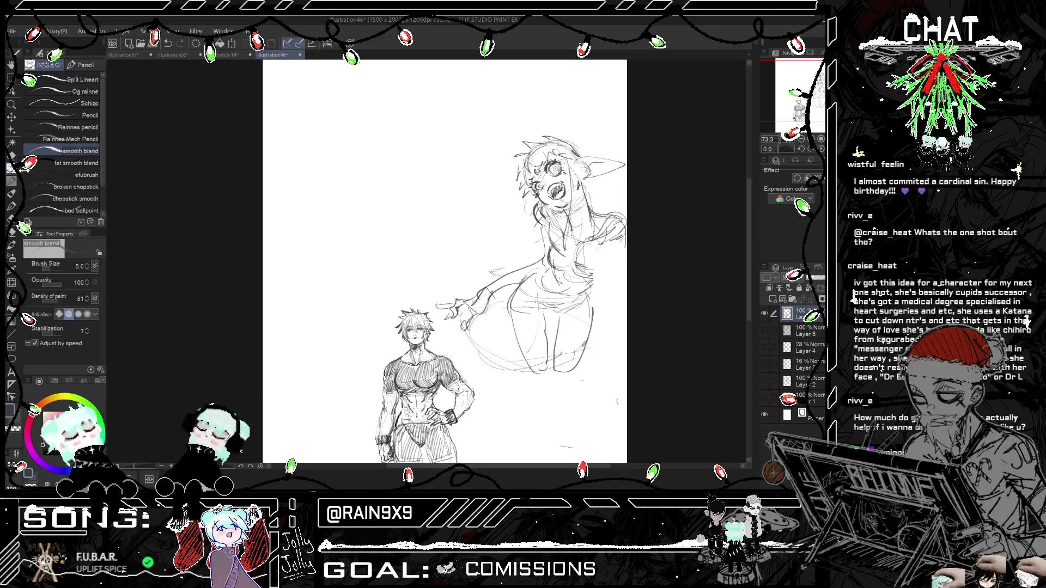
drag(603, 243, 587, 339)
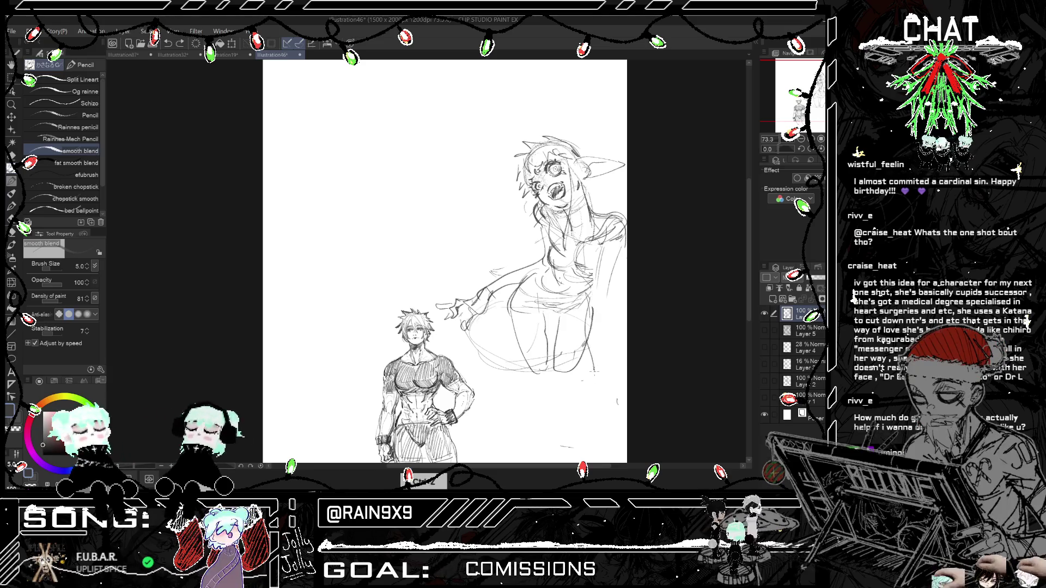
key(h)
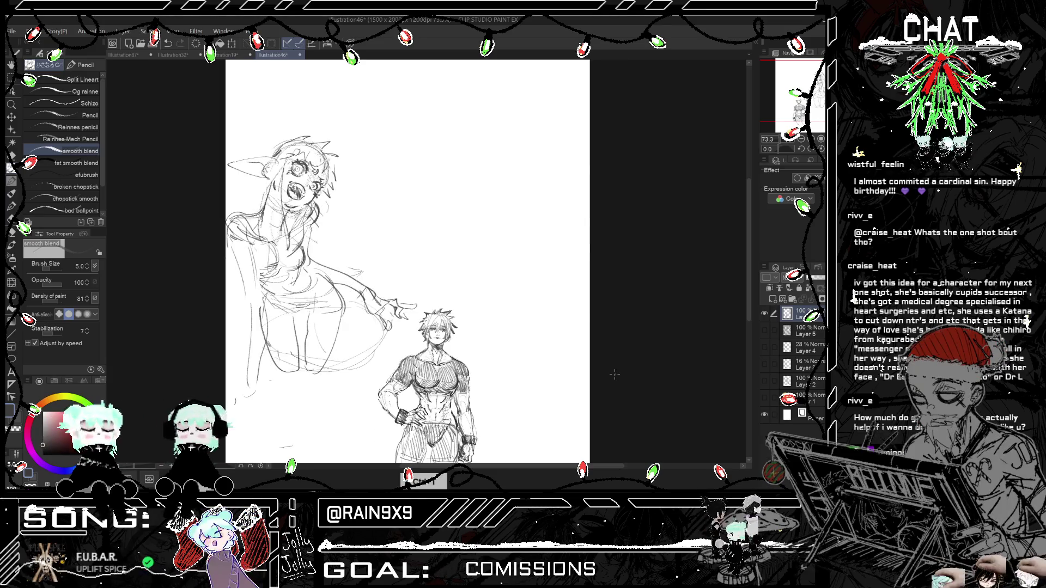
key(h)
key(h)
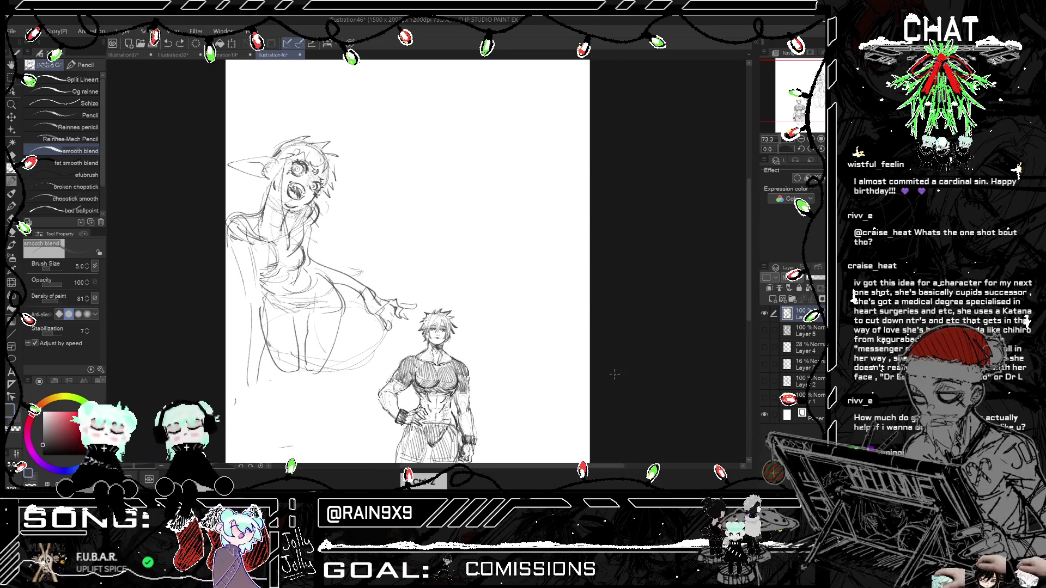
key(h)
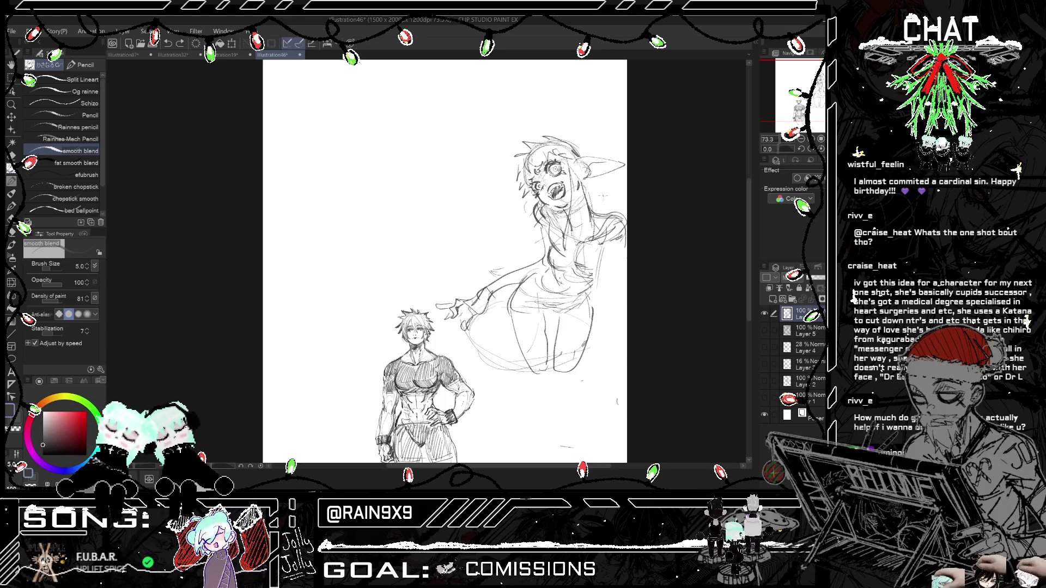
Step: Add hair strands past her shoulder and darken the strokes along her right side
drag(608, 196, 598, 225)
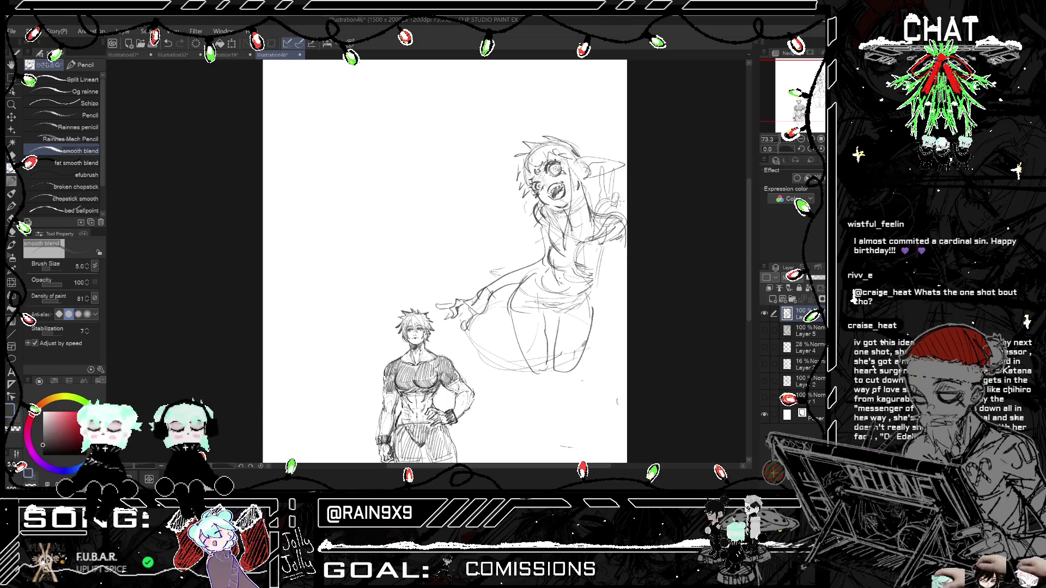
key(h)
key(h)
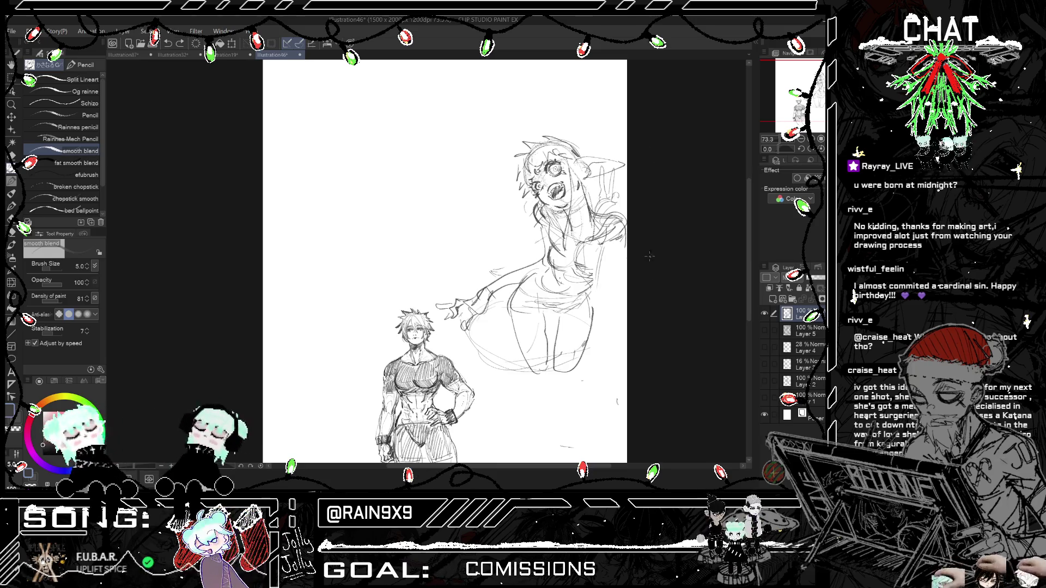
key(h)
key(h)
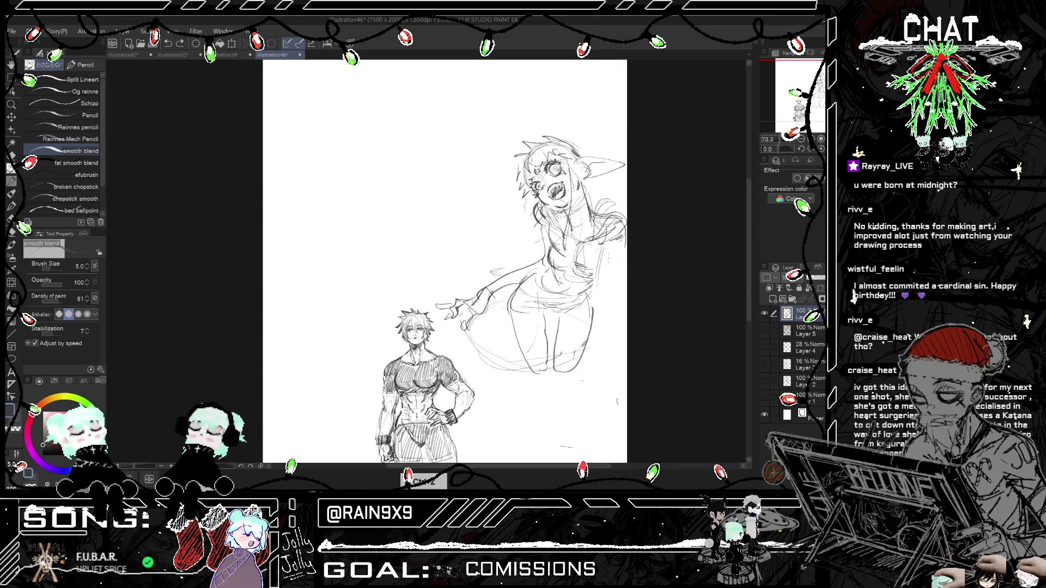
drag(618, 240, 591, 293)
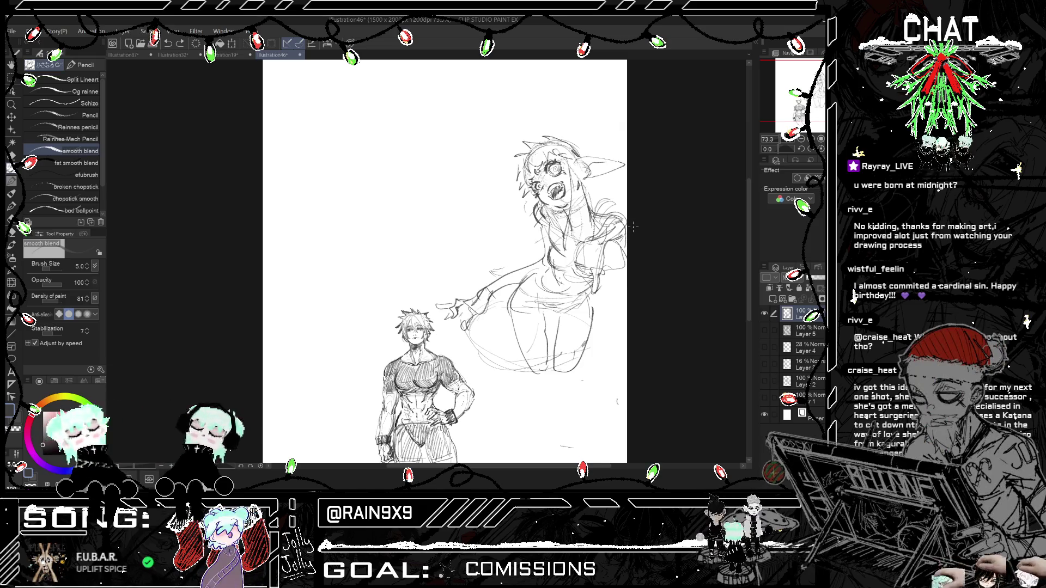
scroll(631, 250, down, 1)
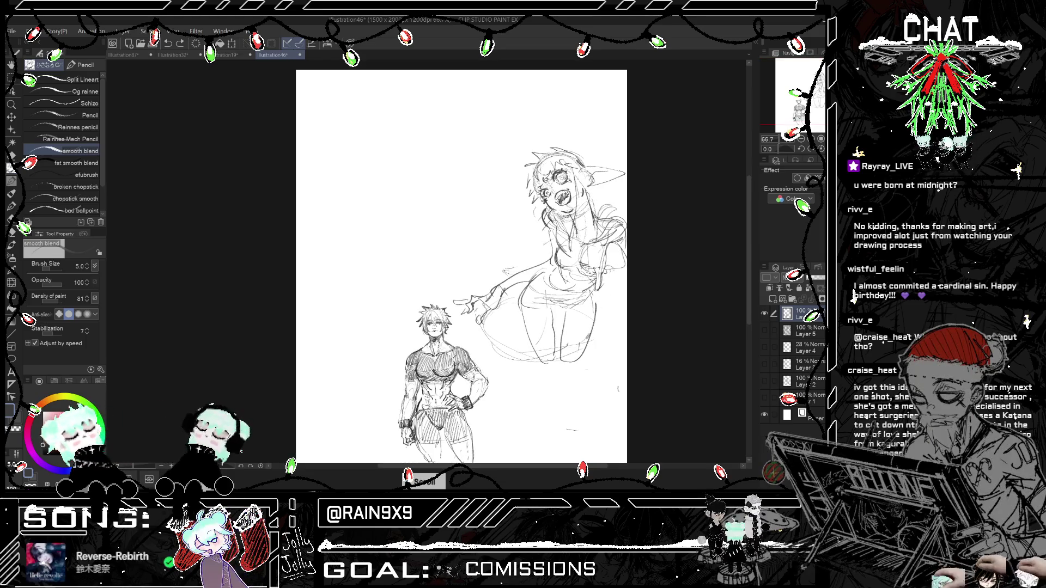
Step: Scroll around the page and mirror the canvas to review the girl's reaching arm
scroll(630, 263, up, 1)
scroll(630, 264, up, 1)
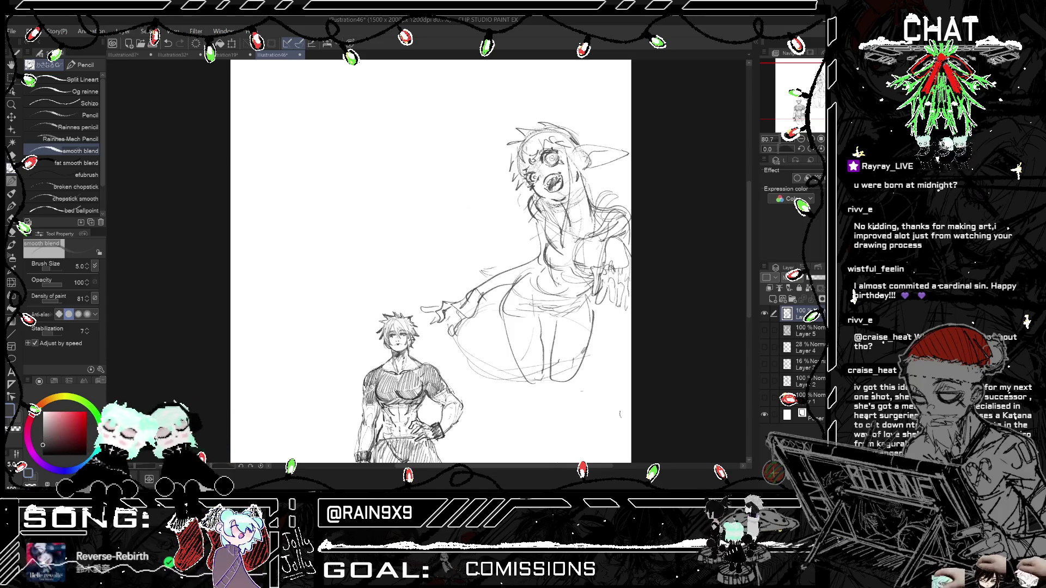
scroll(436, 261, down, 1)
scroll(641, 268, down, 2)
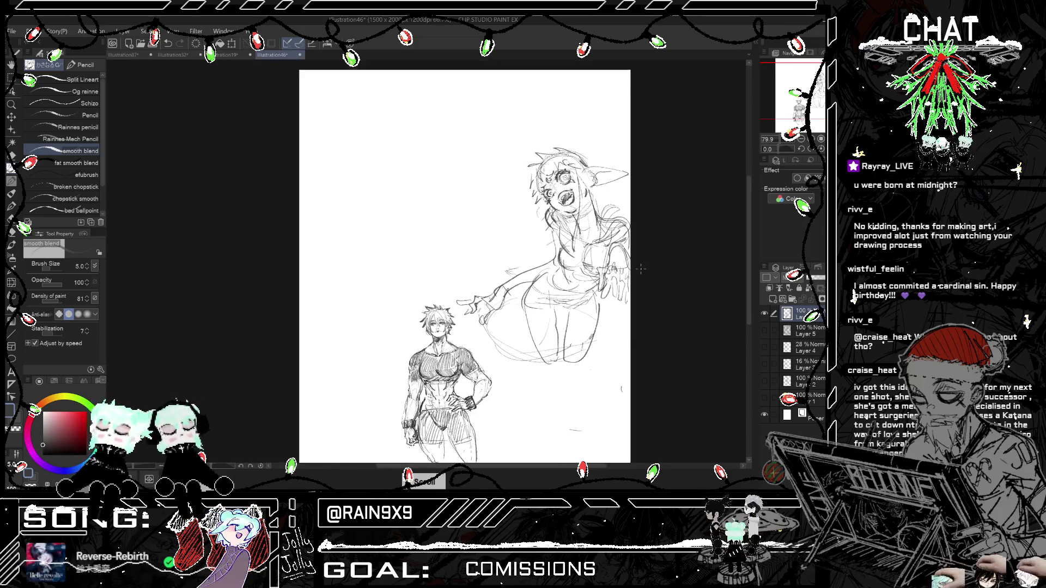
scroll(640, 268, down, 1)
key(h)
key(h)
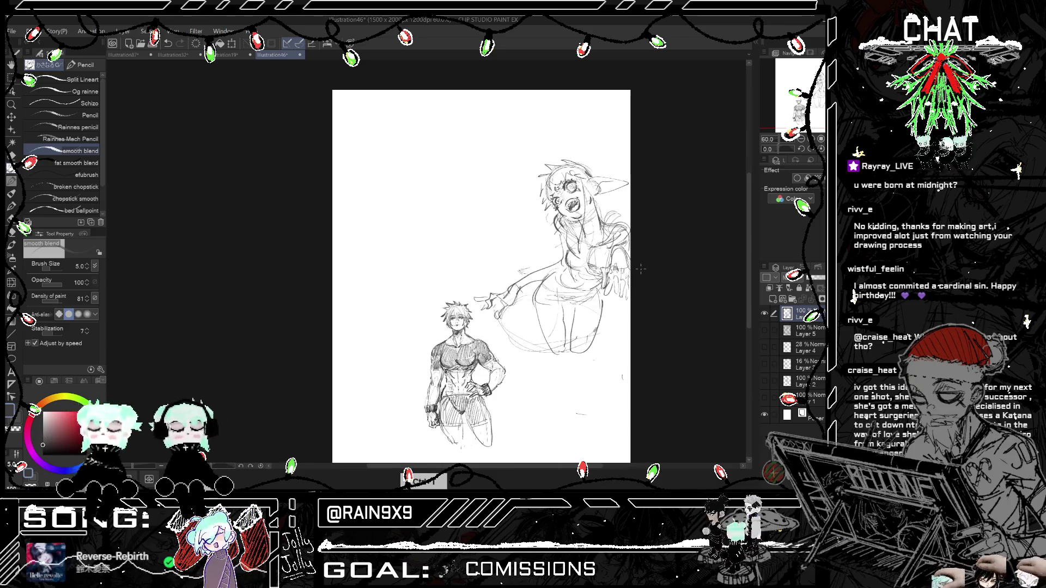
scroll(567, 247, up, 1)
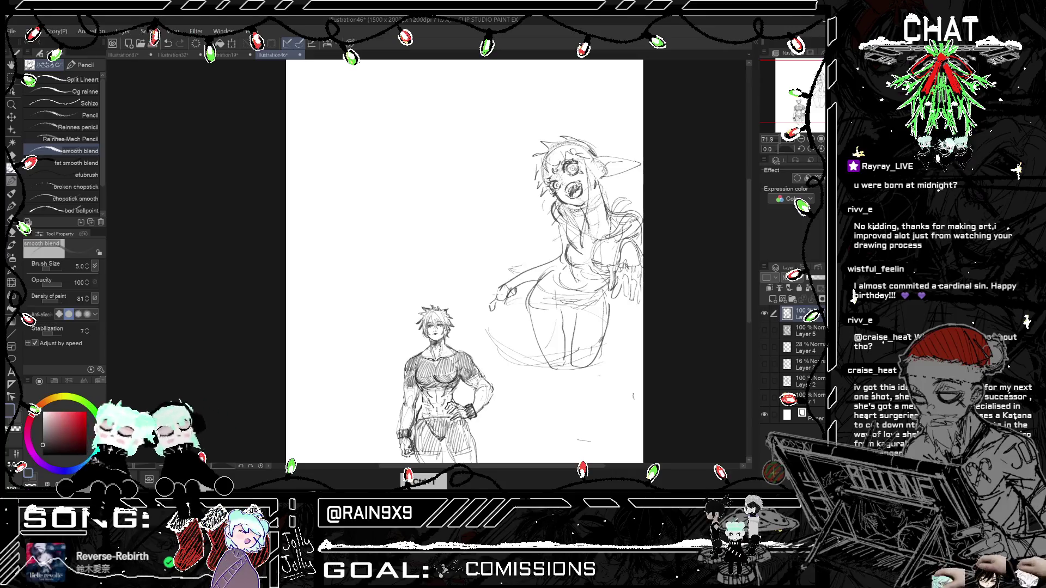
key(h)
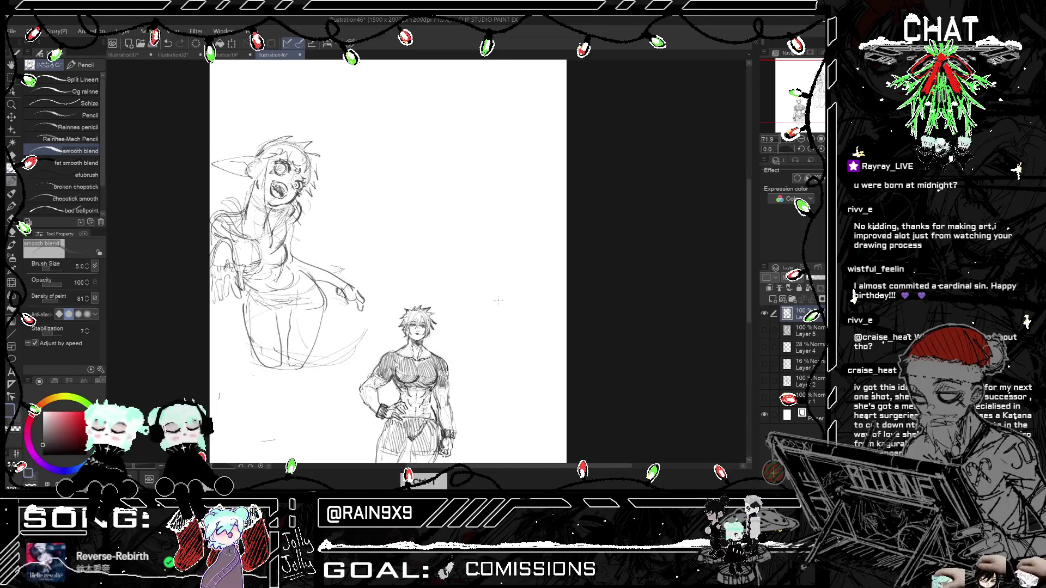
scroll(498, 300, down, 1)
key(h)
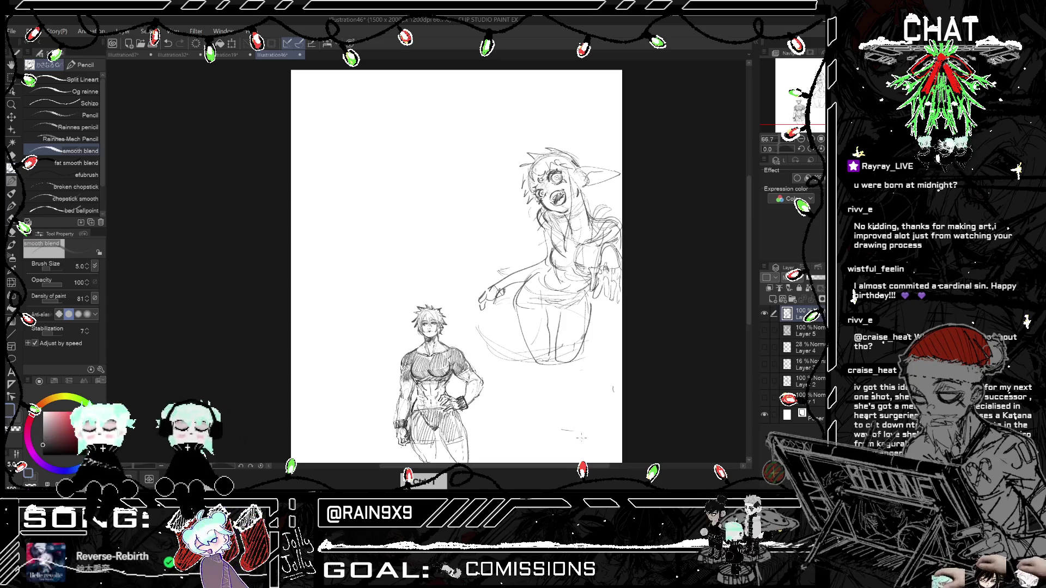
scroll(431, 267, right, 3)
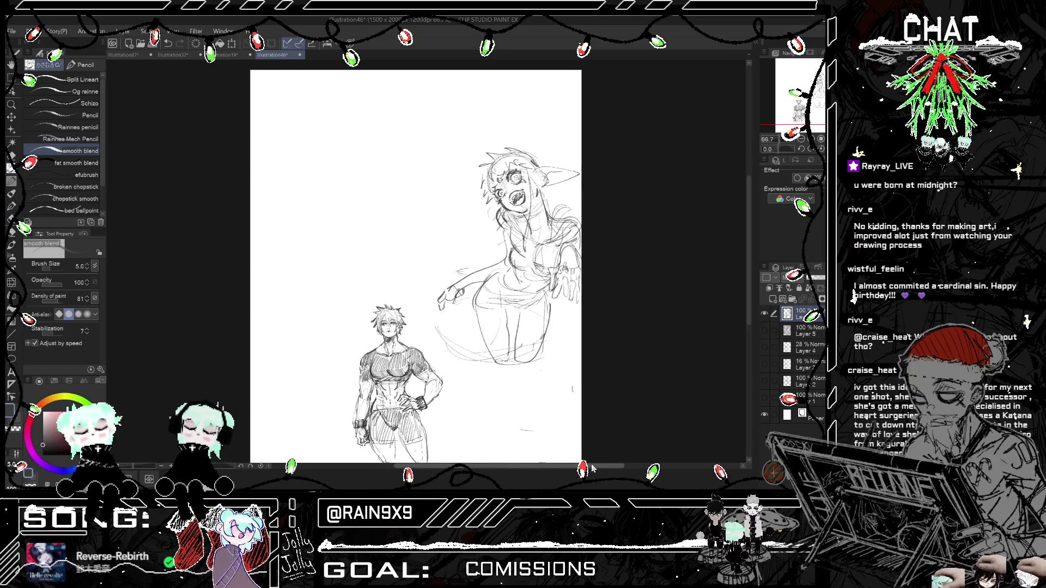
Step: Erase strokes of the girl's reaching arm, then return to pencil and undo recent strokes
key(e)
key(h)
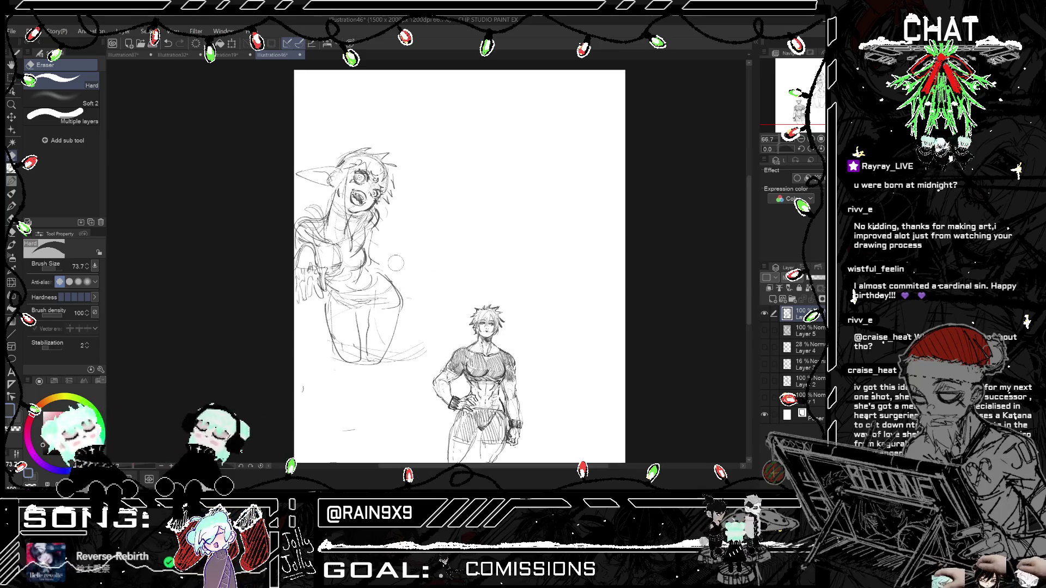
key(p)
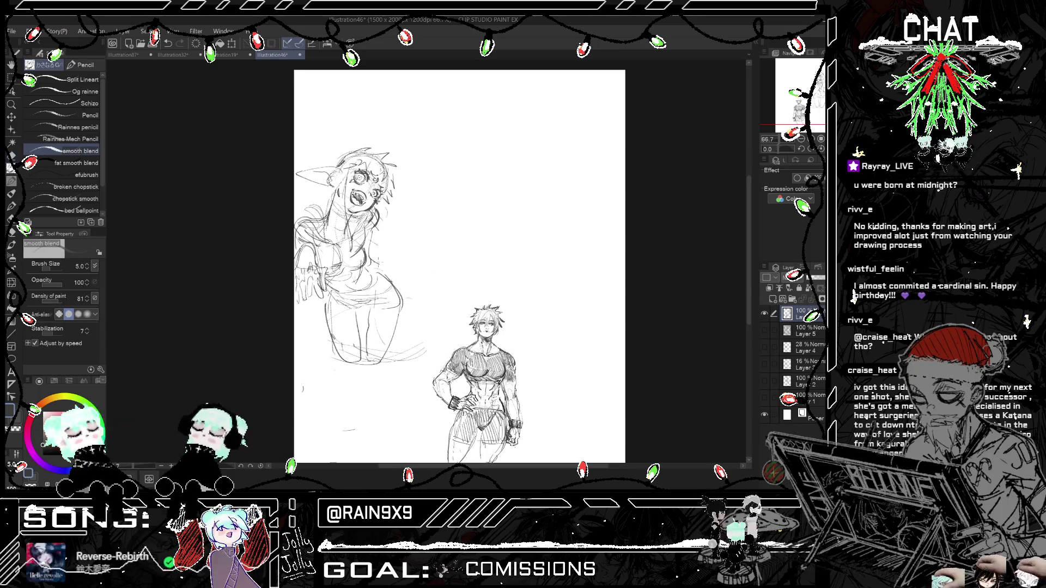
key(h)
key(h)
key(ctrl+z)
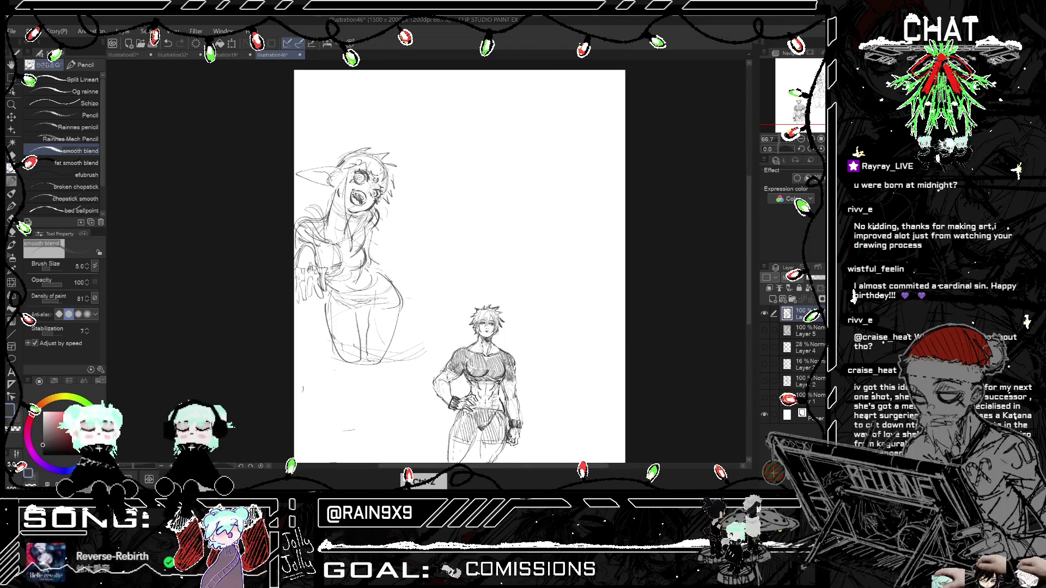
Step: Try a short line beside the girl's hair, undo it, and check the figures mirrored
drag(409, 229, 398, 235)
key(ctrl+z)
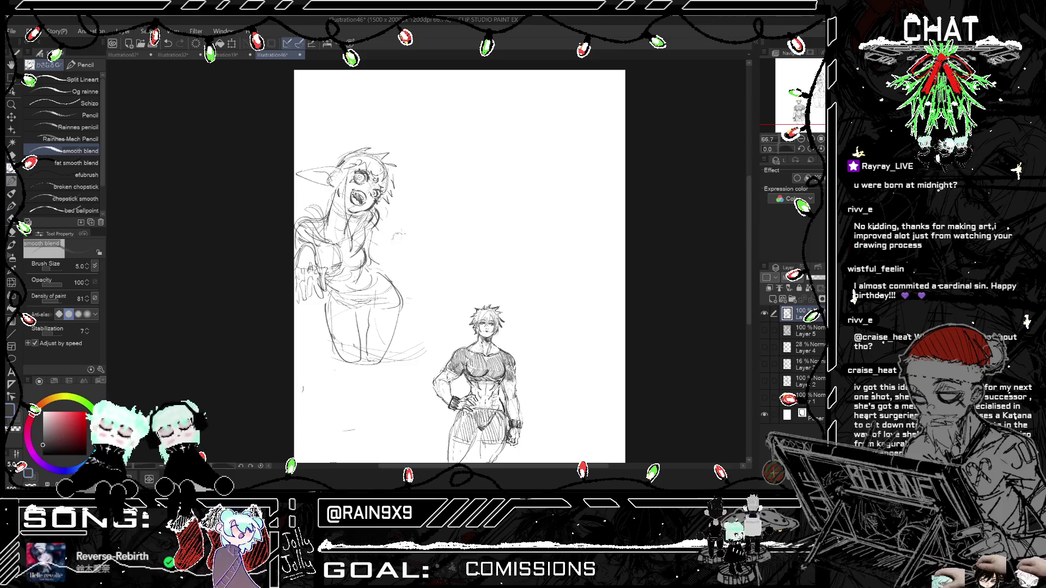
key(ctrl+h)
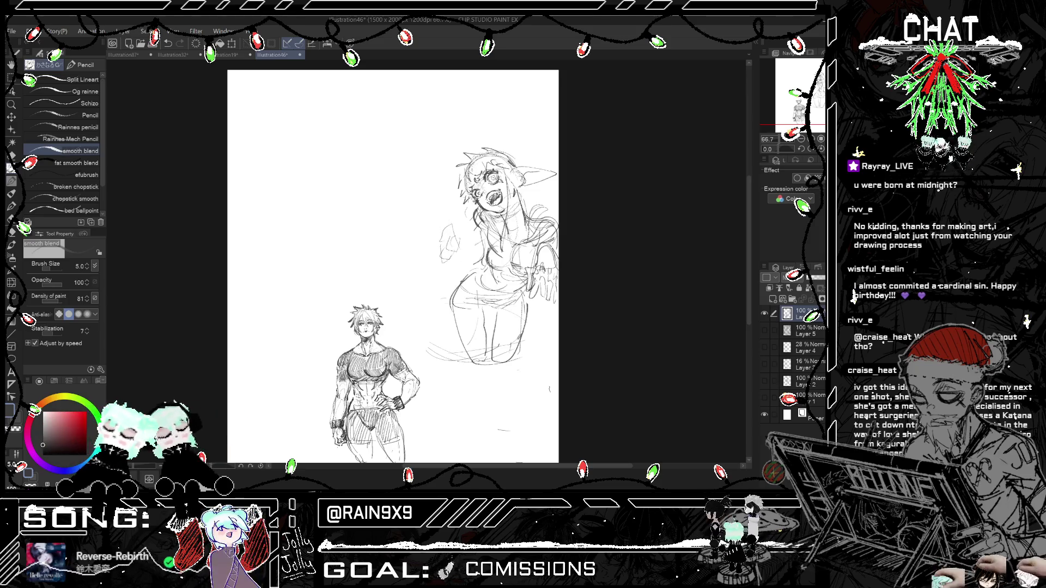
key(ctrl+h)
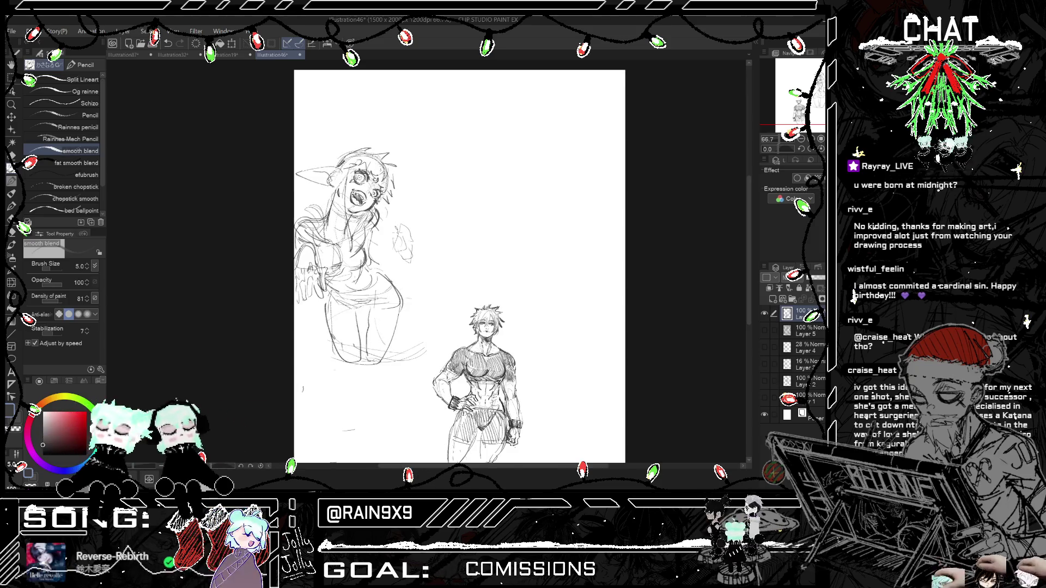
Step: Sketch the raised open hand beside her face, checking it mirrored and undoing the last stroke
drag(391, 223, 418, 225)
key(ctrl+h)
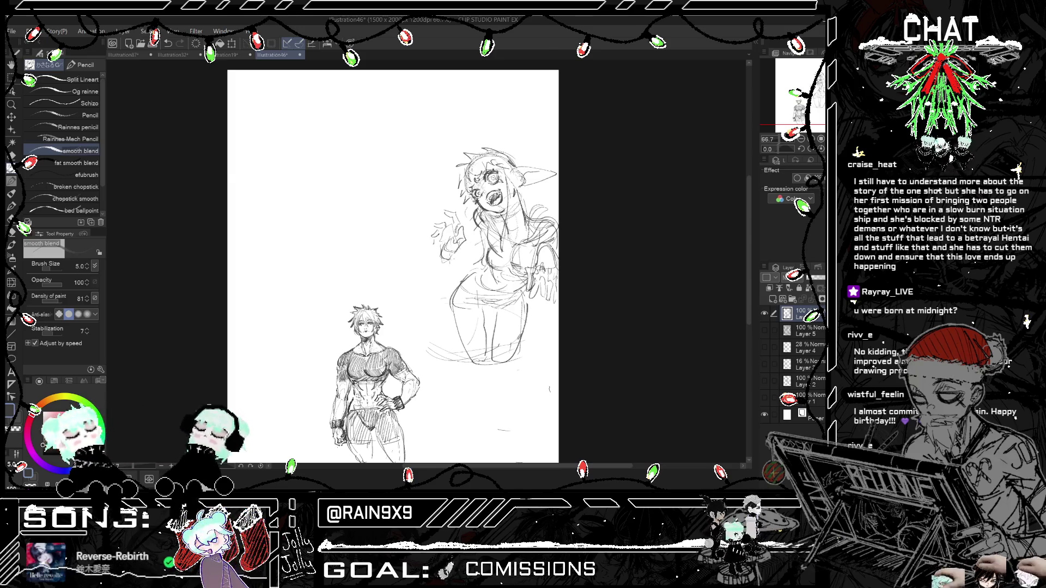
key(ctrl+h)
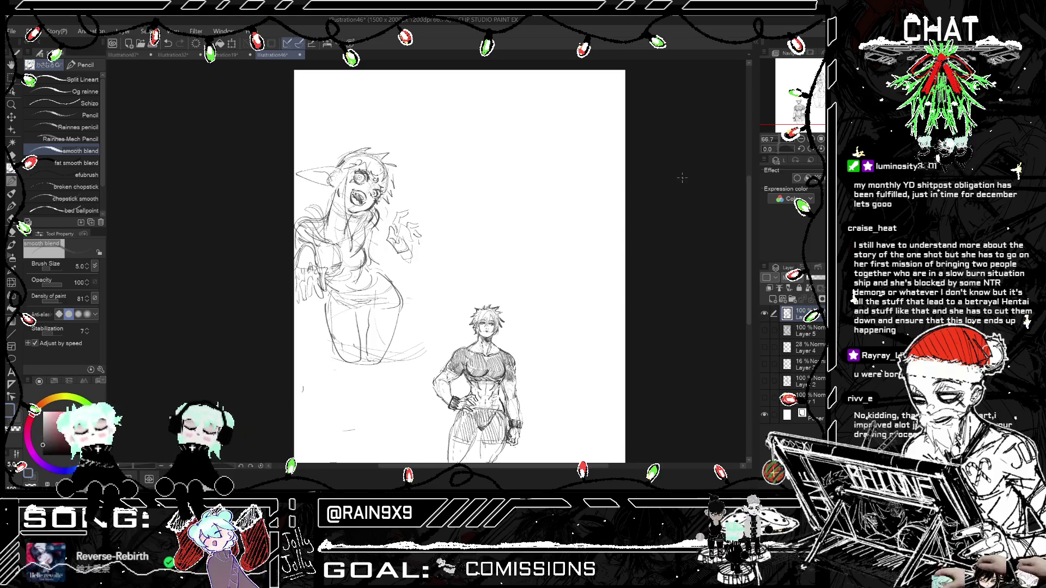
key(h)
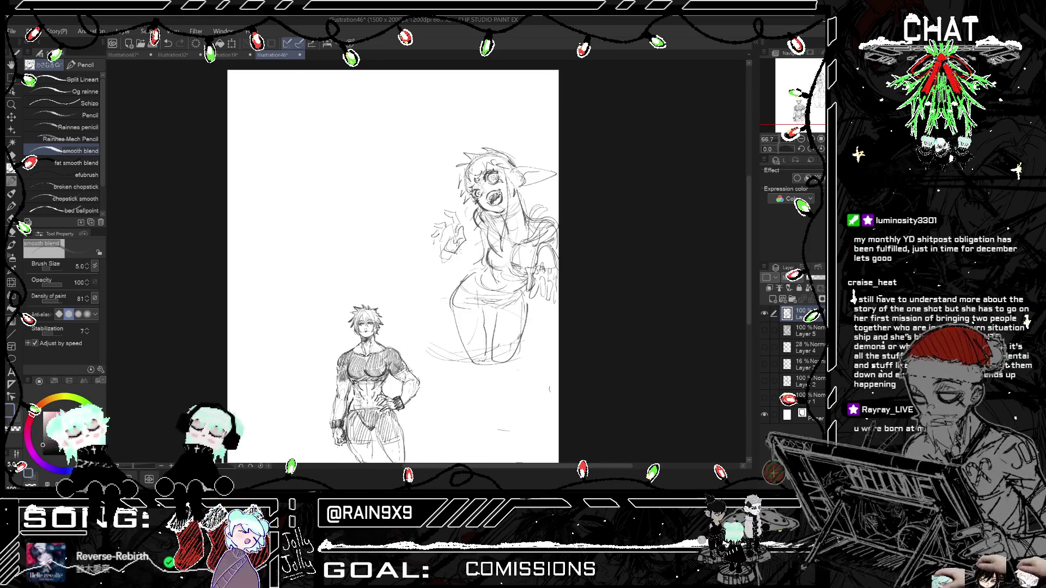
key(h)
key(ctrl+z)
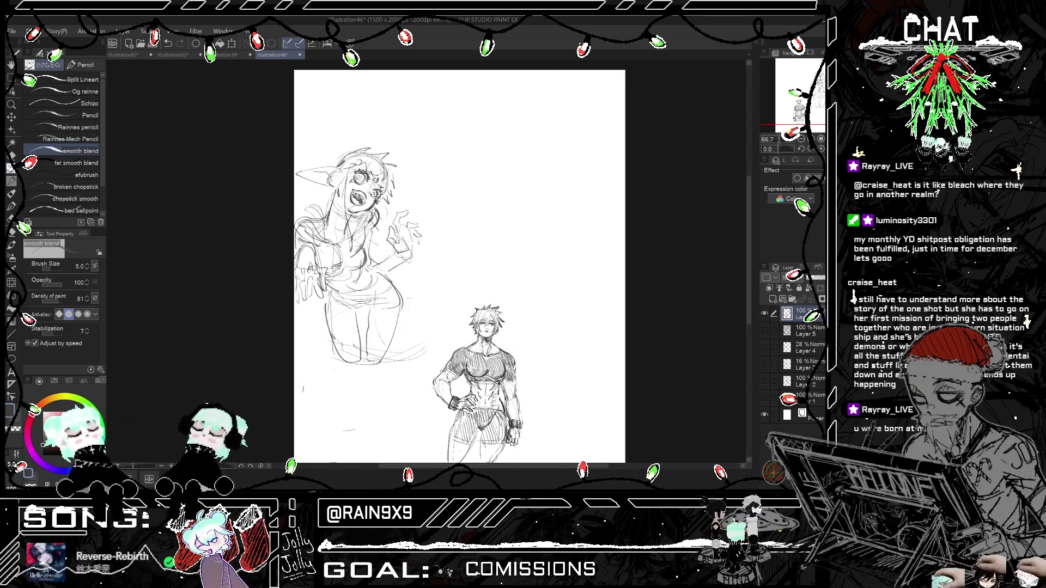
Step: Flip the canvas back and forth to compare the girl's face and sketch
scroll(459, 266, down, 2)
key(h)
key(h)
key(h)
key(h)
key(h)
key(h)
key(h)
scroll(597, 202, up, 3)
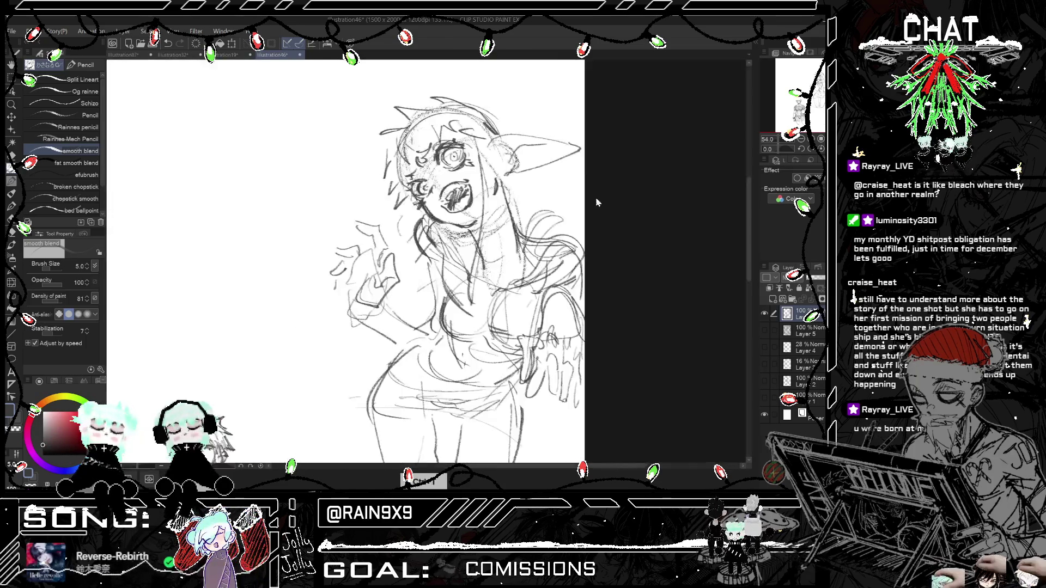
key(h)
key(h)
key(h)
key(h)
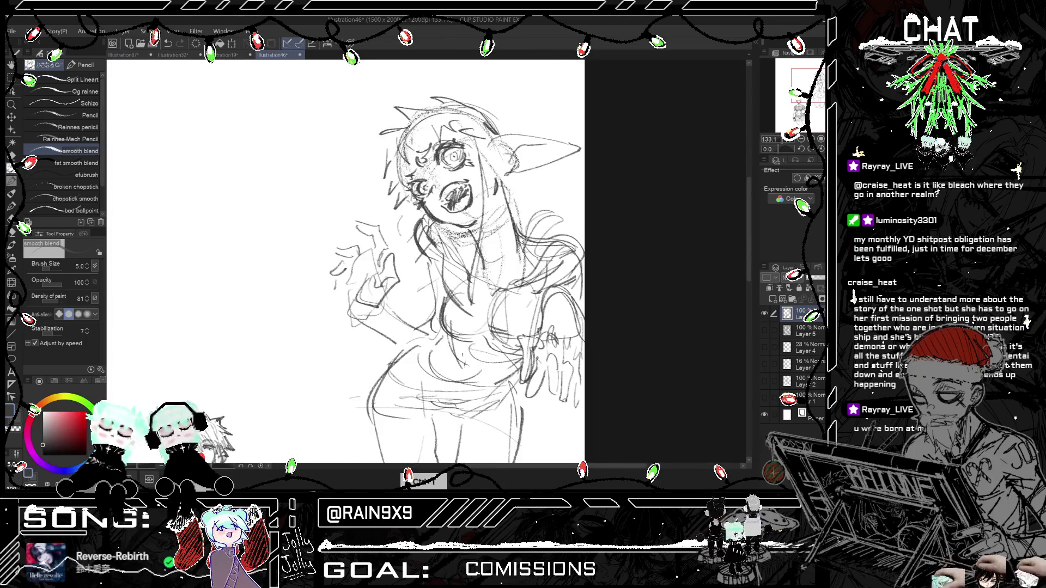
scroll(422, 222, down, 2)
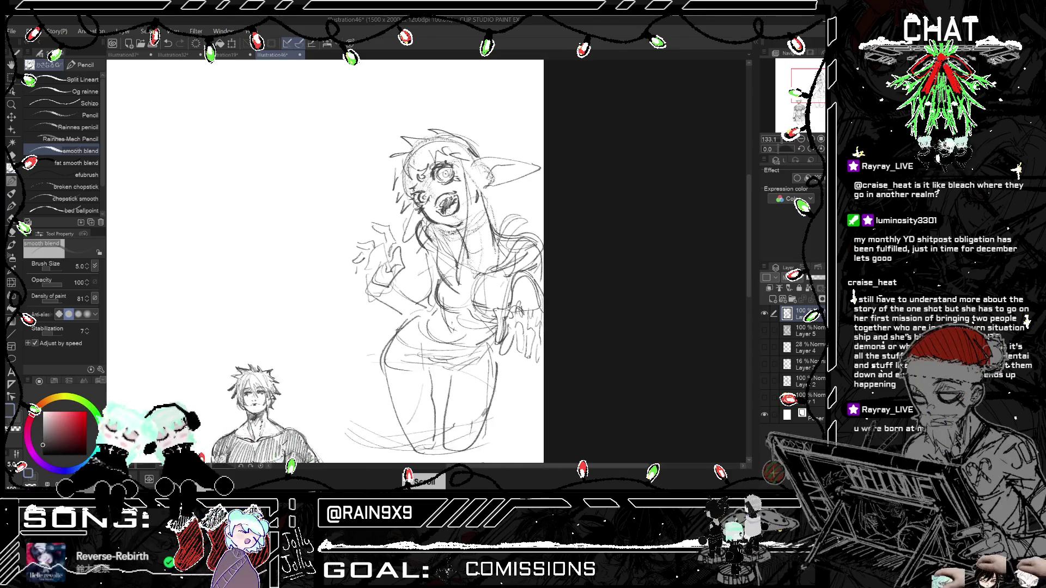
key(h)
scroll(422, 262, down, 1)
key(h)
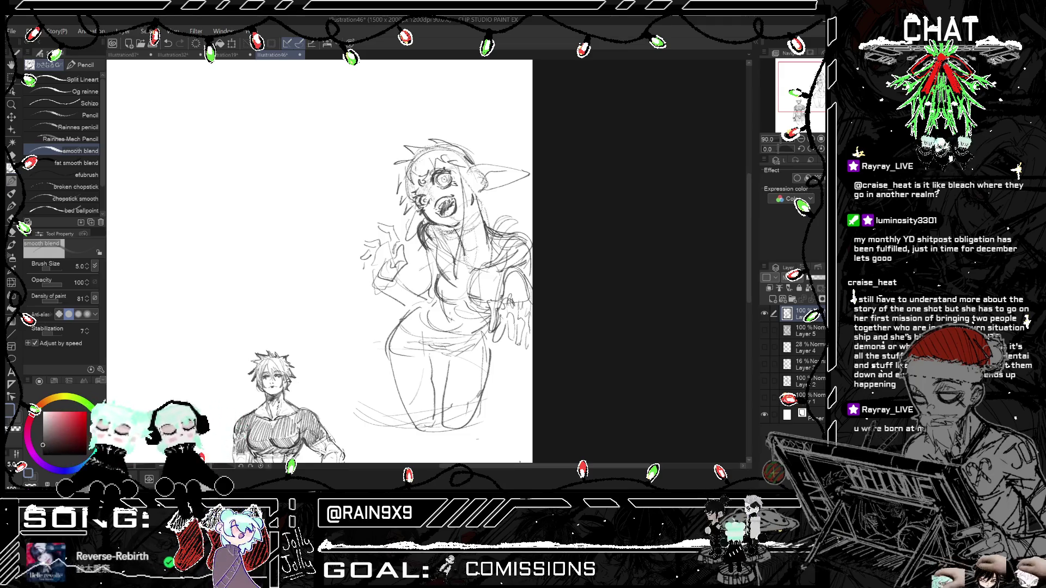
scroll(528, 262, down, 2)
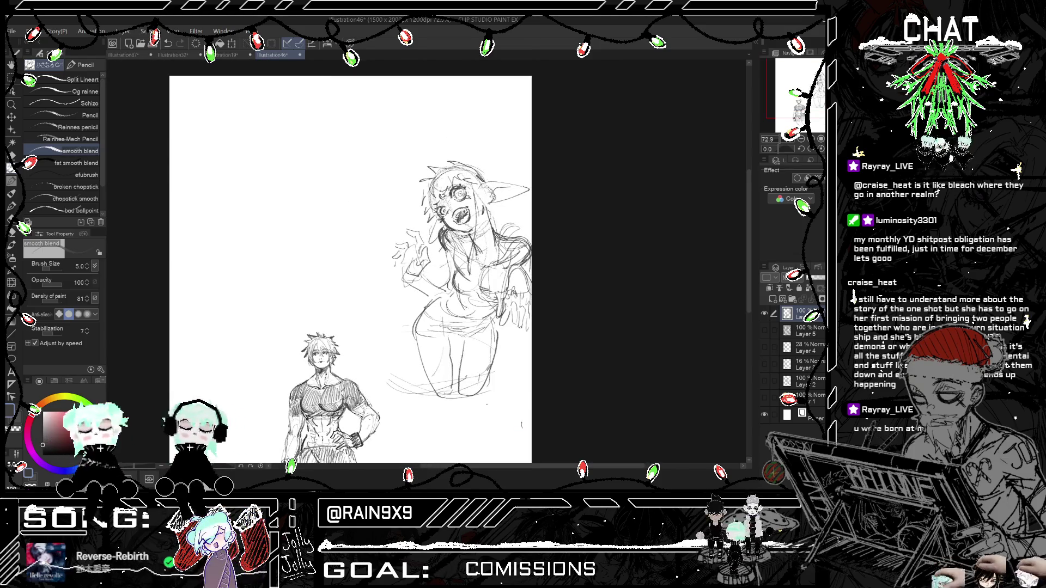
Step: Undo the stray strokes around the girl's neck and chest
key(ctrl+z)
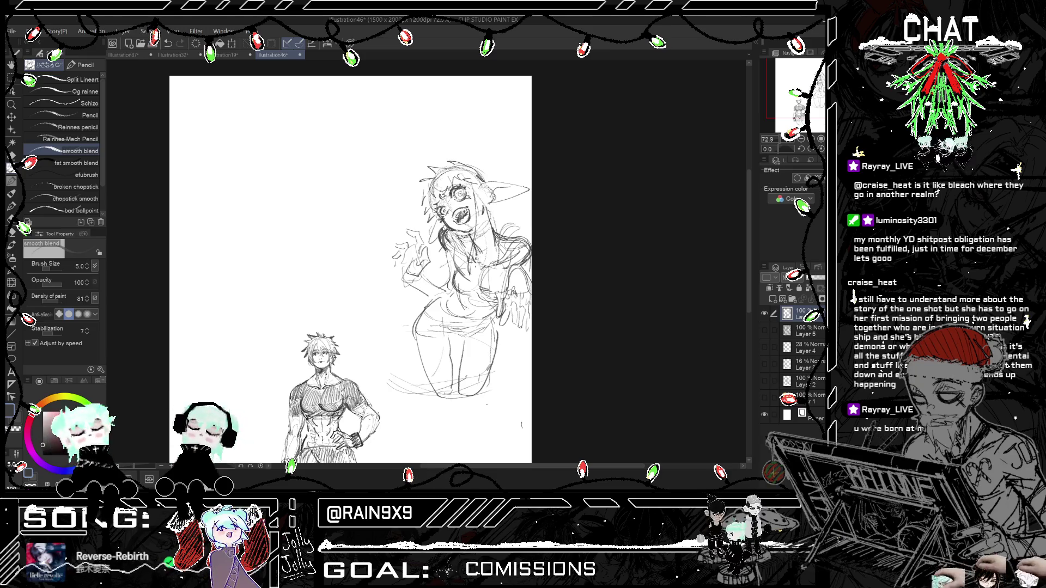
key(ctrl+z)
key(ctrl+z)
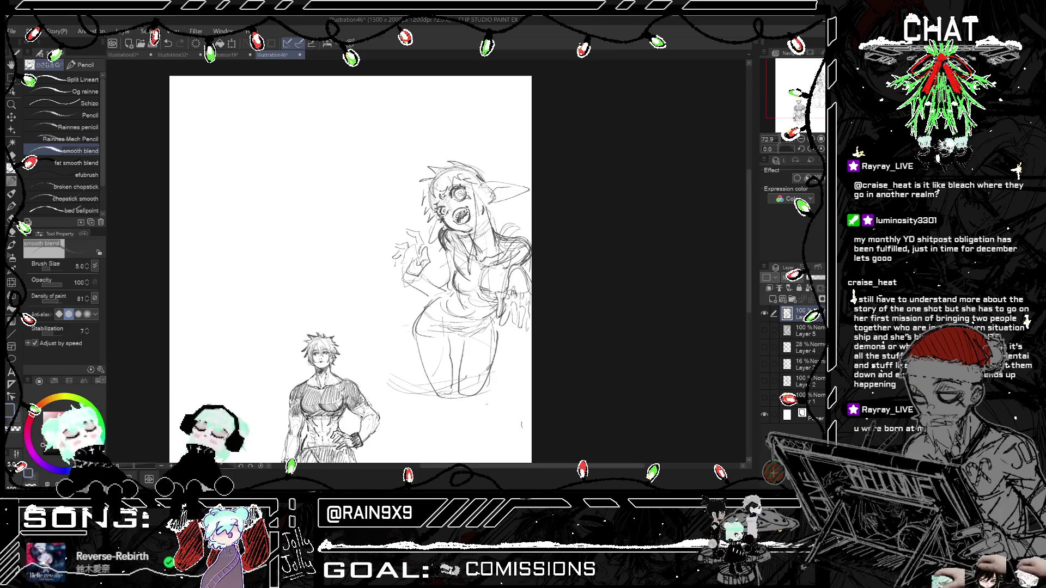
scroll(529, 236, down, 2)
scroll(528, 223, left, 2)
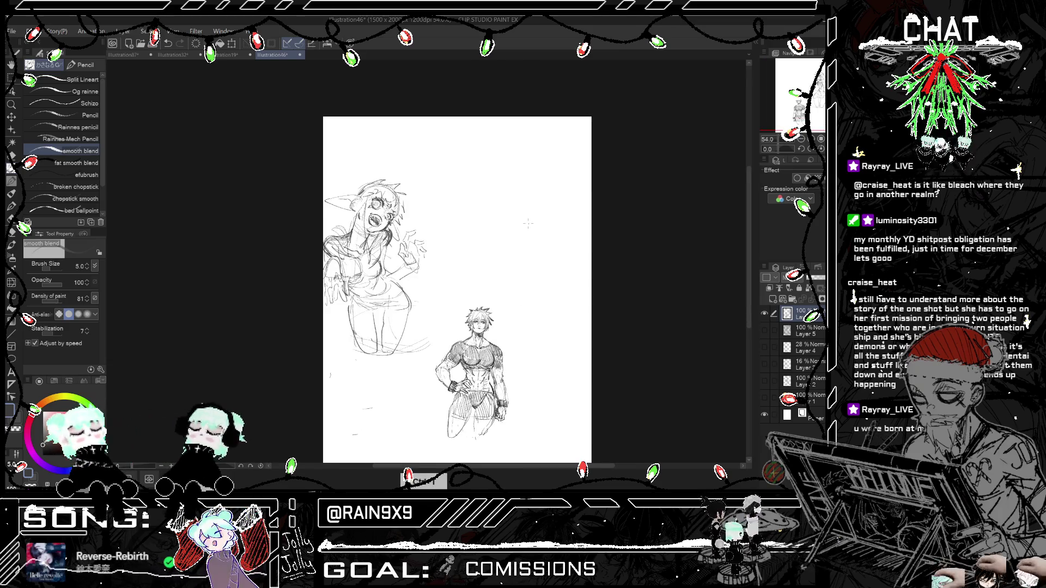
Step: Undo a small stray stroke by the raised hand, mirroring the canvas to check it
key(h)
scroll(528, 223, up, 2)
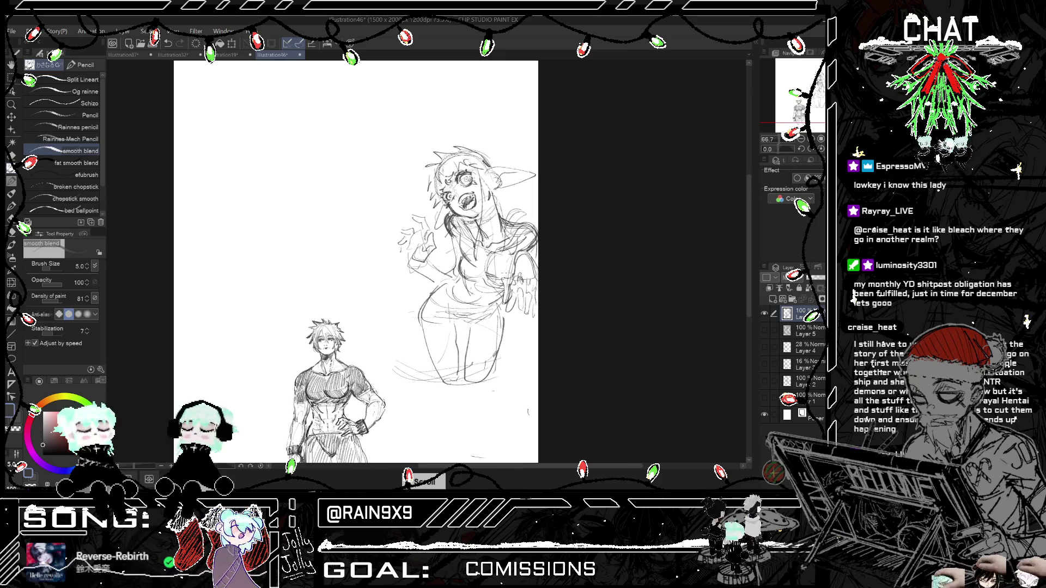
scroll(528, 413, up, 1)
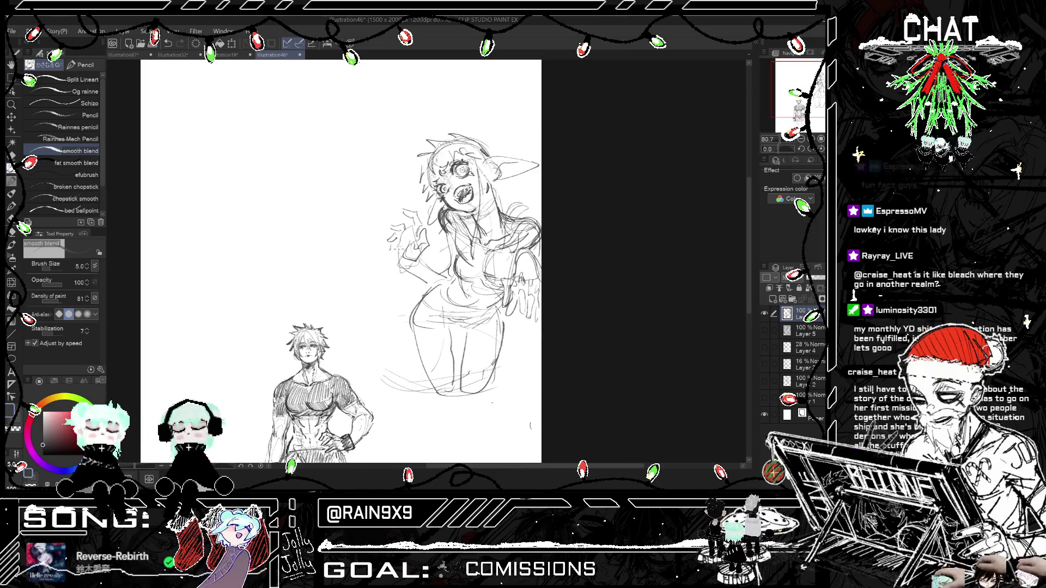
key(ctrl+z)
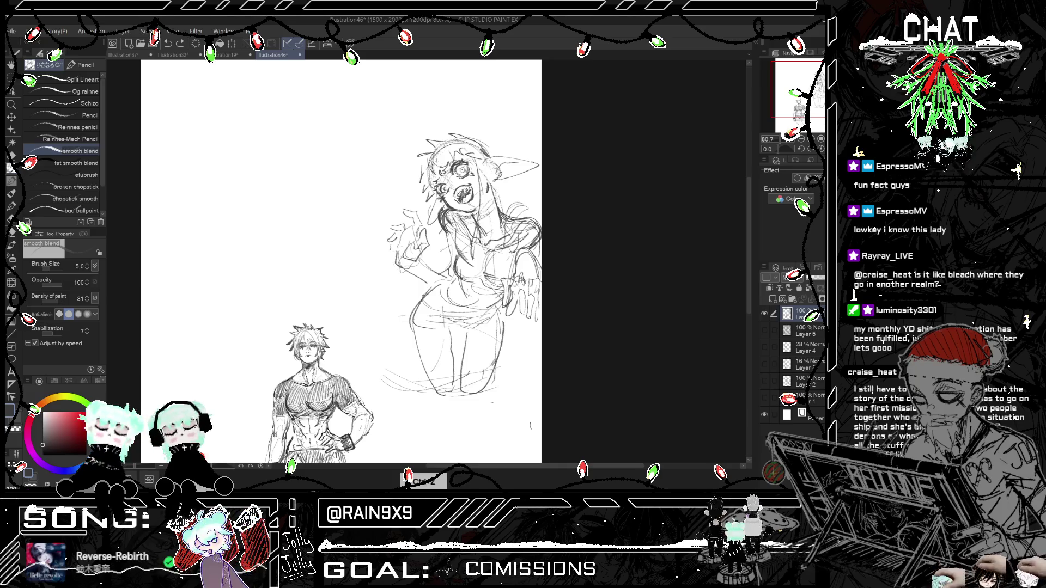
key(h)
scroll(504, 261, down, 1)
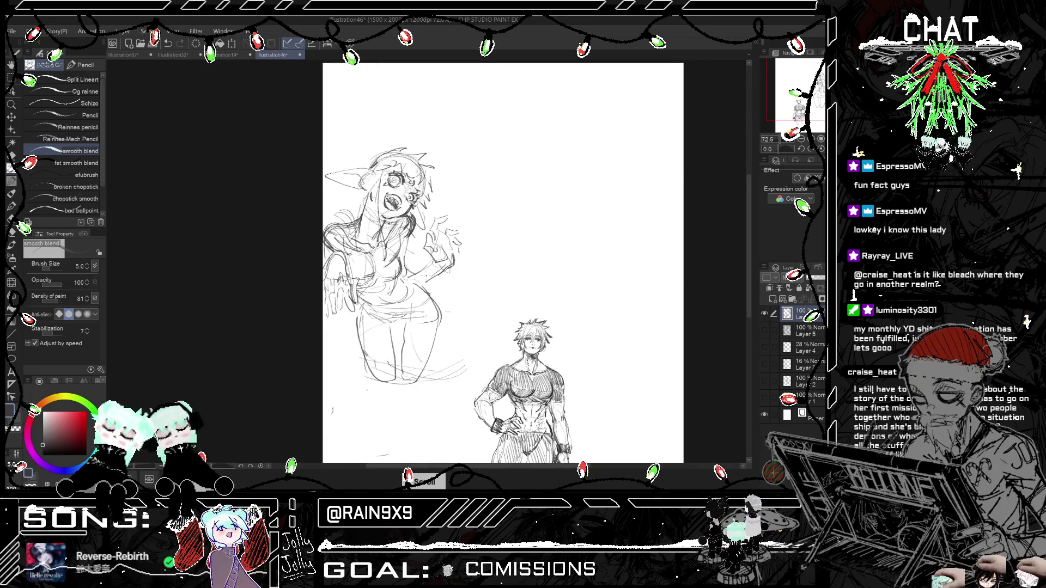
key(h)
key(h)
key(h)
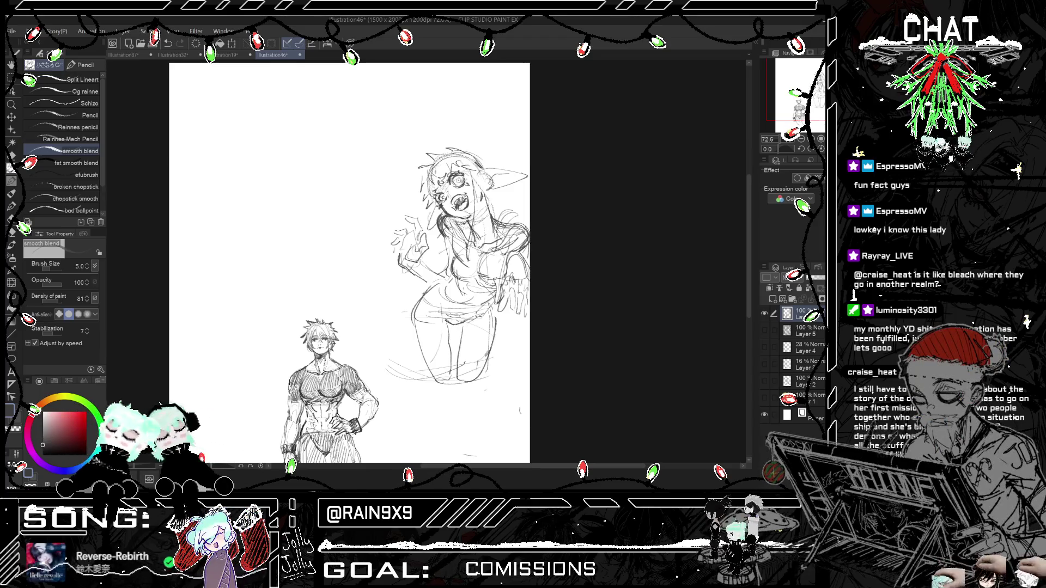
key(h)
key(h)
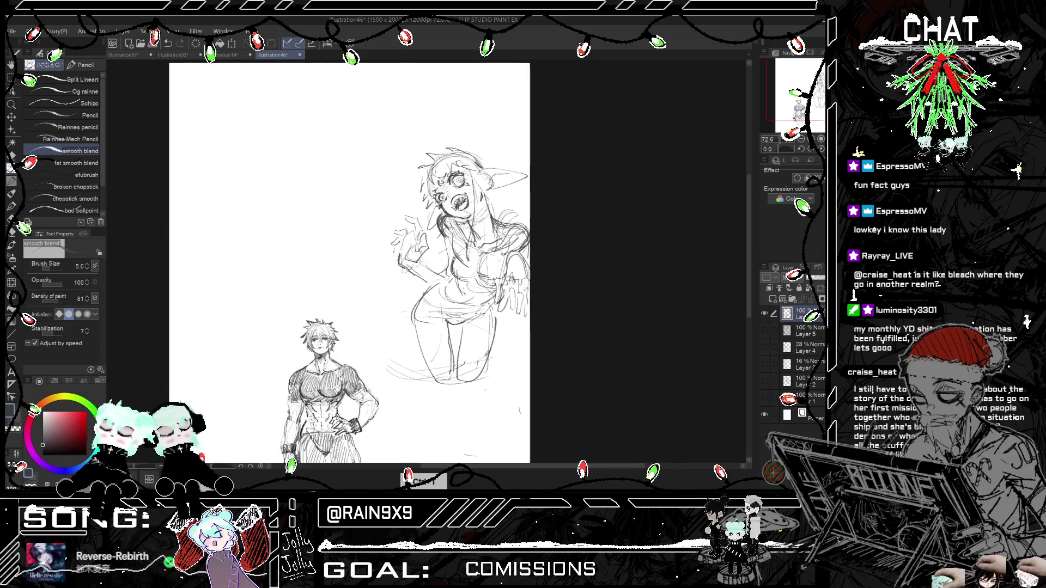
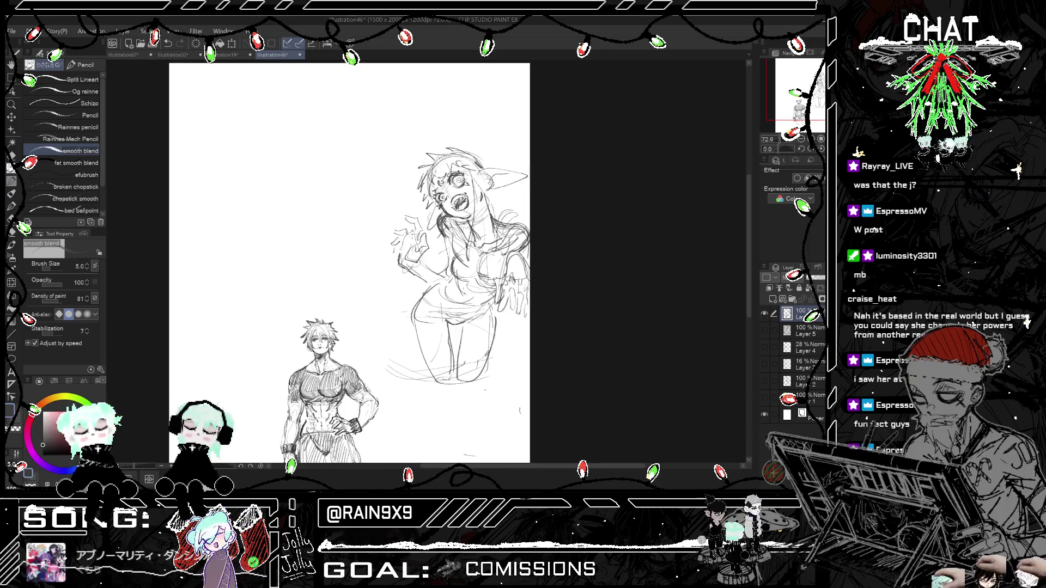
Step: Draw a round speech-bubble outline left of the shocked girl, checking it mirrored
key(h)
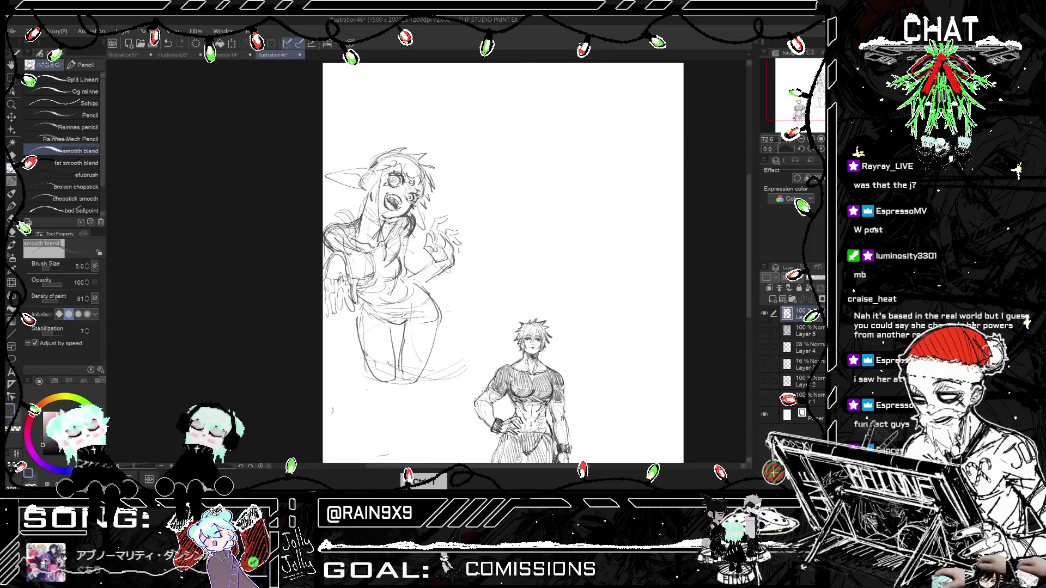
scroll(463, 267, down, 3)
key(h)
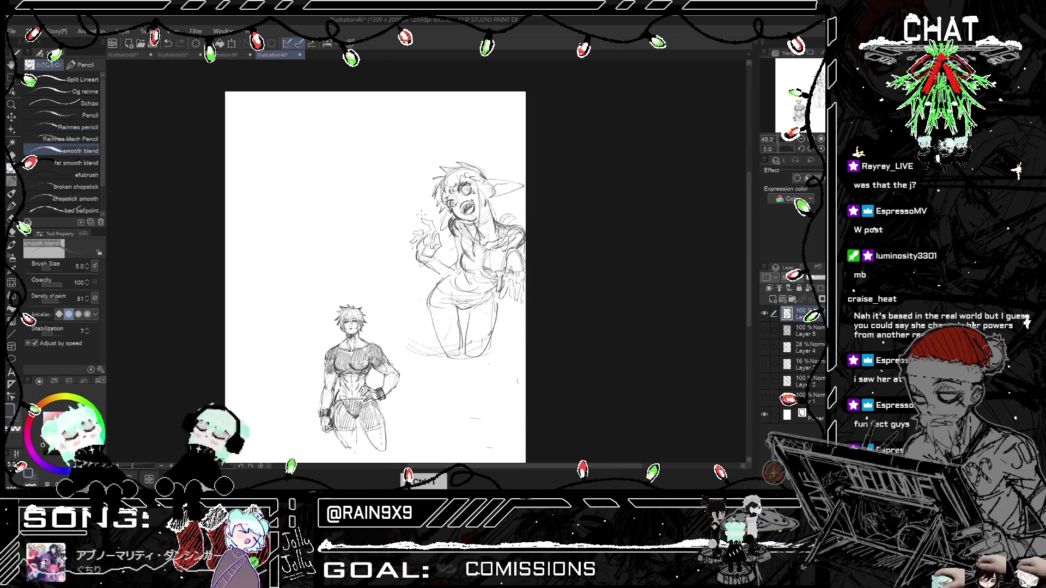
scroll(463, 267, up, 2)
drag(425, 275, 403, 305)
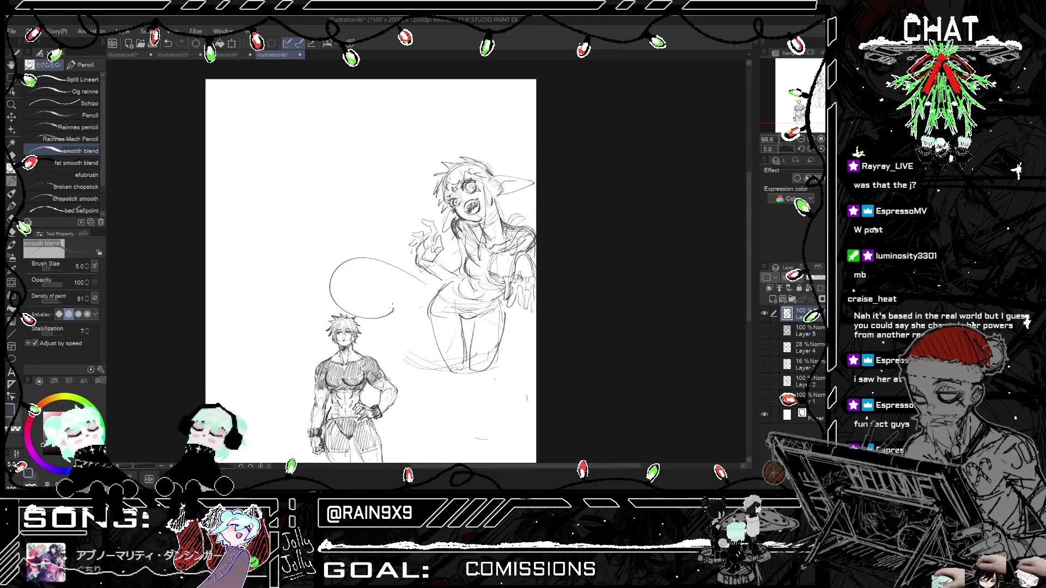
key(h)
key(h)
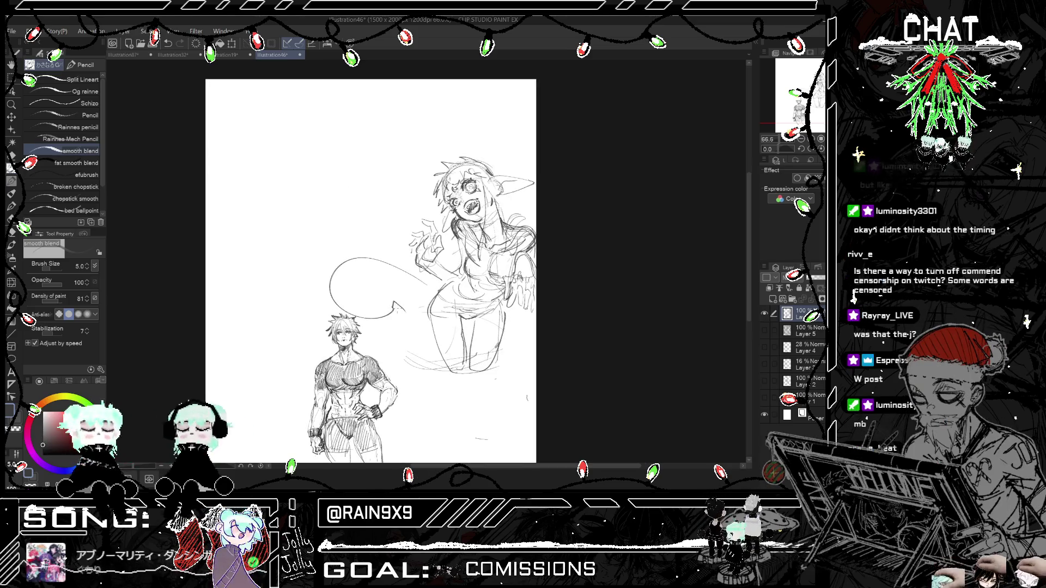
Step: Try a tail on the bubble, then undo the scribbled tail strokes
drag(394, 293, 422, 307)
key(h)
key(h)
key(ctrl+z)
key(ctrl+z)
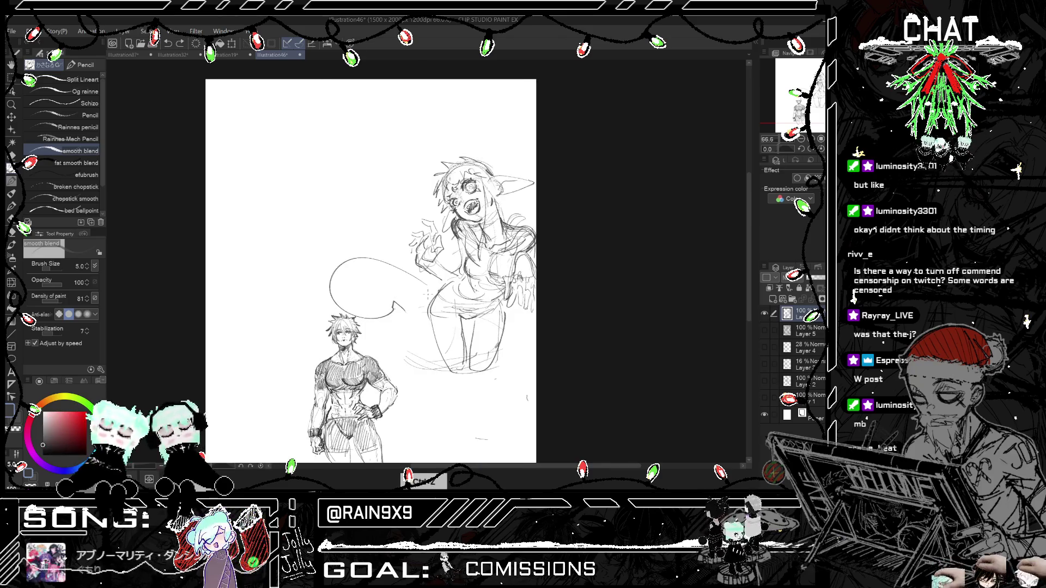
key(h)
key(h)
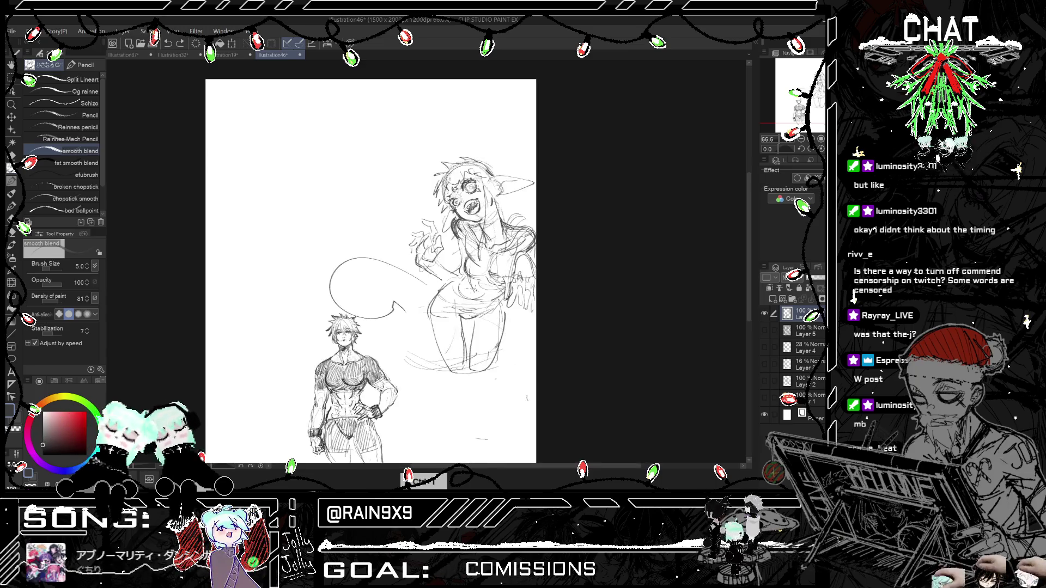
key(h)
key(h)
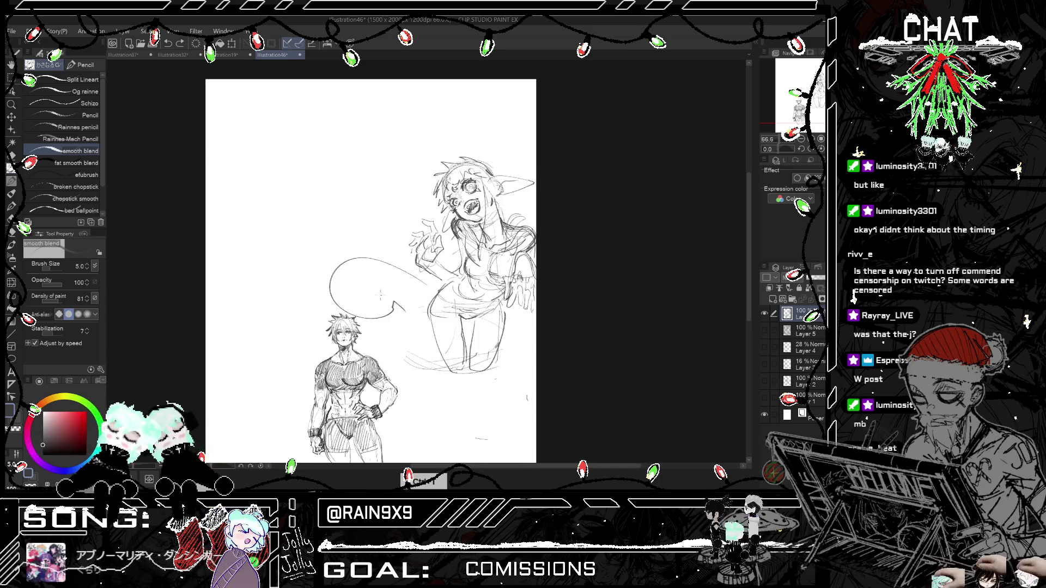
key(ctrl+z)
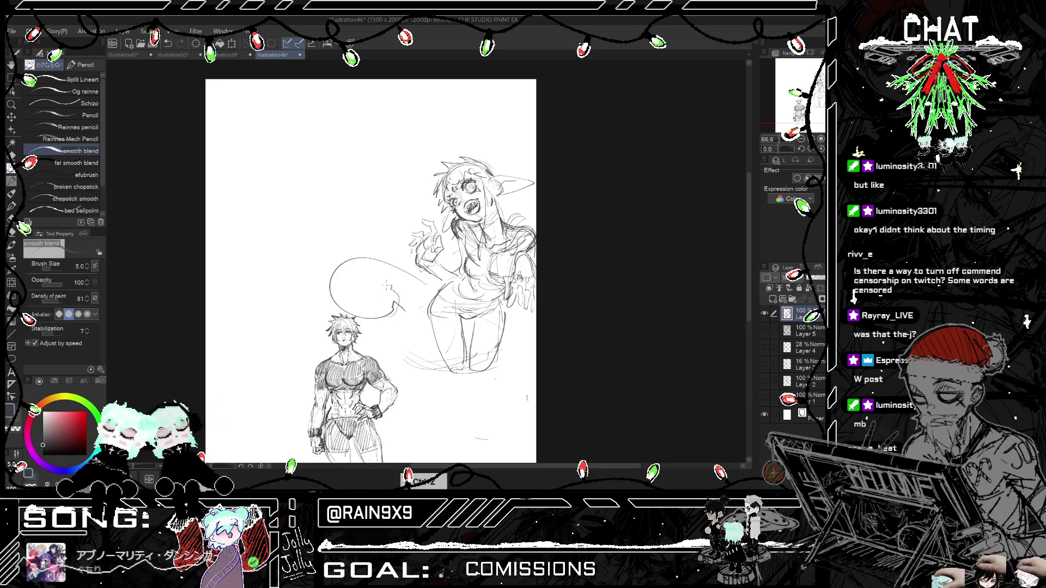
Step: Sketch a splayed hand gesture inside the bubble and a stroke near its base
drag(383, 285, 385, 291)
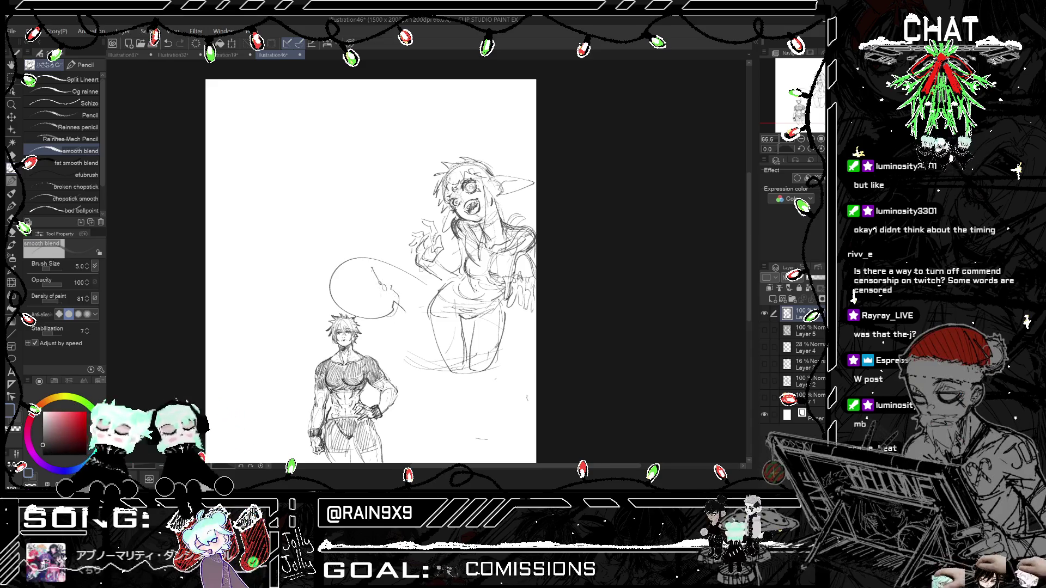
drag(359, 294, 381, 287)
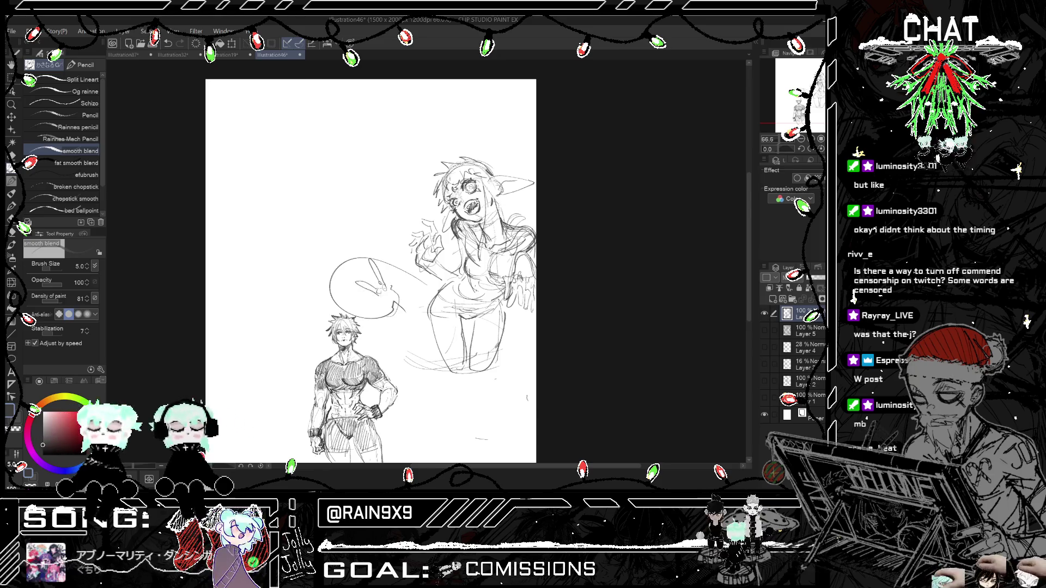
key(h)
key(h)
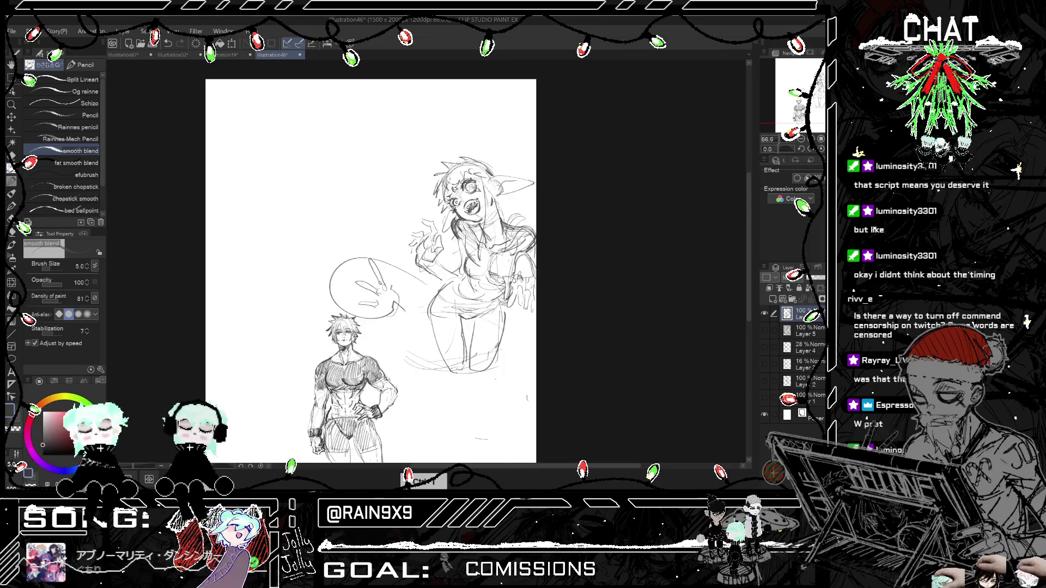
drag(366, 326, 379, 313)
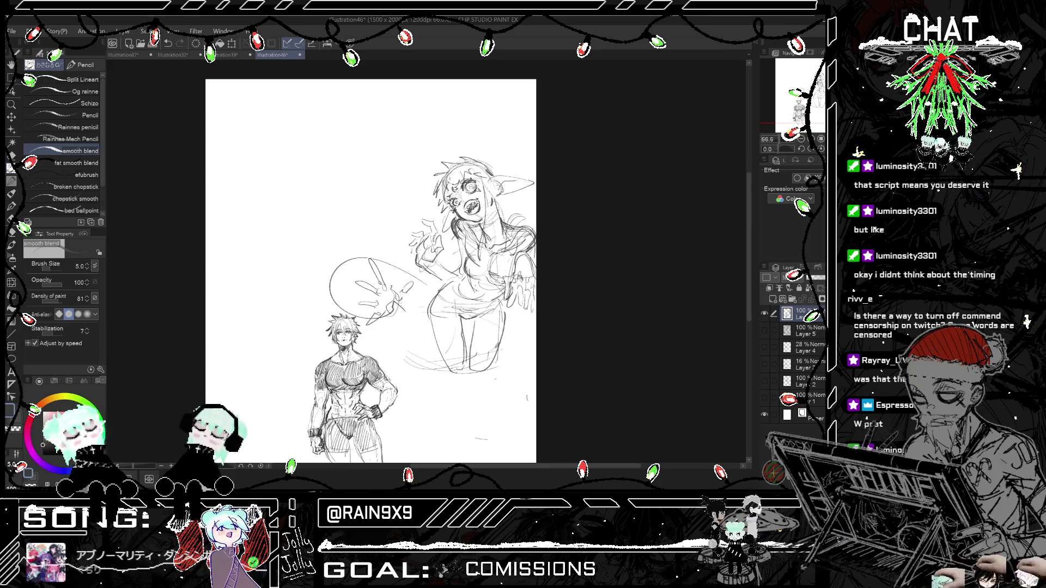
key(ctrl+minus)
Step: Zoom out and mirror the canvas to review the whole sketch
key(h)
key(h)
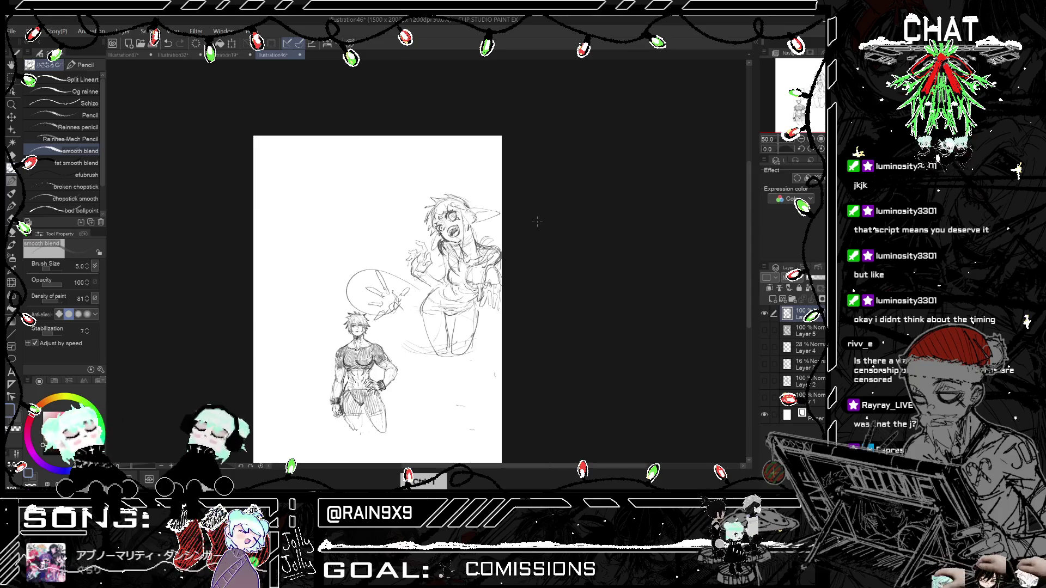
scroll(536, 221, up, 2)
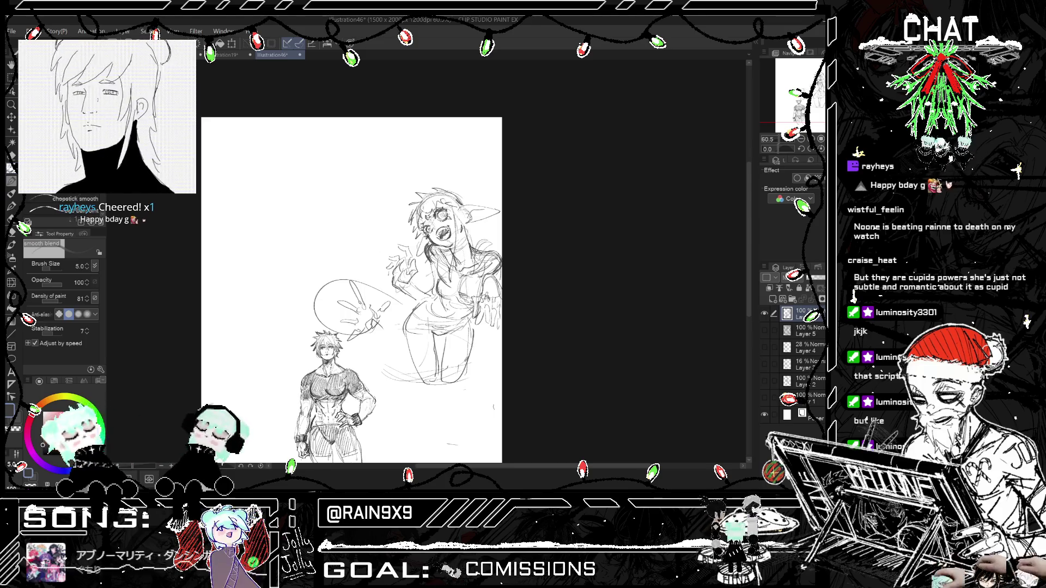
key(ctrl+minus)
scroll(365, 261, up, 3)
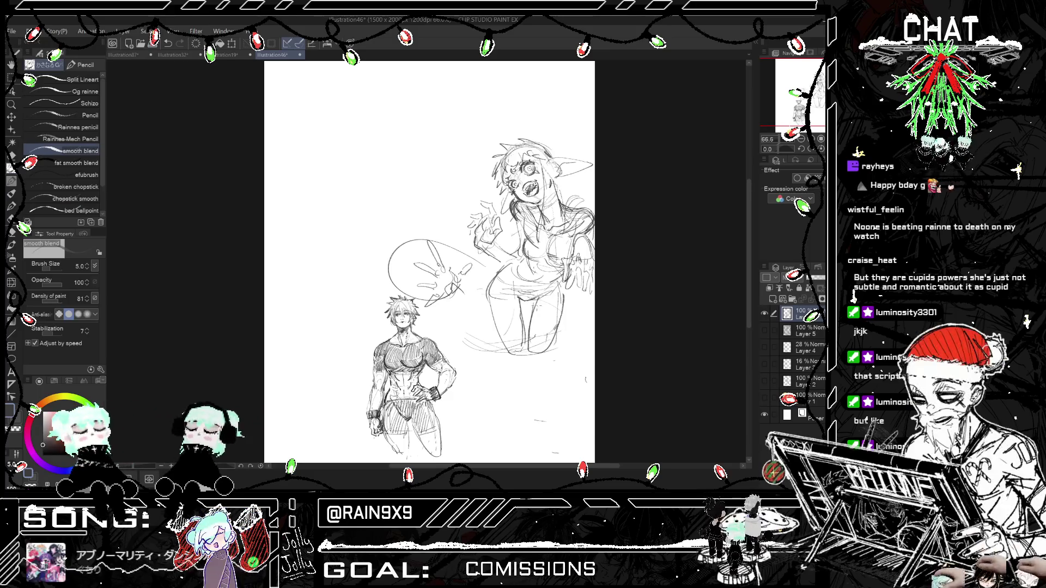
key(h)
key(h)
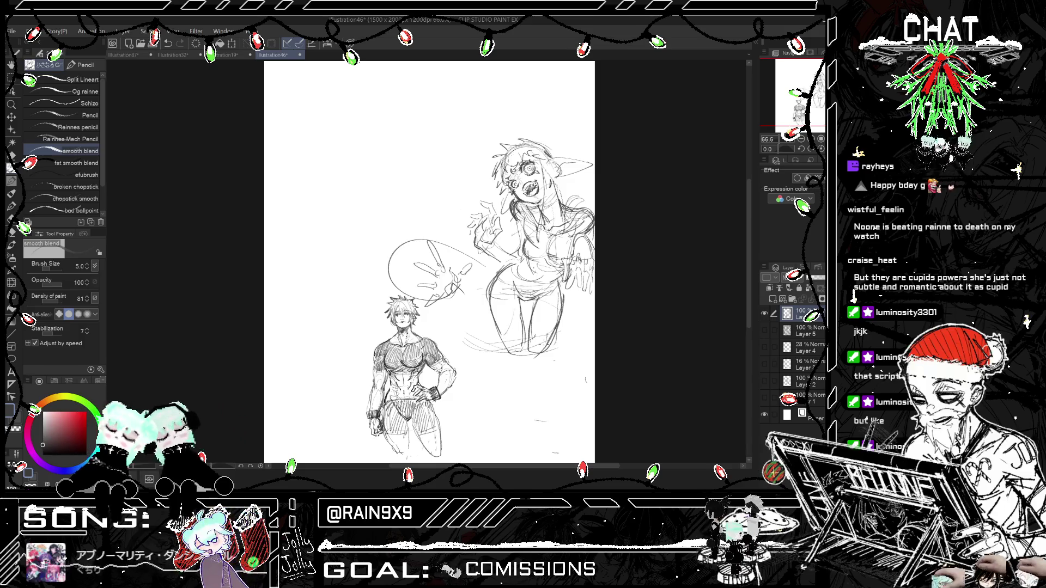
scroll(452, 289, down, 1)
scroll(452, 289, down, 1)
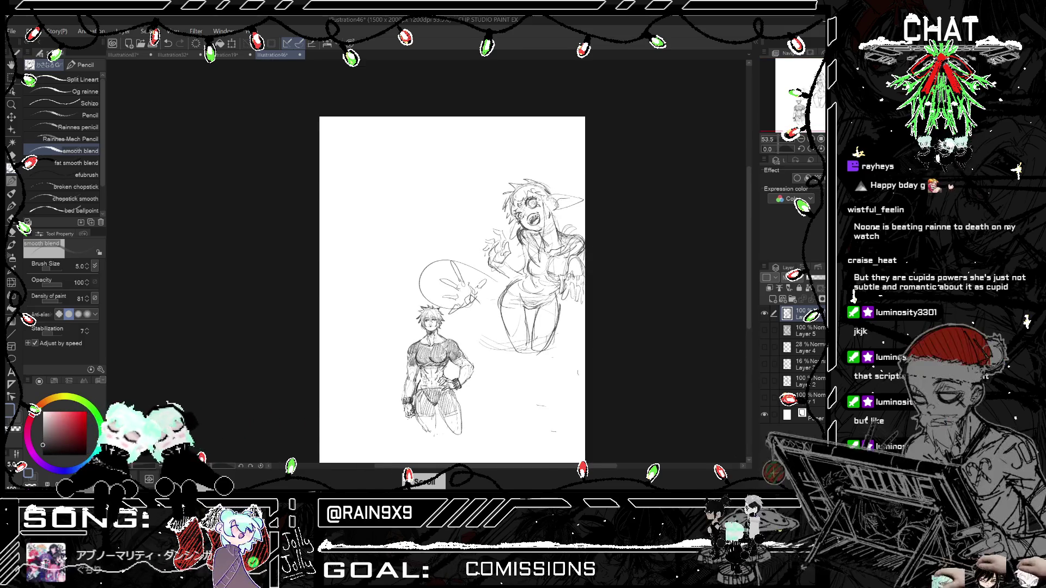
scroll(546, 211, up, 2)
Step: Undo the small stroke by the girl's hair and select the freehand Lasso tool
key(ctrl+z)
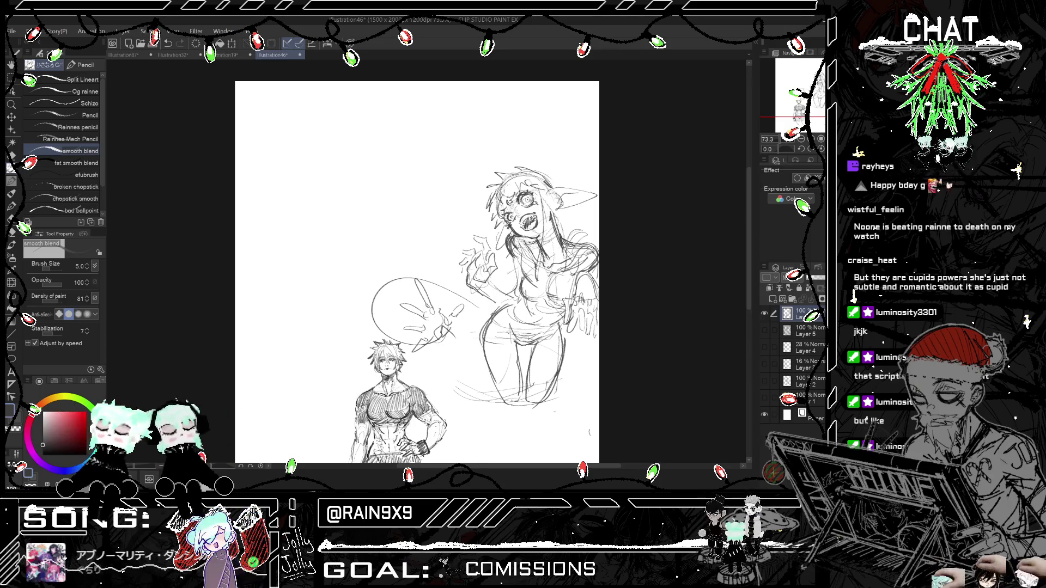
key(h)
scroll(563, 177, down, 2)
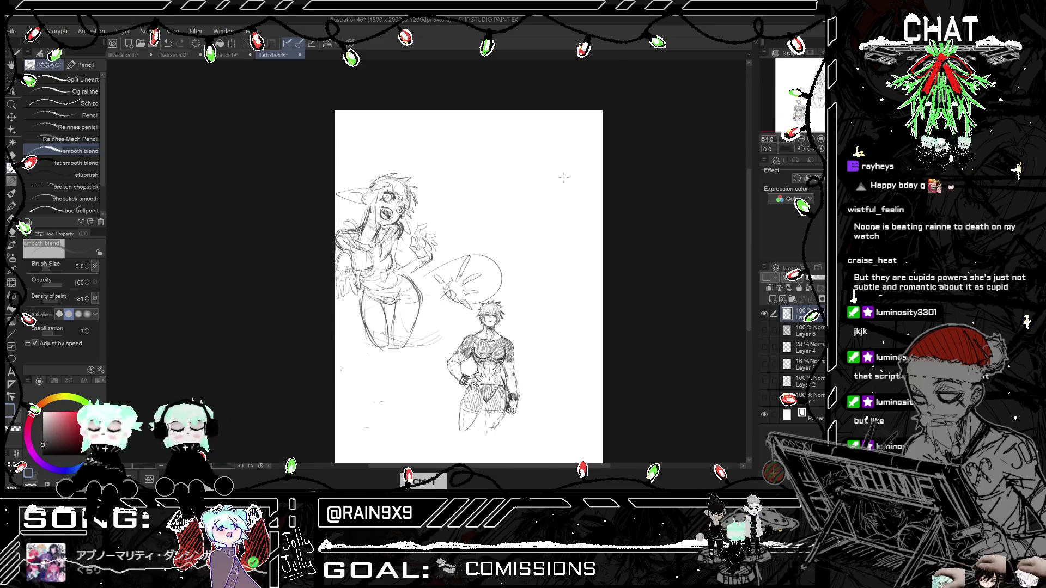
key(h)
scroll(563, 177, up, 3)
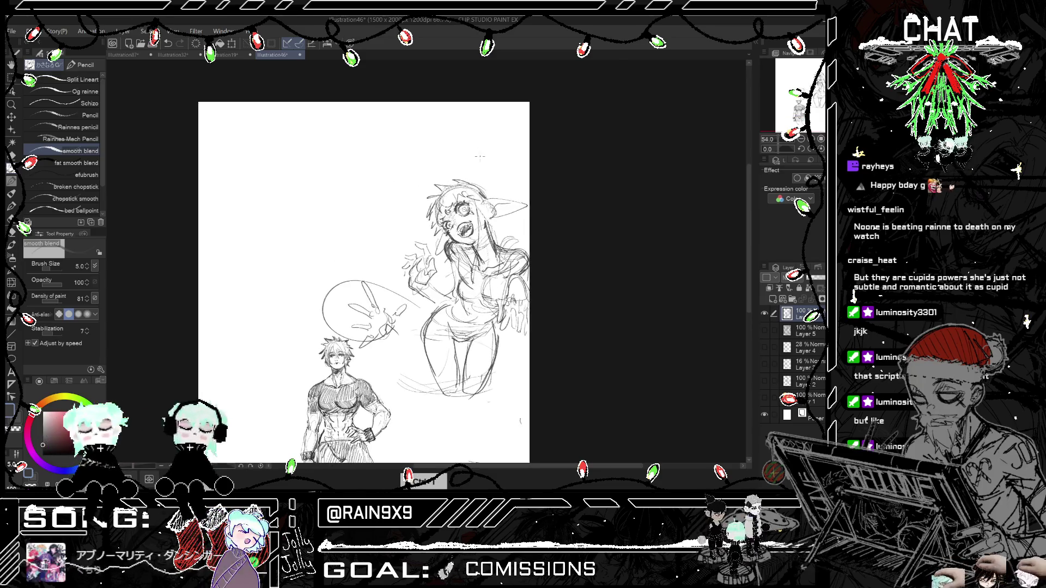
key(m)
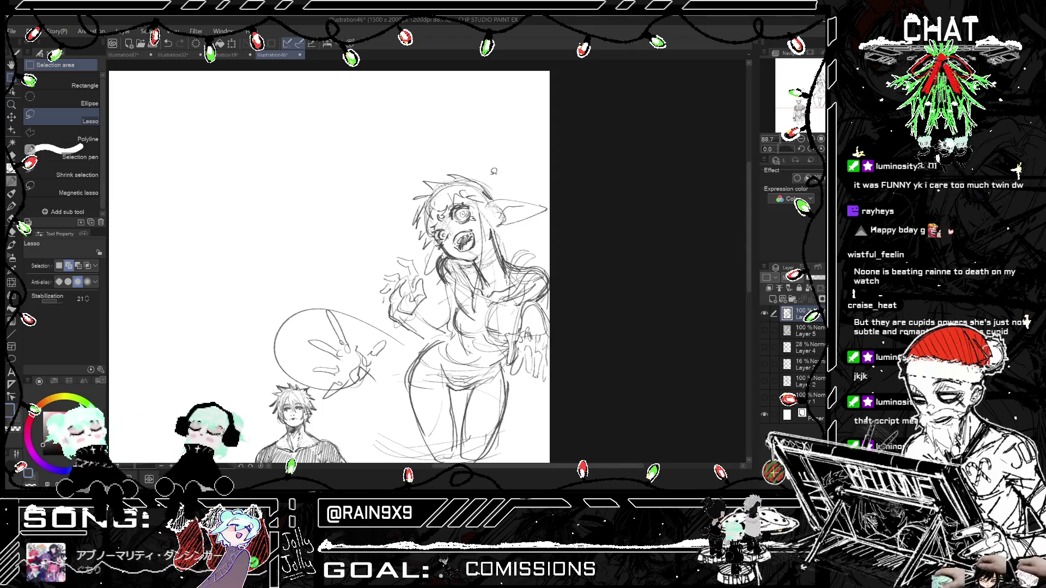
Step: Undo a stray arm stroke, lasso the girl's head, and scale it down to 95%
key(ctrl+z)
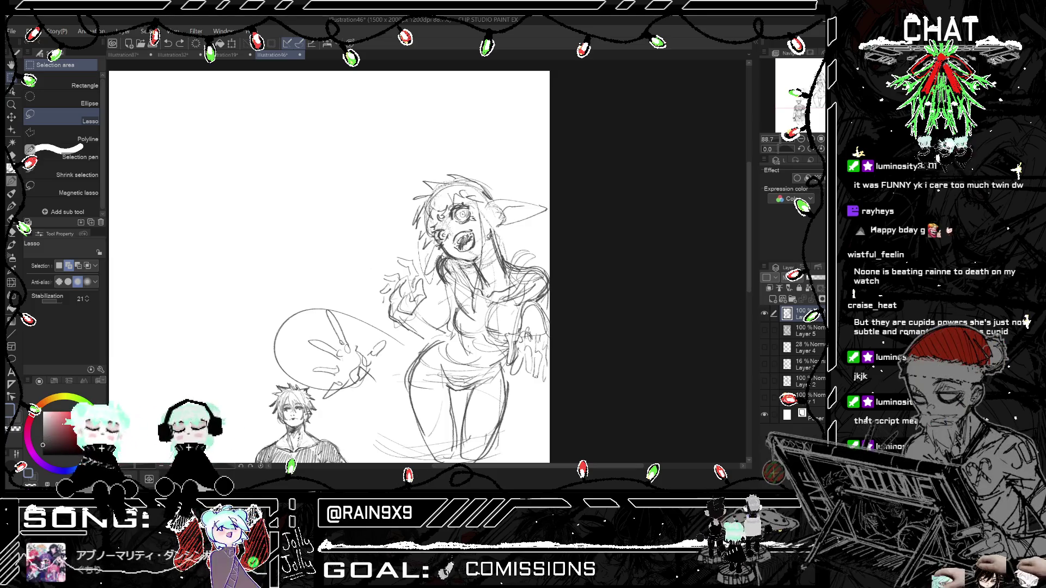
drag(479, 256, 512, 248)
click(513, 299)
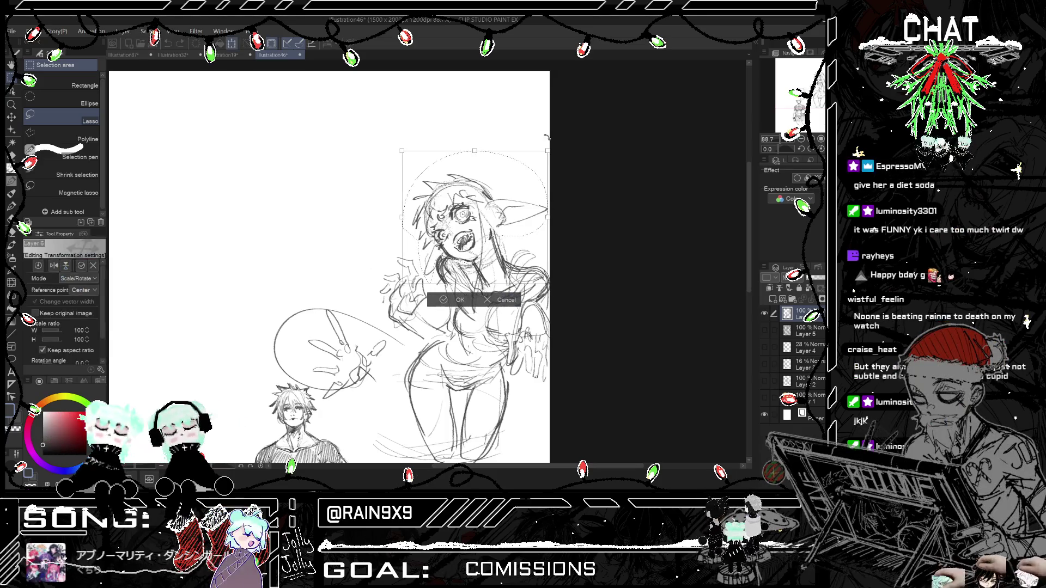
drag(545, 153, 544, 194)
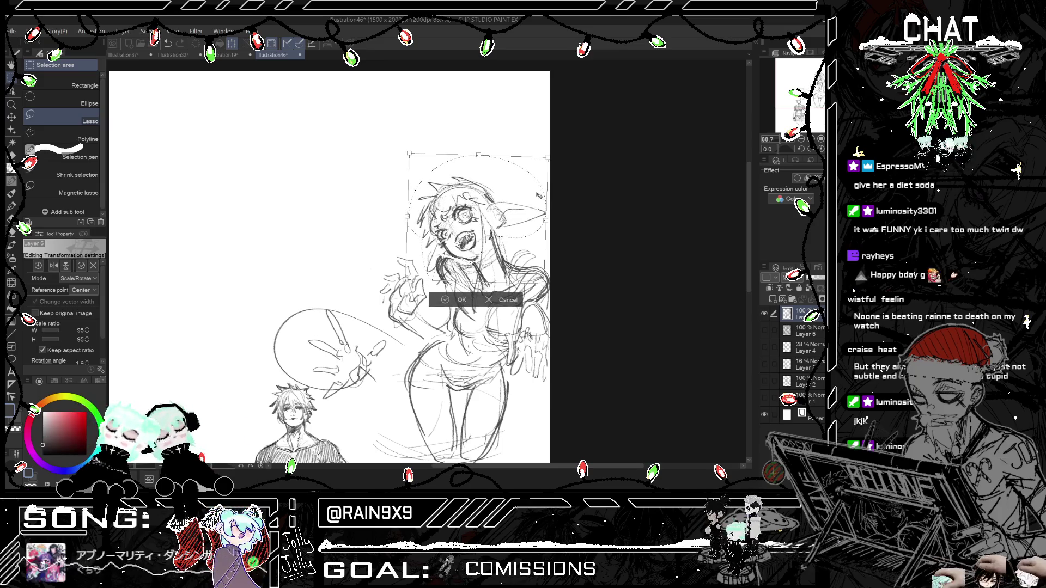
key(Return)
key(h)
scroll(444, 145, down, 3)
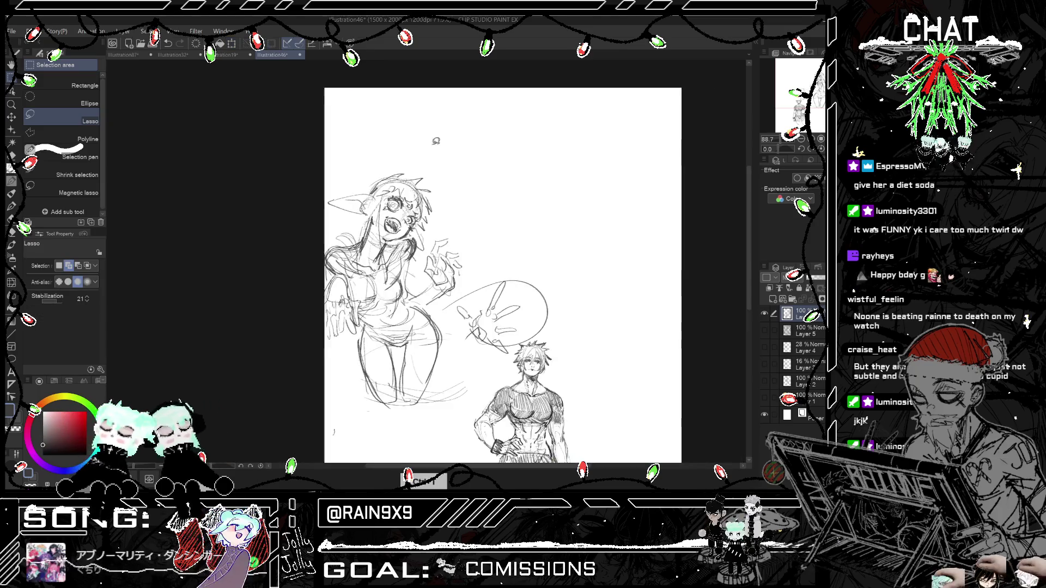
Step: Return to the pencil, undo the last stroke, and recheck the sketch mirrored
key(h)
key(h)
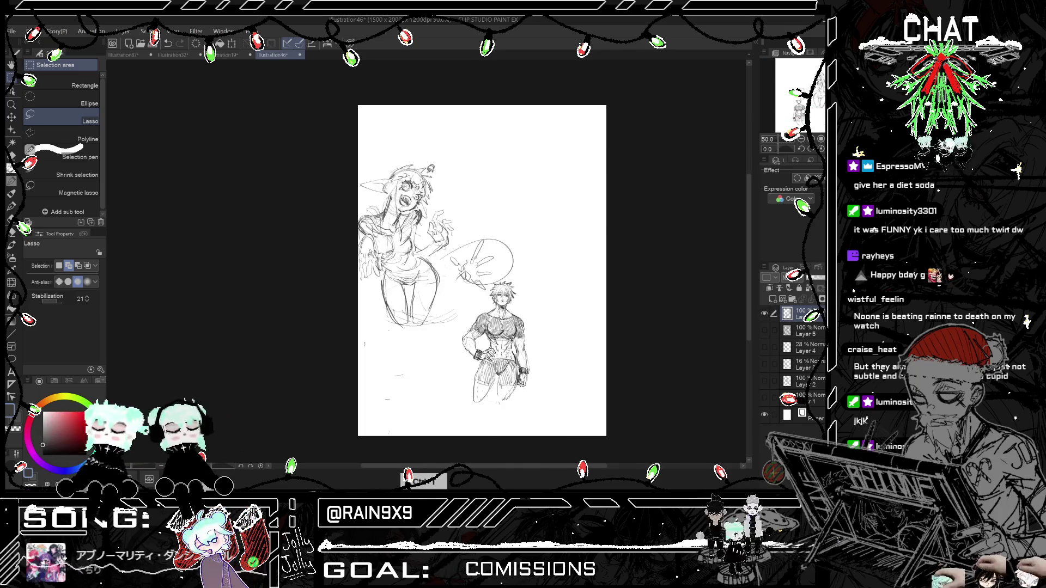
scroll(398, 179, up, 3)
key(p)
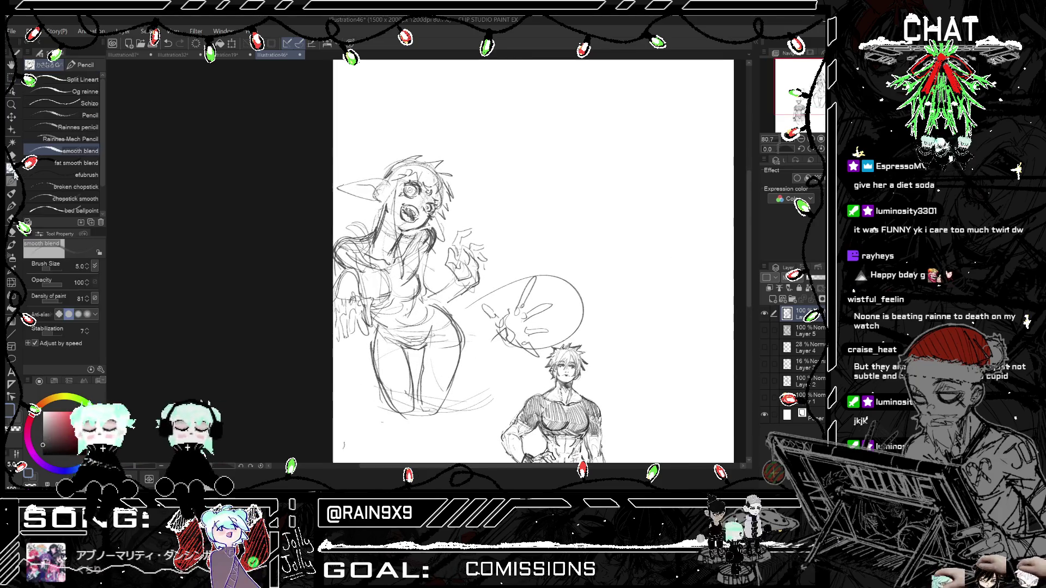
key(h)
key(ctrl+z)
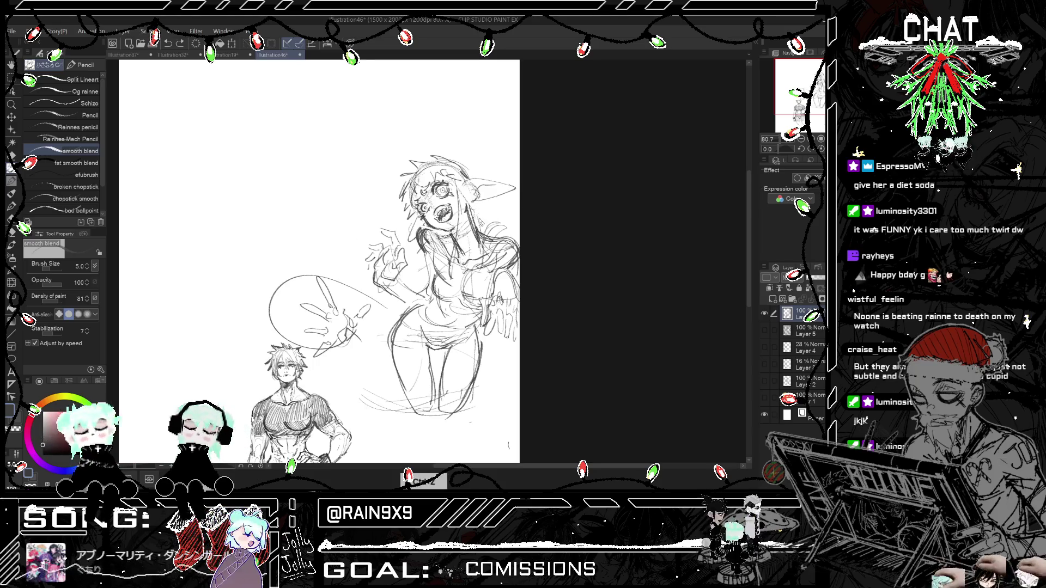
key(h)
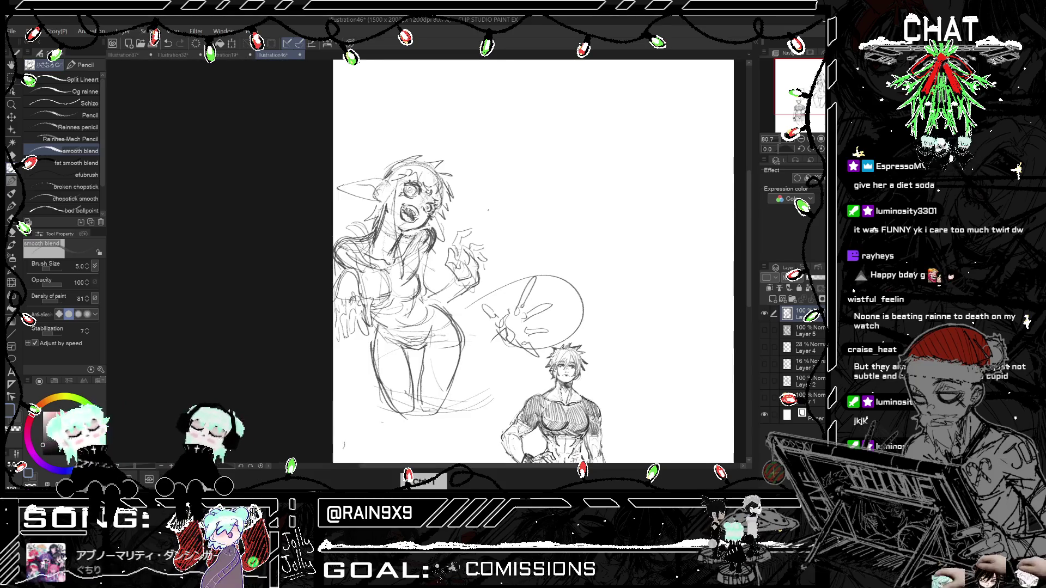
key(h)
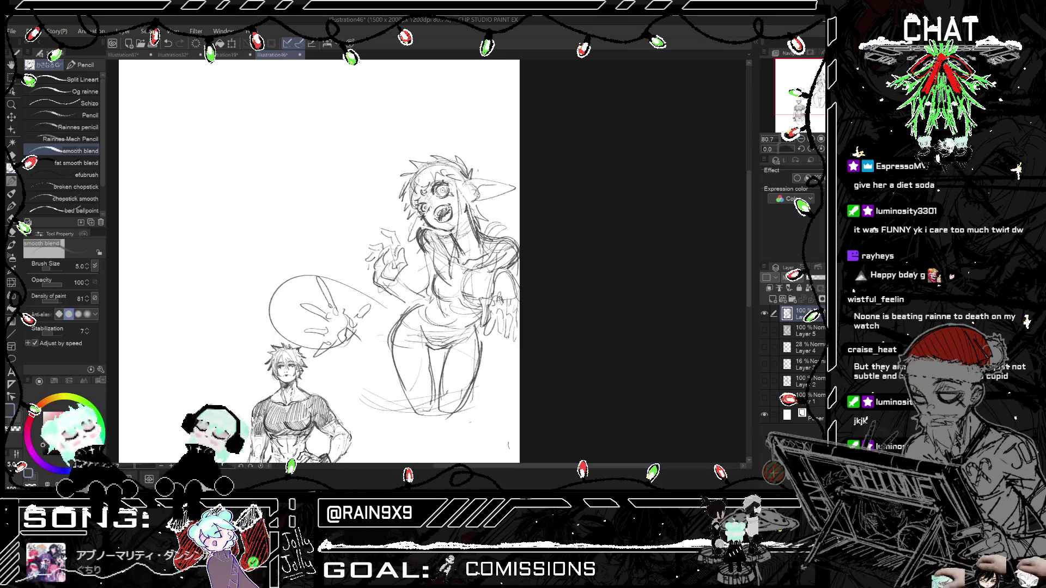
key(h)
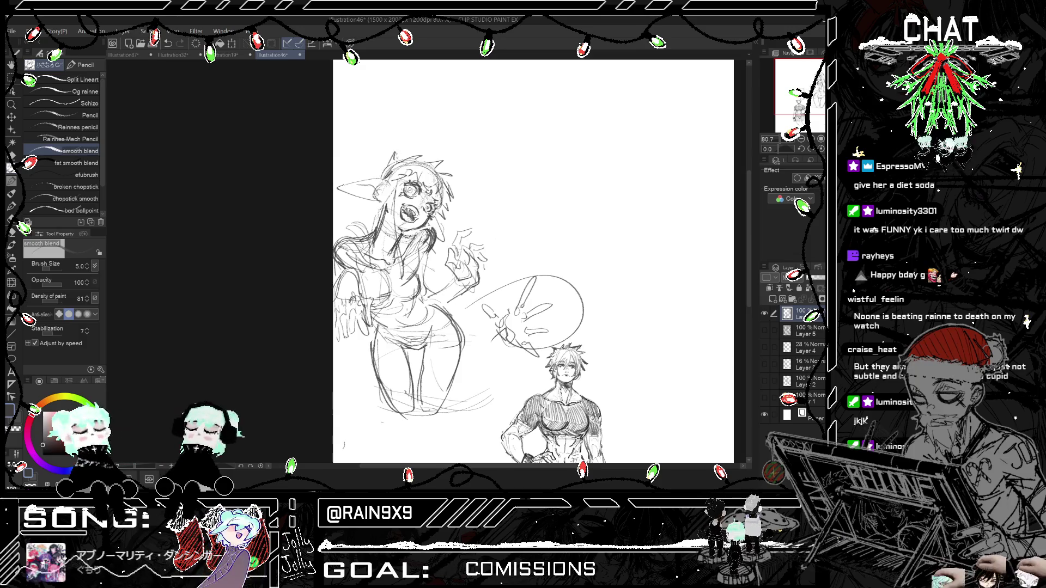
key(h)
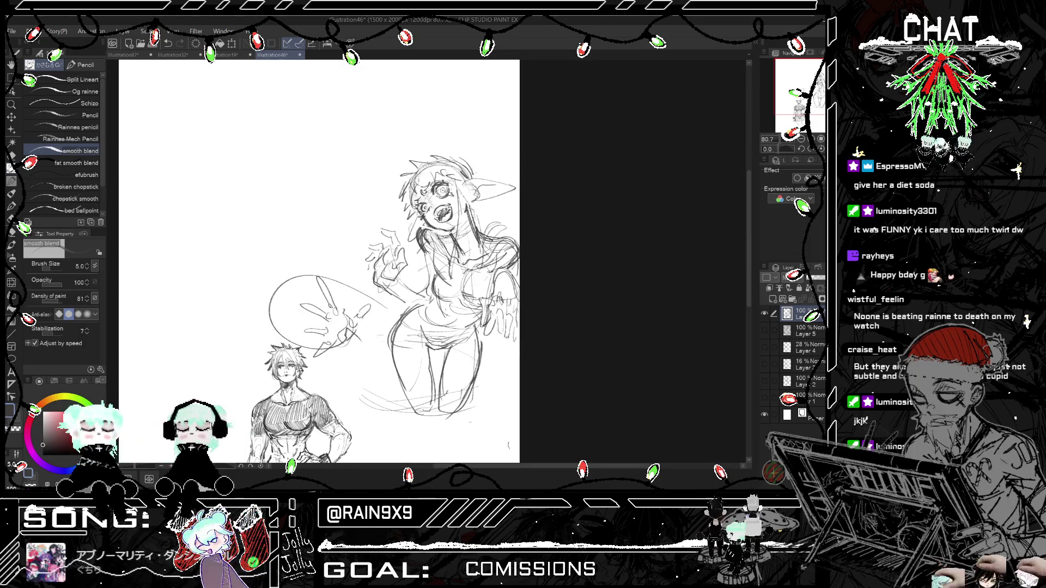
key(h)
key(h)
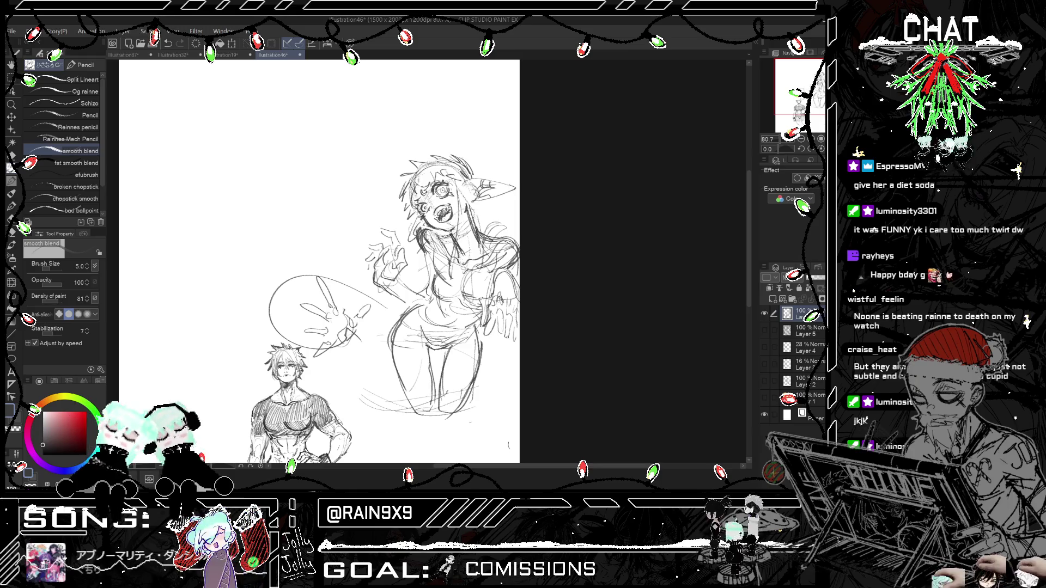
key(ctrl+minus)
key(h)
key(h)
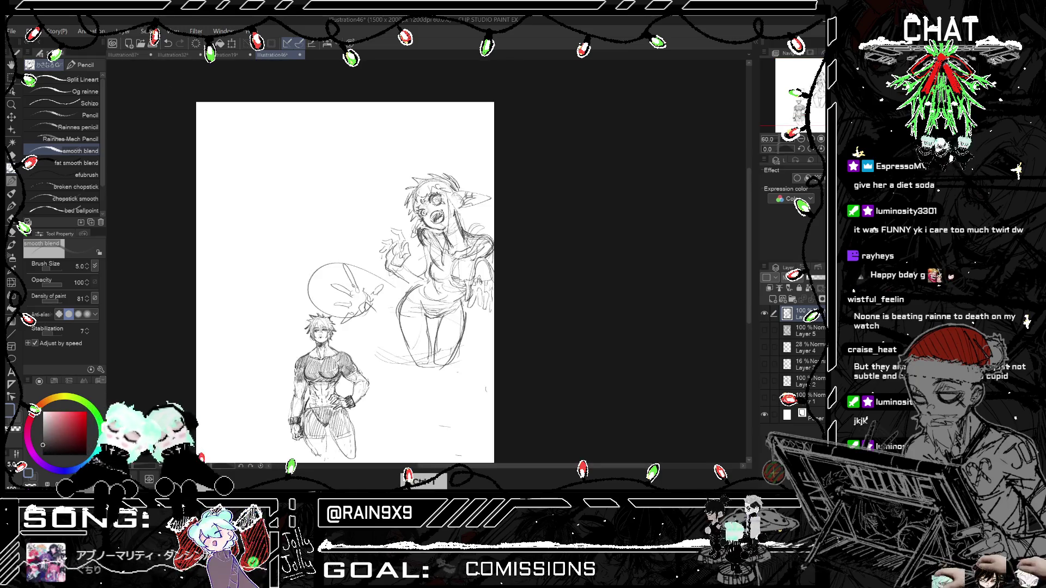
Step: Select the Hard eraser at brush size 12 and frame the figures
key(e)
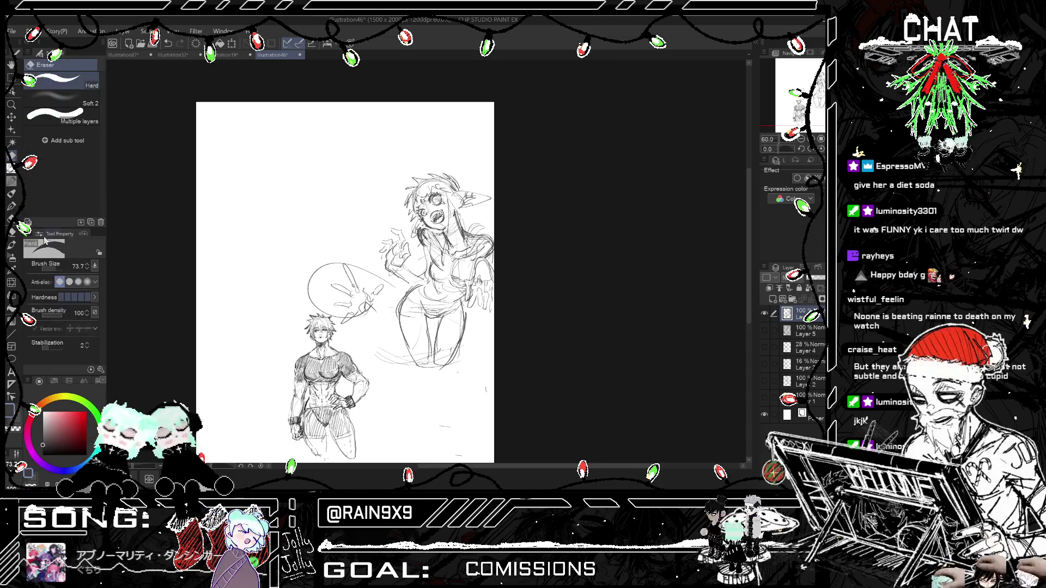
key(bracketright)
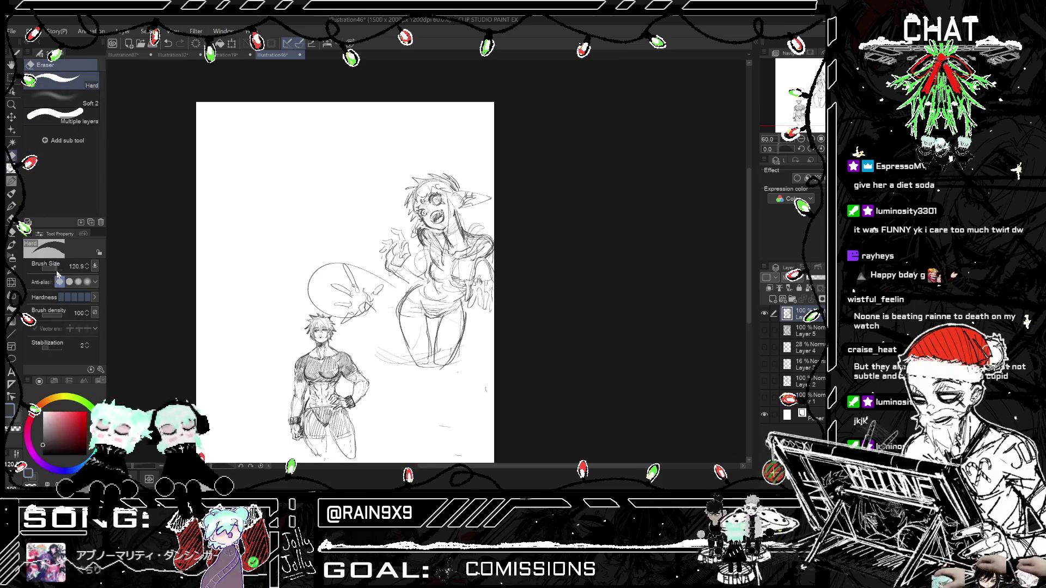
key(bracketleft)
key(bracketleft)
key(bracketleft)
key(ctrl+plus)
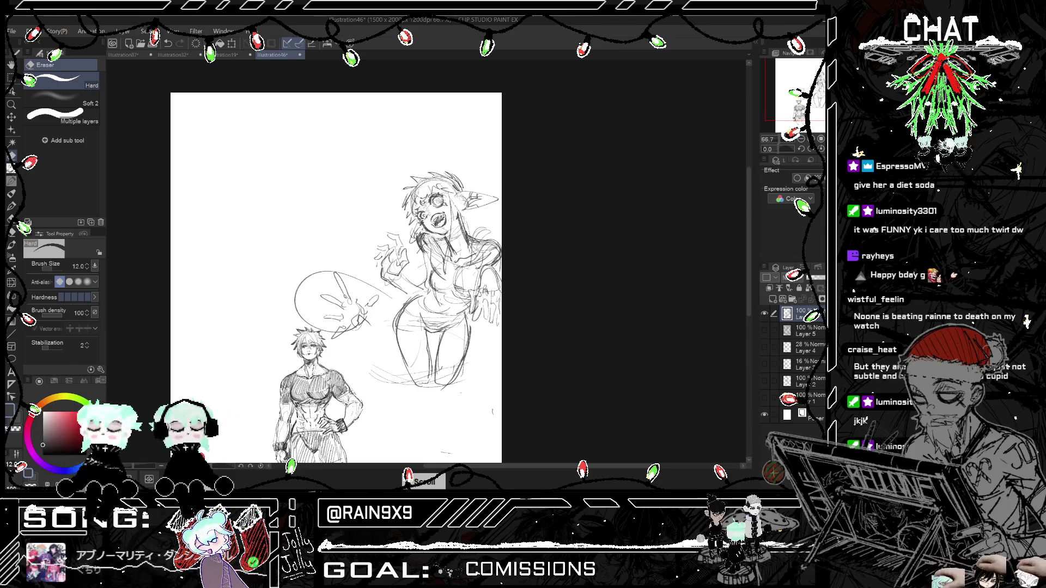
key(ctrl+minus)
key(ctrl+minus)
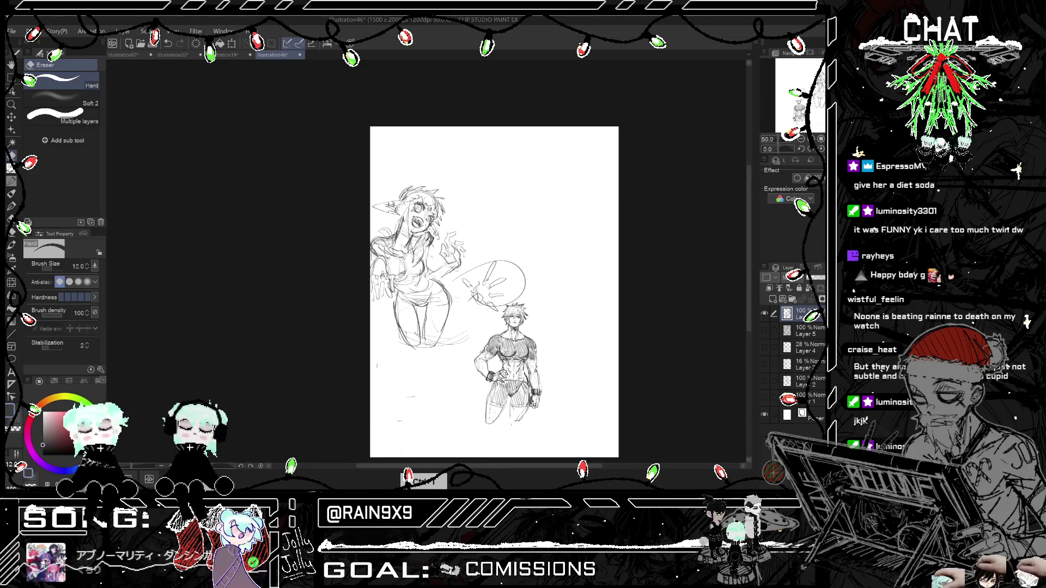
key(ctrl+plus)
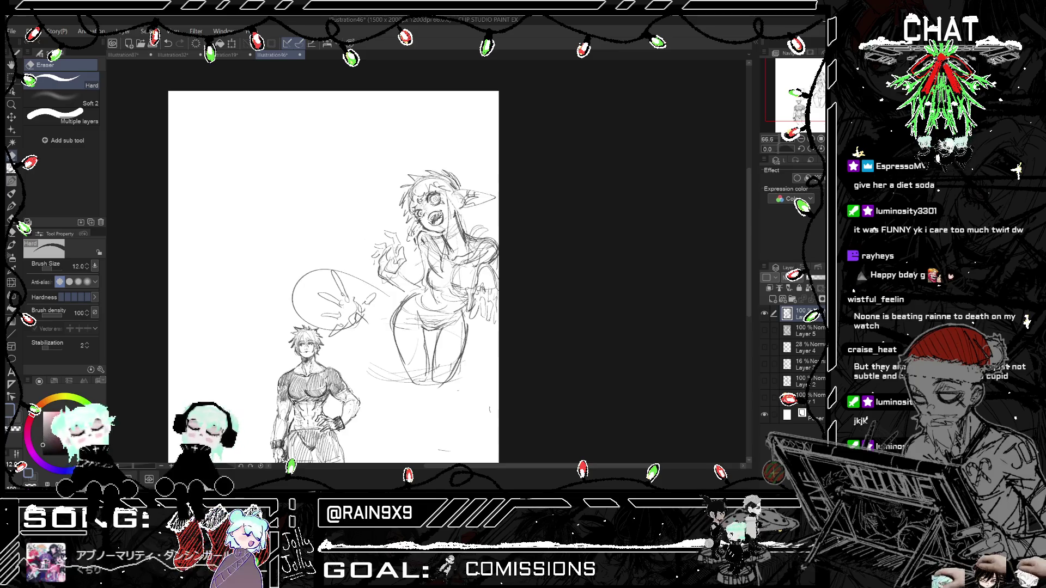
key(ctrl+minus)
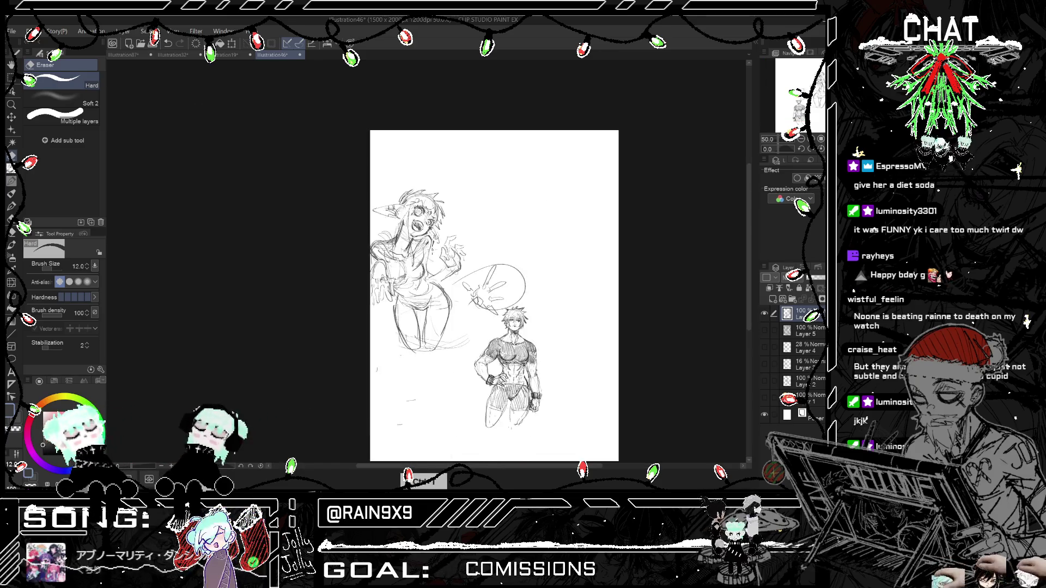
scroll(436, 273, left, 3)
scroll(382, 261, up, 5)
scroll(382, 261, up, 1)
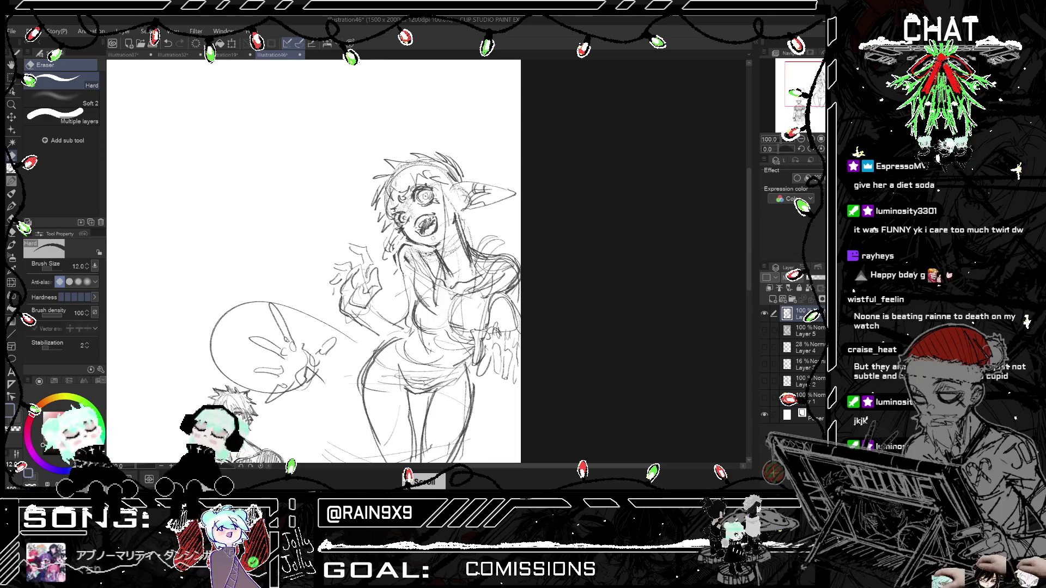
Step: Switch back to the smooth blend pencil and review the page composition mirrored
key(p)
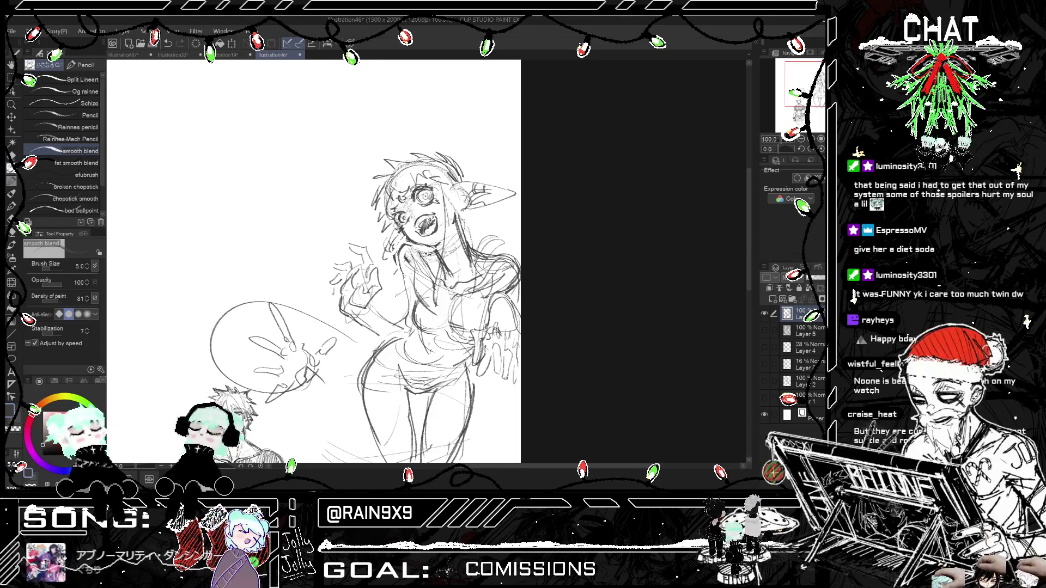
scroll(382, 261, up, 1)
scroll(382, 261, up, 1)
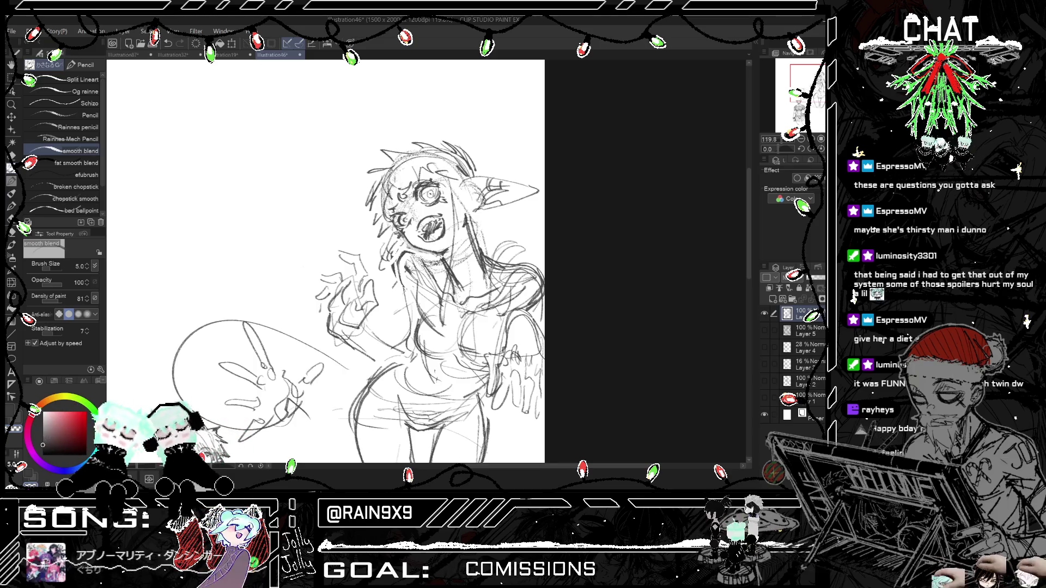
scroll(305, 261, down, 1)
scroll(305, 261, down, 1)
scroll(305, 261, down, 1)
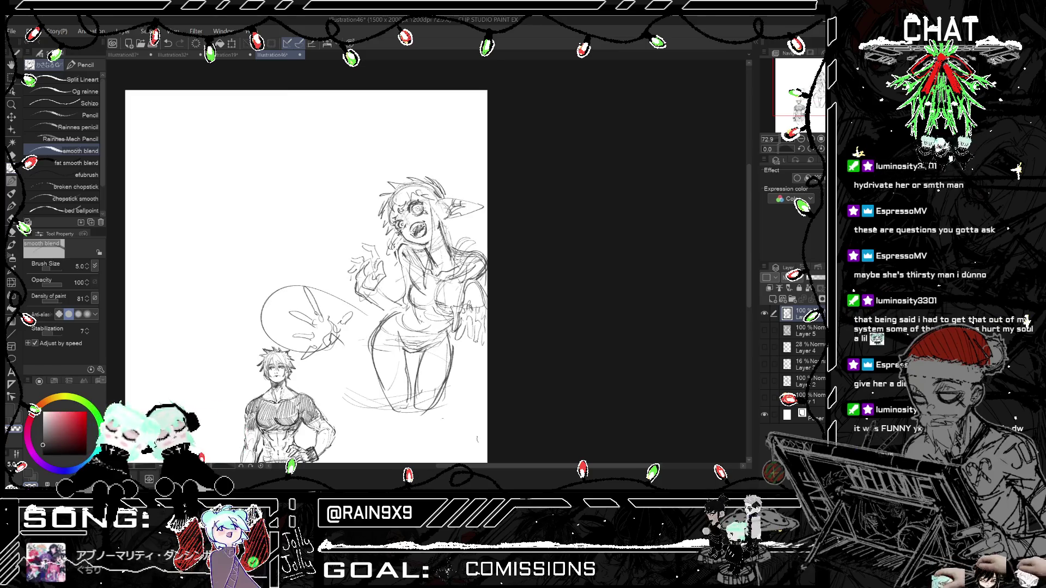
scroll(537, 232, down, 2)
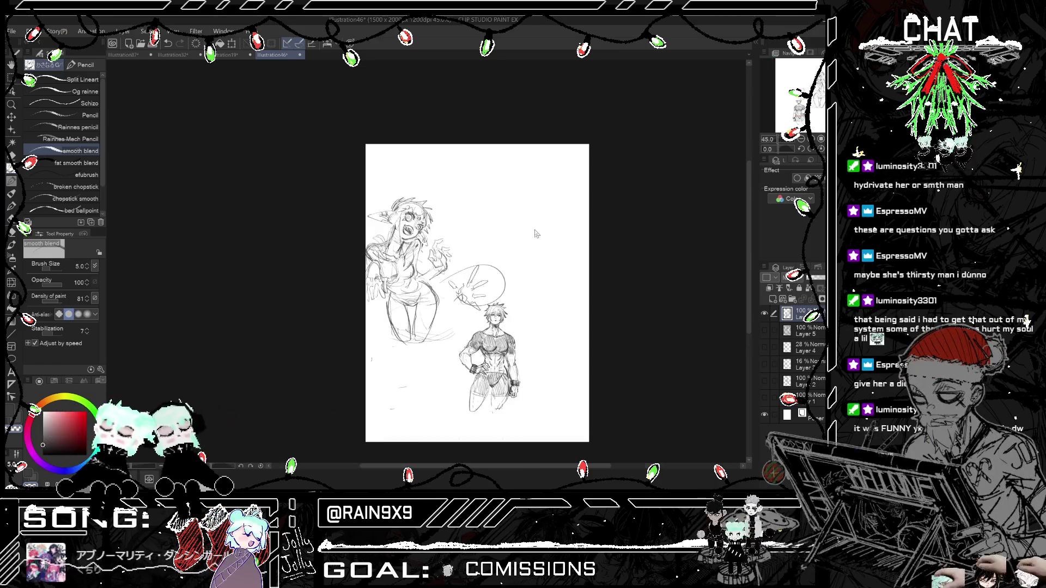
key(h)
scroll(352, 257, down, 1)
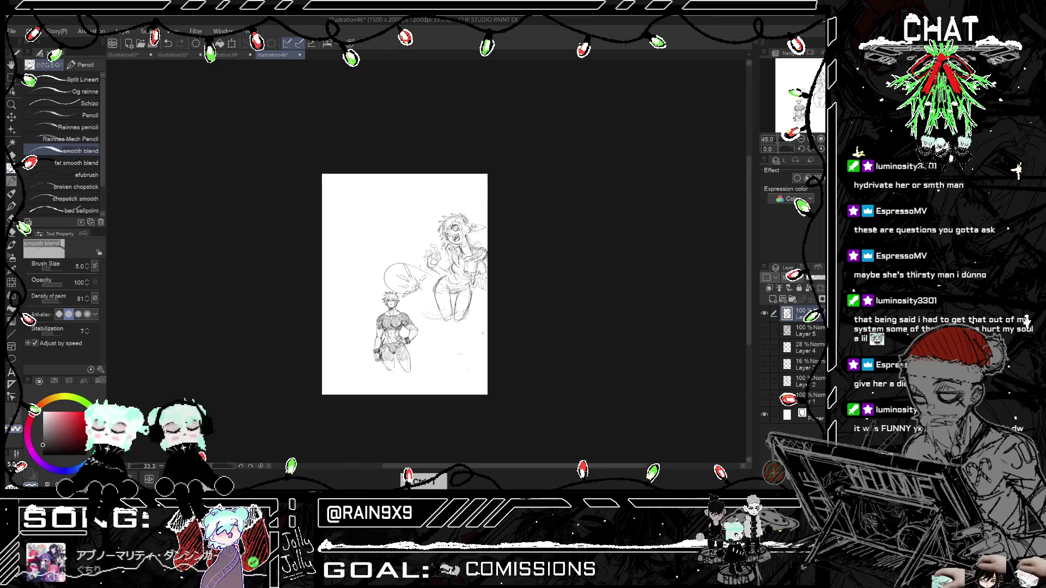
scroll(352, 257, up, 2)
scroll(348, 256, up, 1)
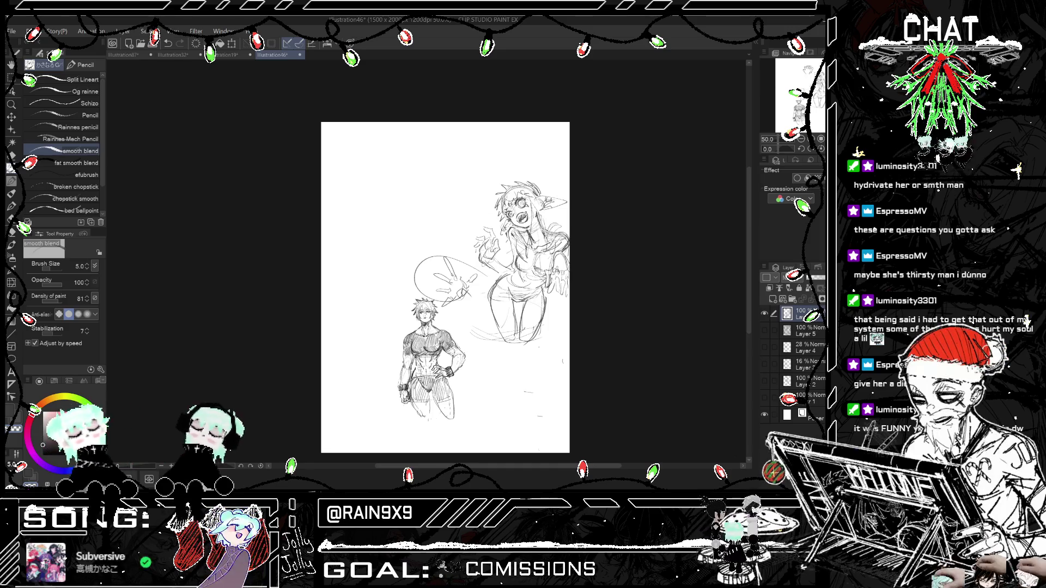
scroll(537, 125, down, 2)
scroll(537, 125, up, 2)
scroll(537, 125, up, 1)
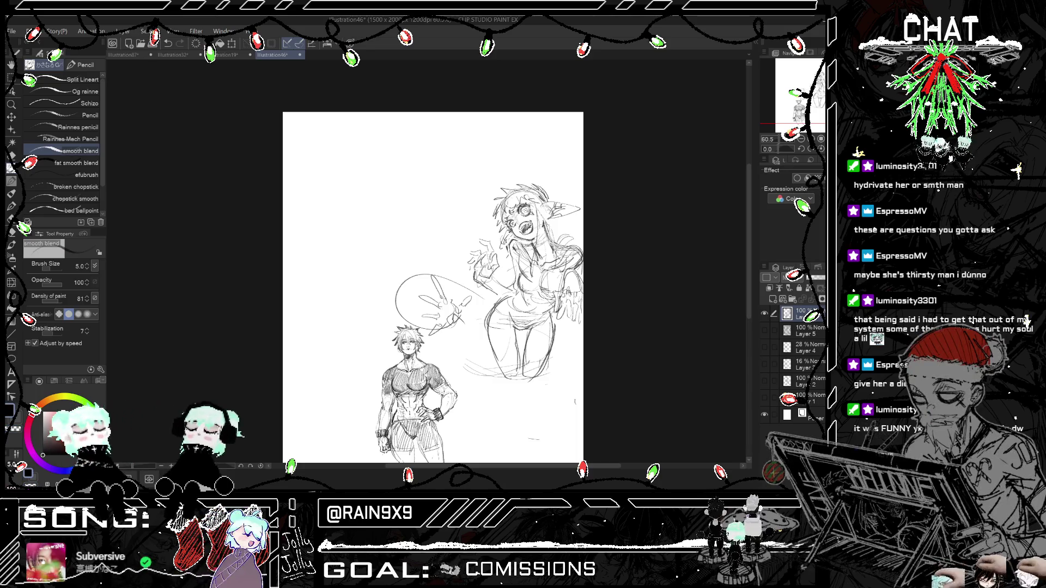
Step: Check proportions mirrored, then start sketching a bottle beside the girl's thigh
key(h)
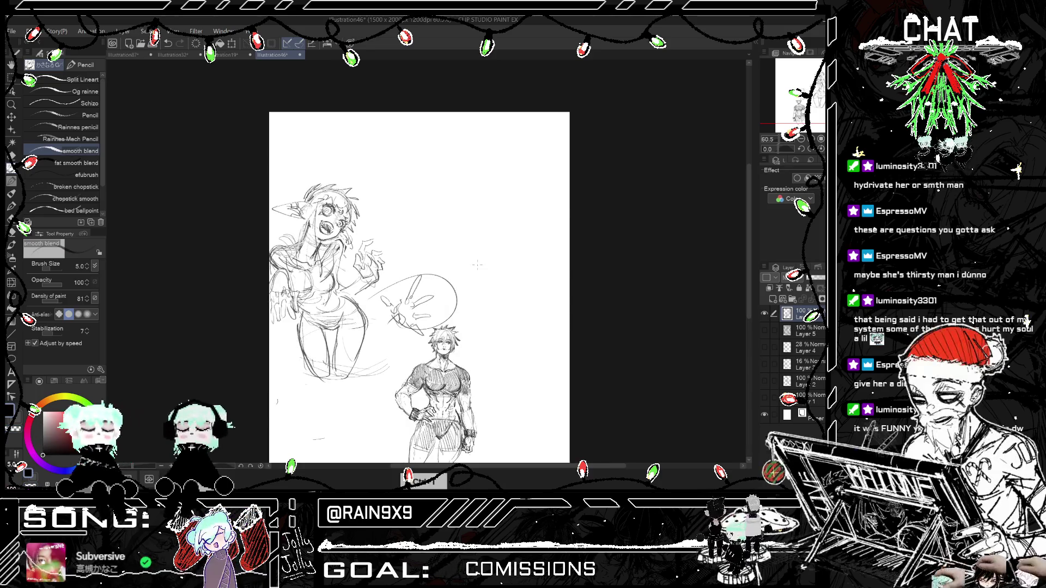
key(h)
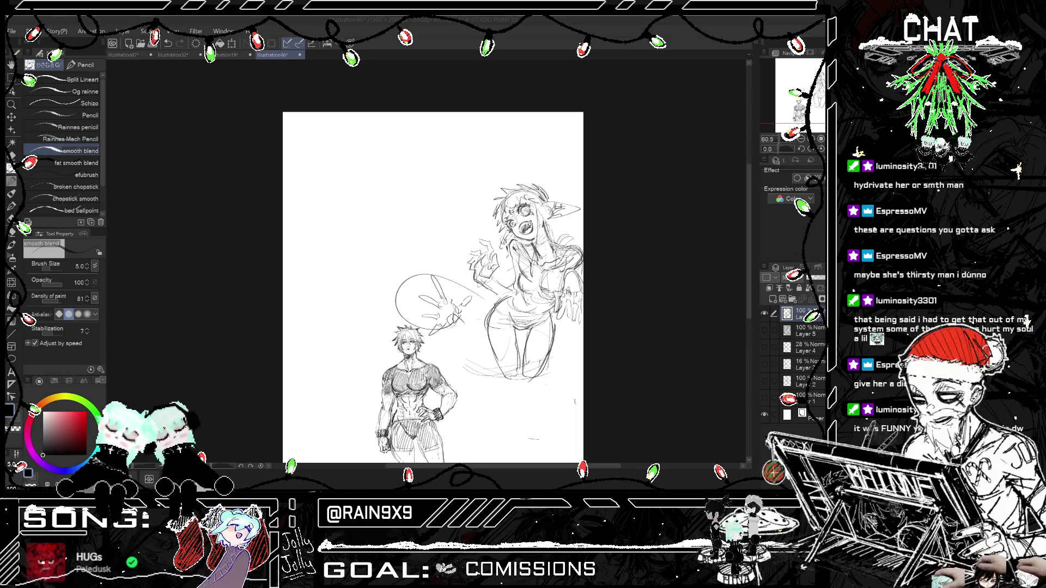
scroll(443, 311, up, 1)
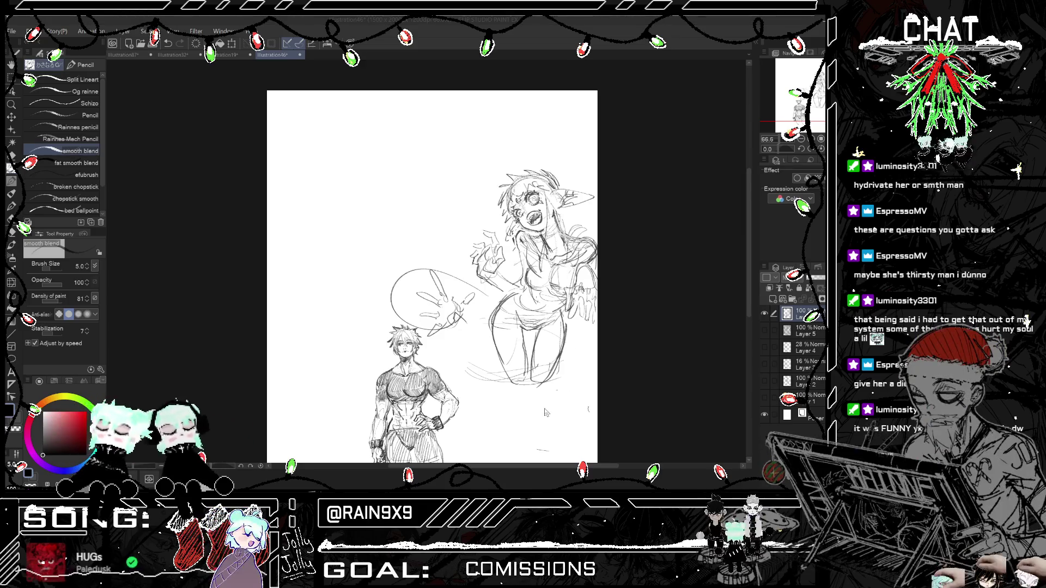
drag(501, 350, 525, 347)
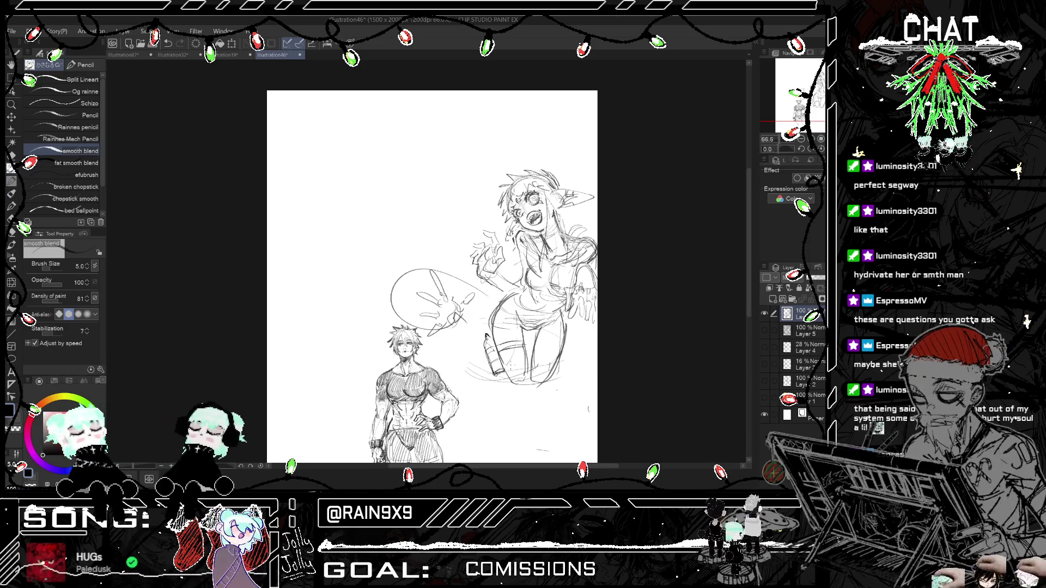
Step: Check the bottle sketch mirrored, undo a stray stroke, and switch to the eraser
scroll(436, 288, down, 2)
key(h)
key(h)
scroll(436, 288, up, 1)
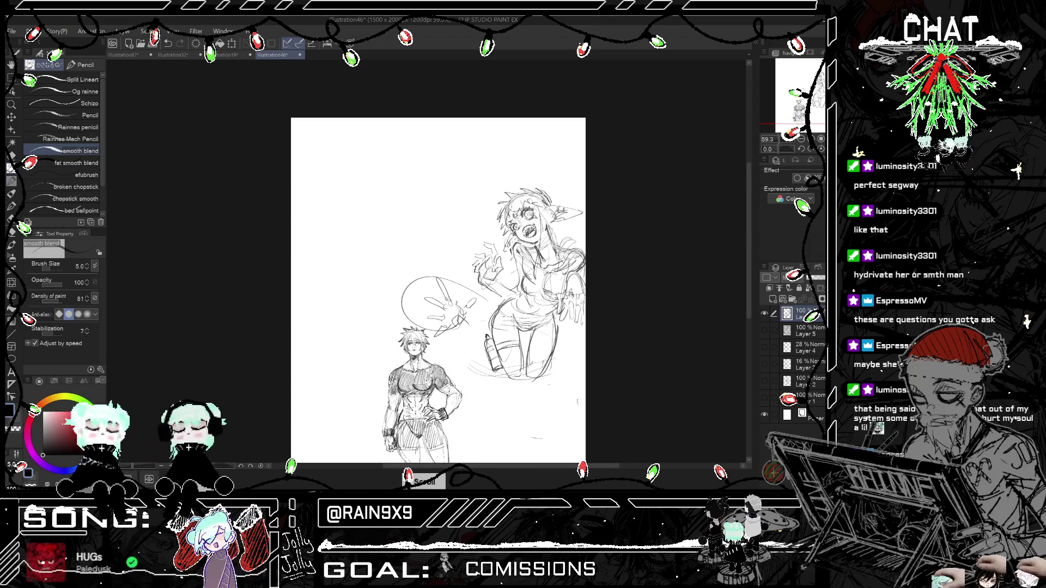
key(ctrl+z)
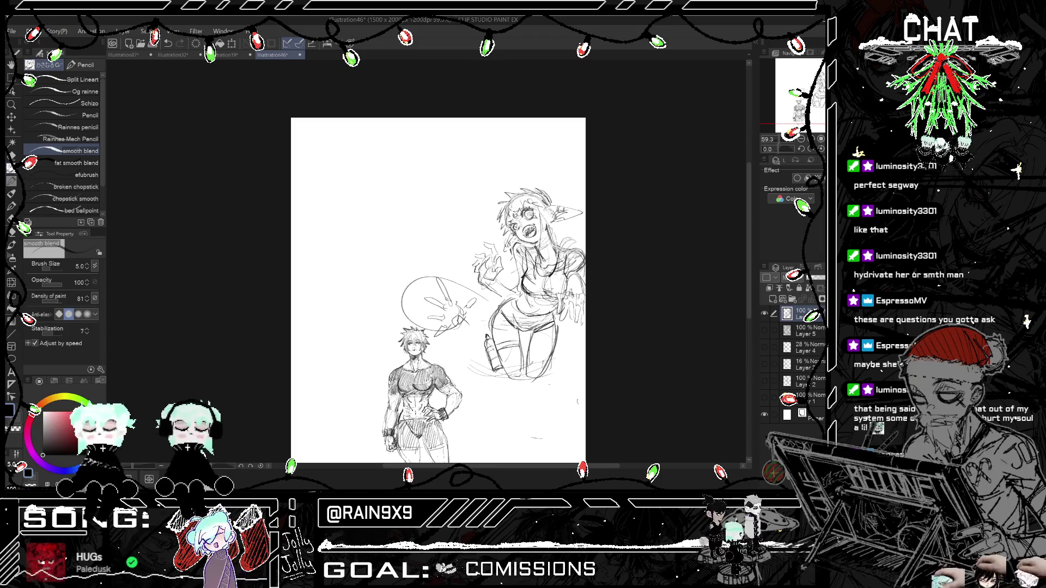
scroll(457, 303, down, 1)
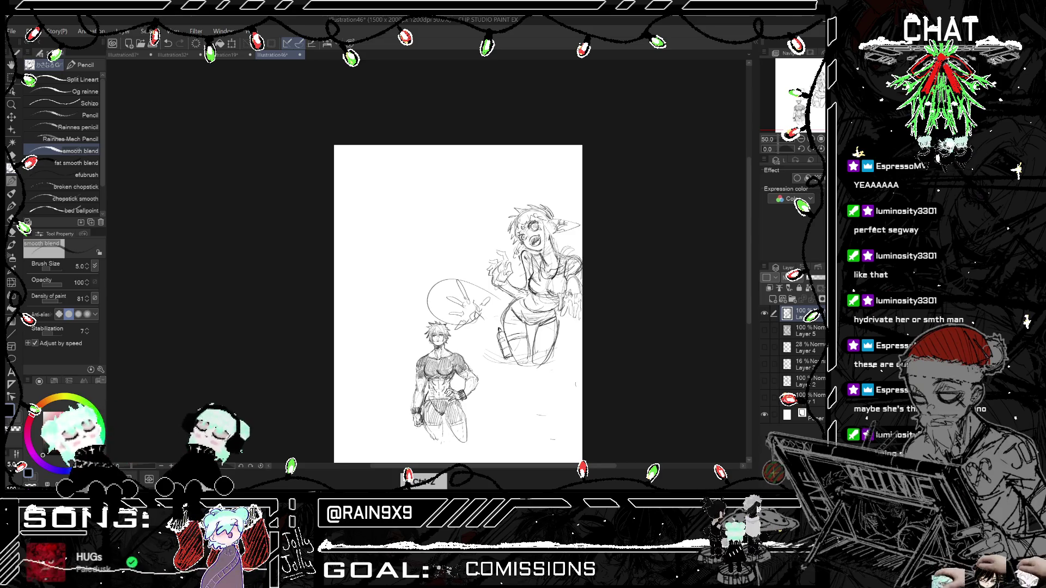
scroll(523, 292, right, 2)
key(e)
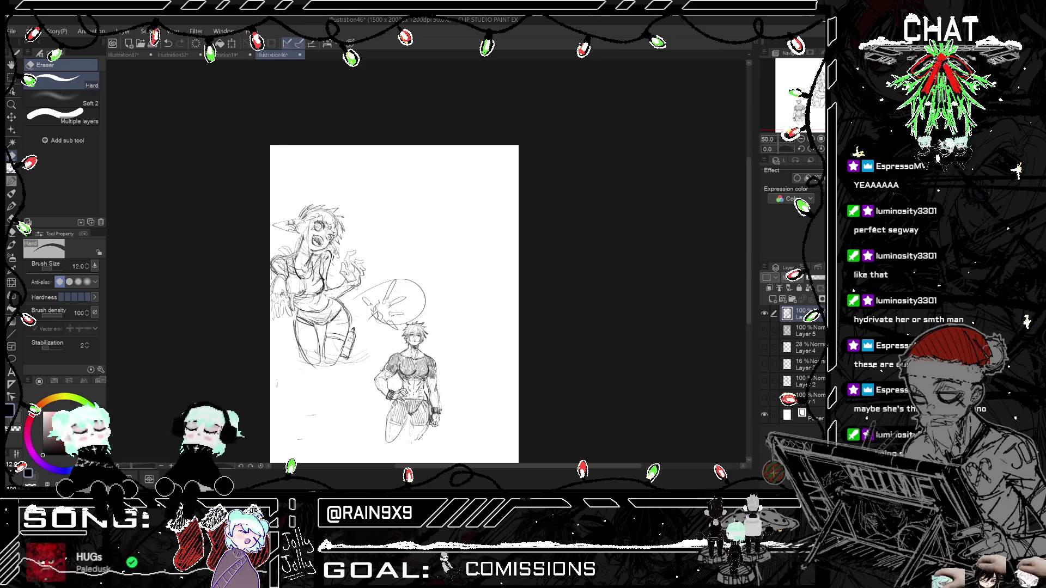
Step: Zoom out, return to the smooth blend pencil at size 5, and view the page mirrored
key(ctrl+minus)
key(h)
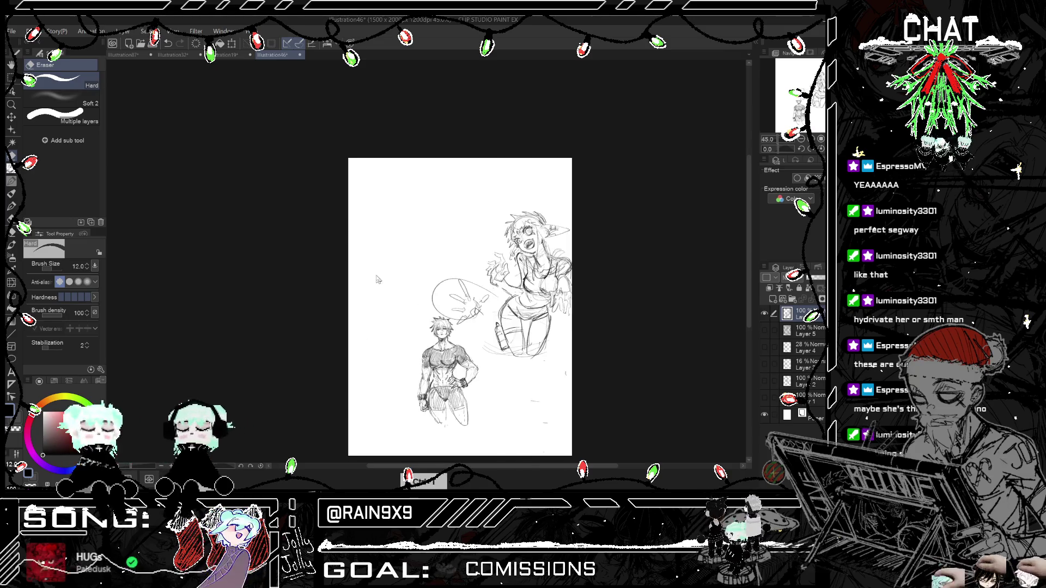
click(11, 168)
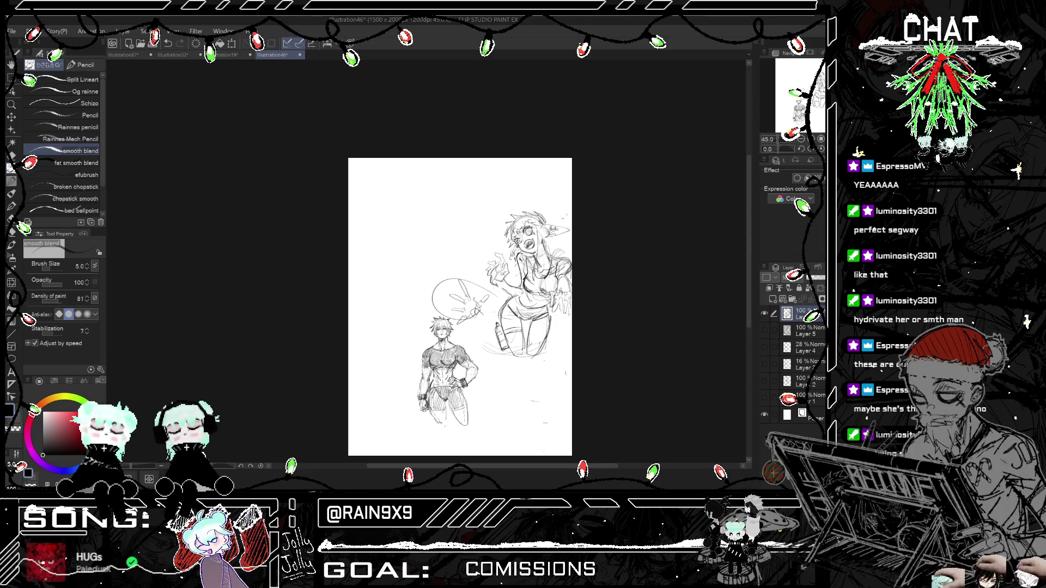
scroll(564, 284, up, 1)
scroll(564, 283, up, 1)
scroll(563, 283, up, 1)
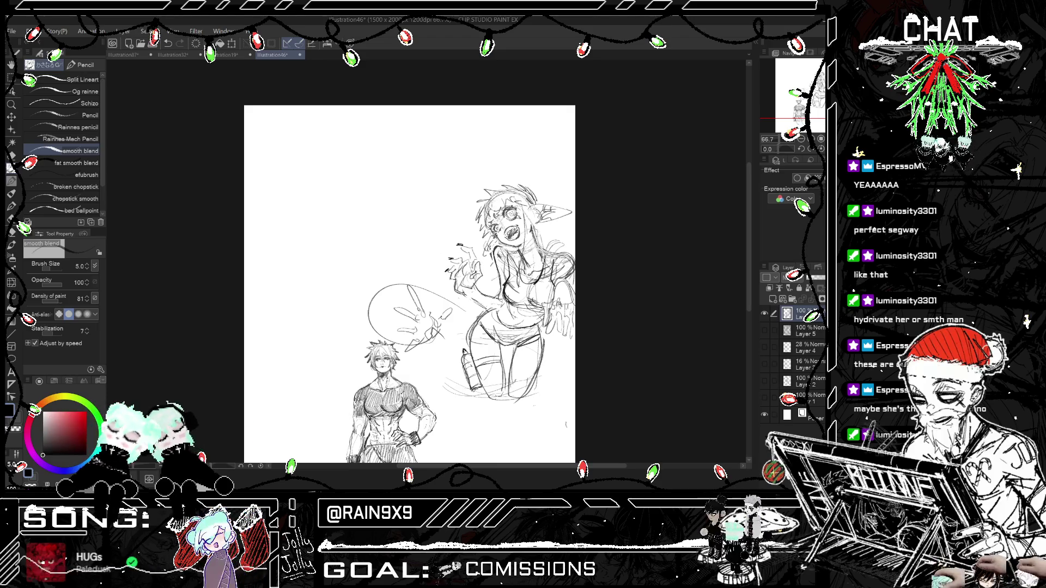
scroll(489, 258, down, 1)
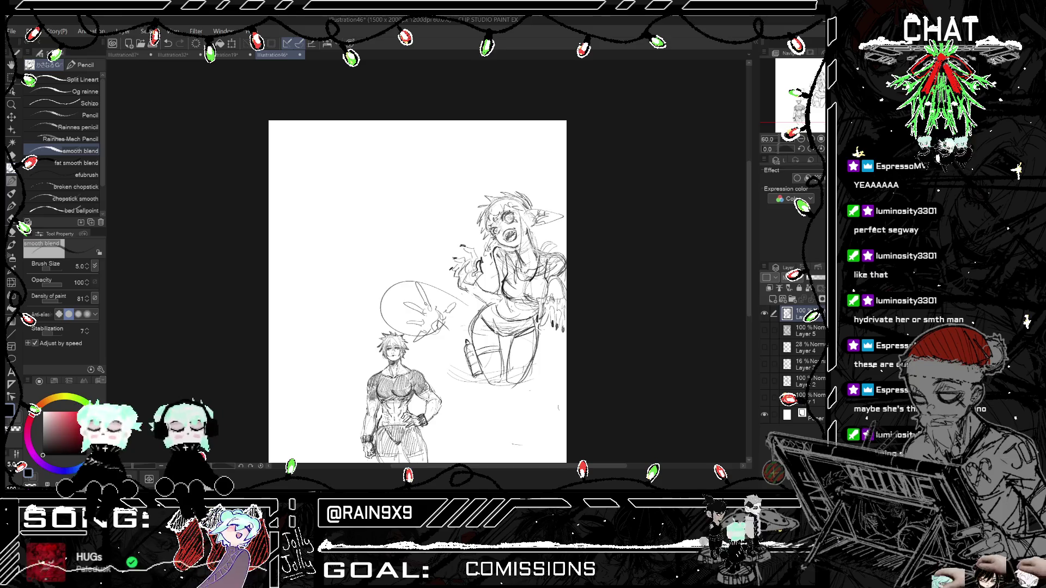
scroll(543, 322, down, 1)
key(h)
key(h)
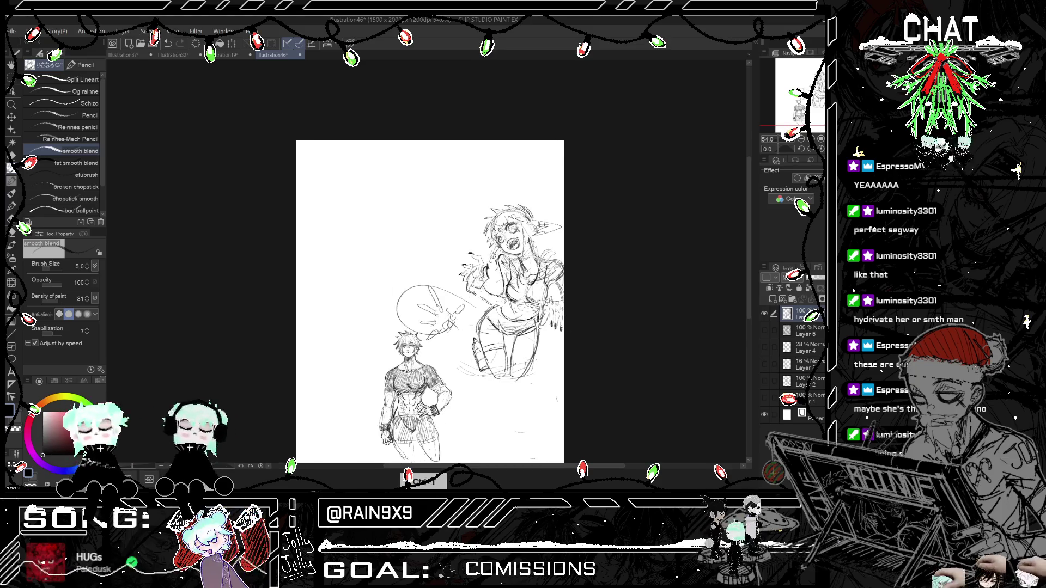
Step: Mirror the canvas again, undo a stray stroke, and zoom in on the girl
scroll(492, 210, up, 3)
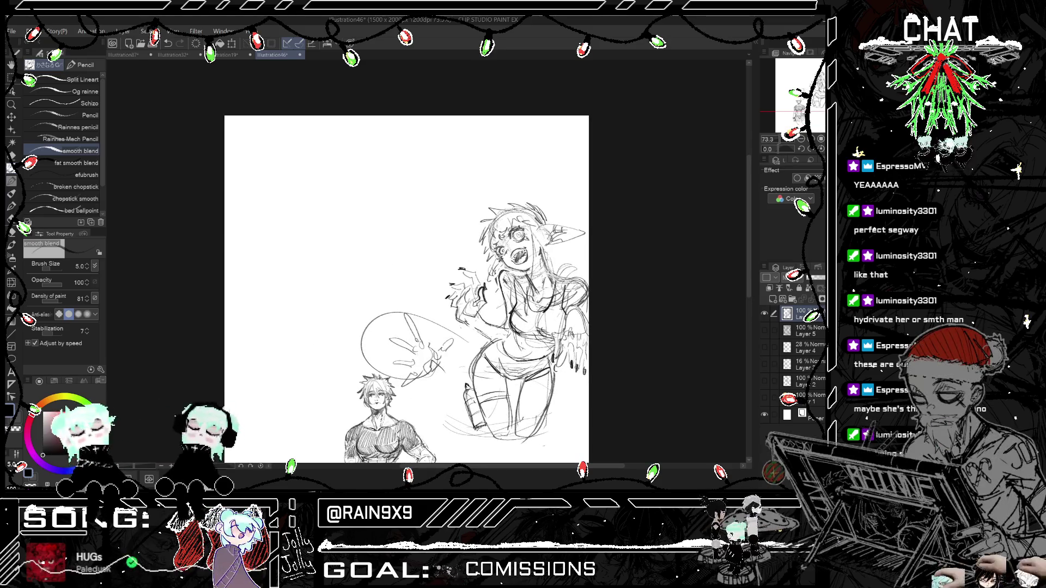
scroll(538, 255, down, 1)
scroll(537, 256, down, 1)
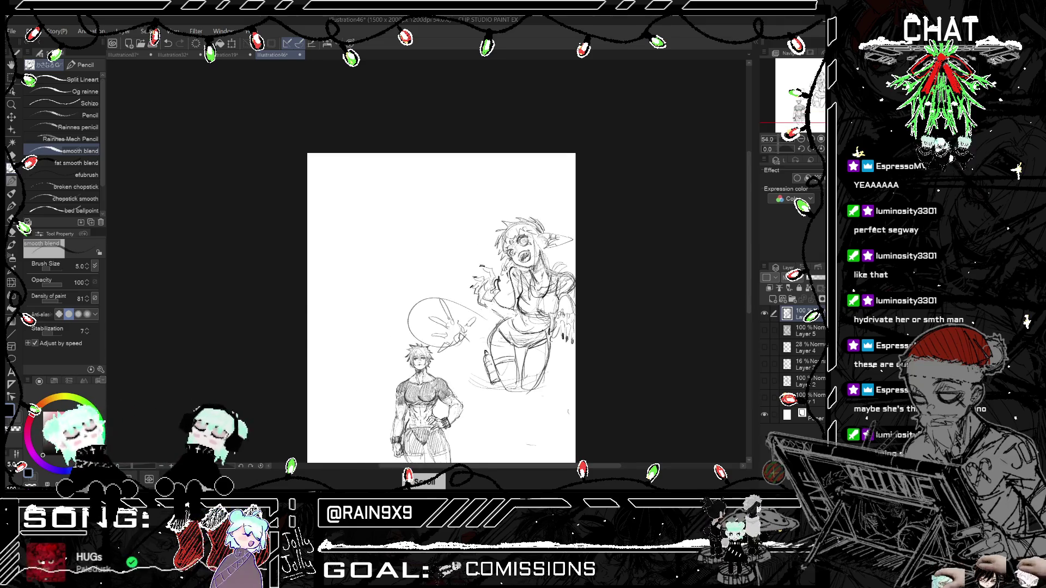
key(h)
key(h)
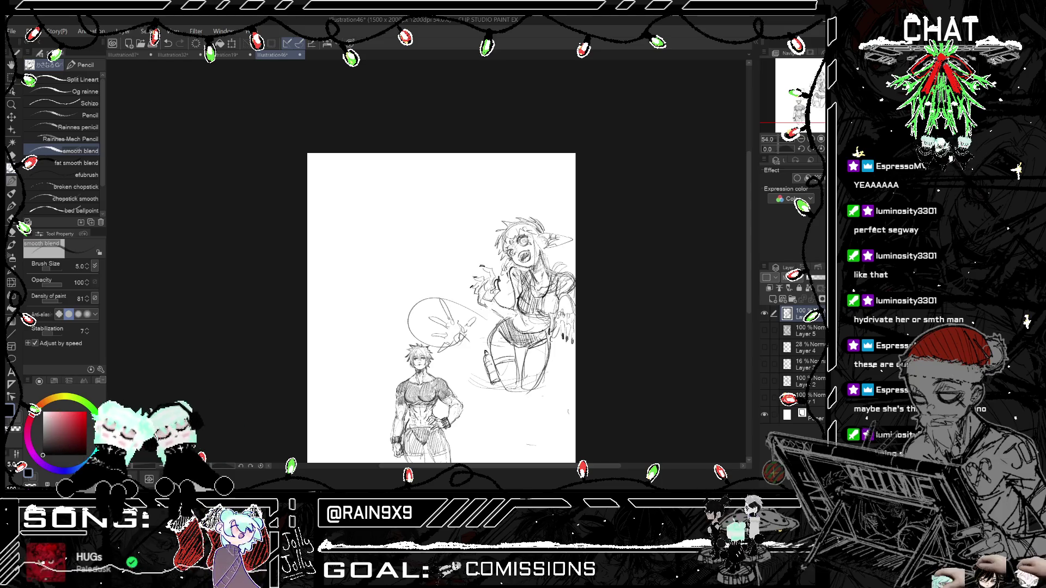
scroll(559, 301, down, 2)
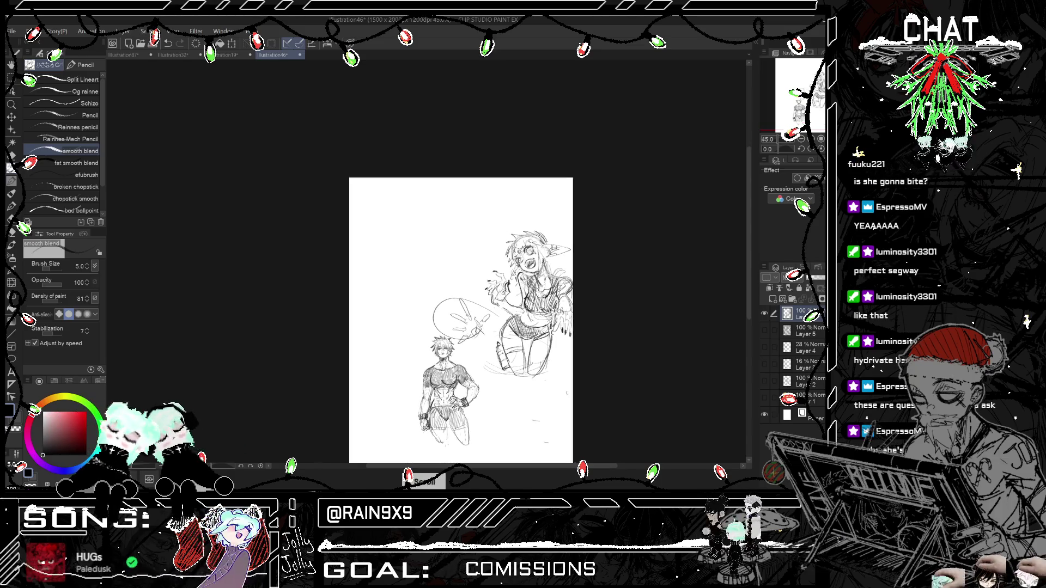
key(ctrl+z)
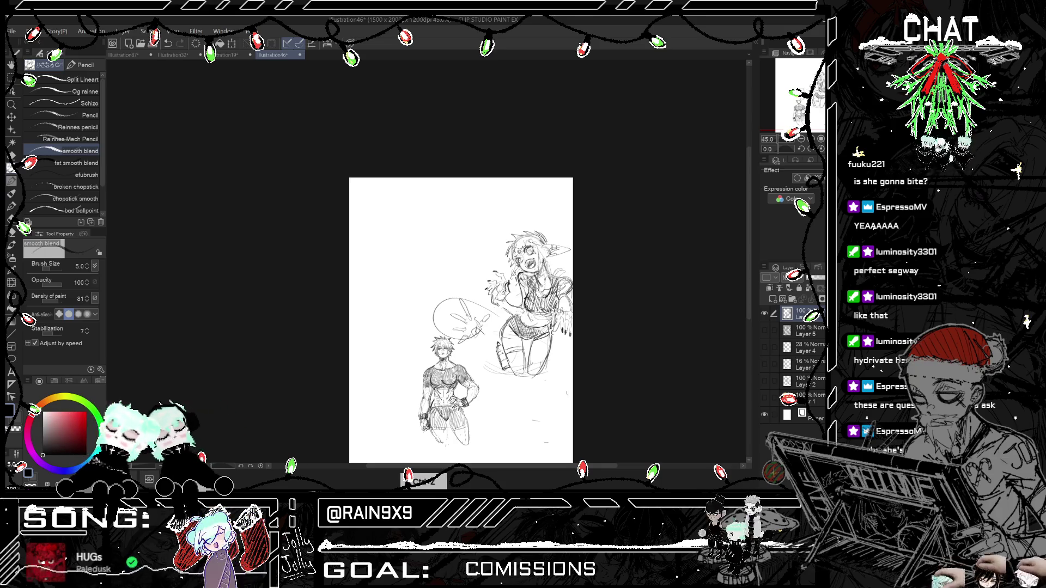
scroll(435, 310, up, 2)
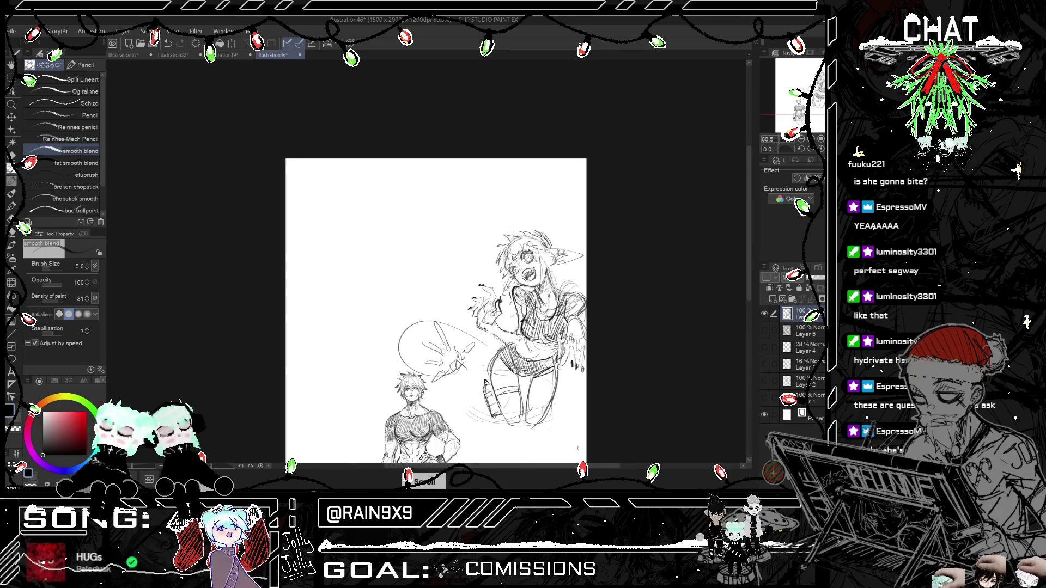
scroll(588, 238, down, 2)
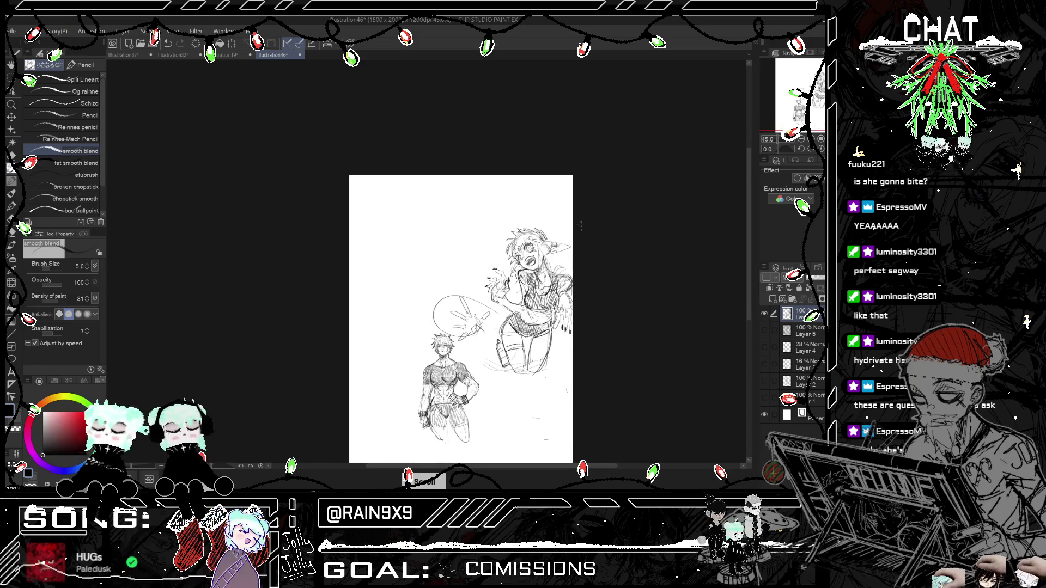
scroll(543, 258, up, 4)
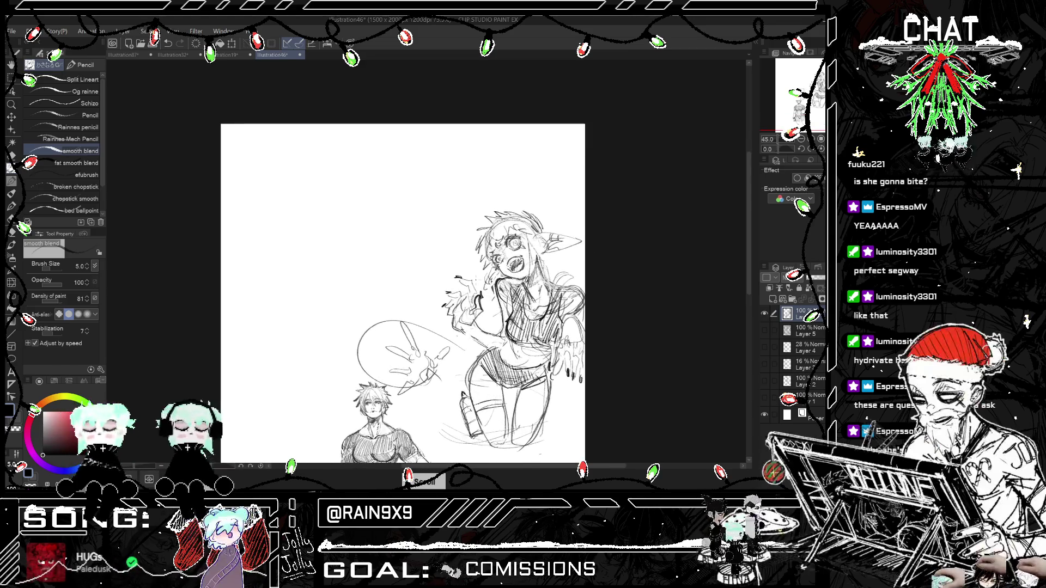
scroll(523, 252, up, 1)
scroll(523, 252, up, 1)
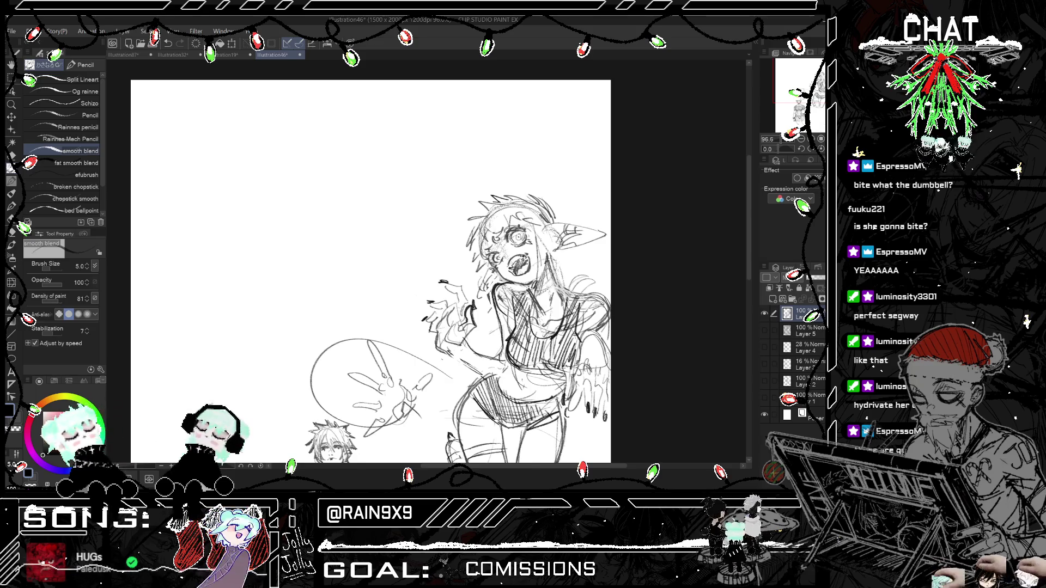
key(ctrl+h)
key(ctrl+h)
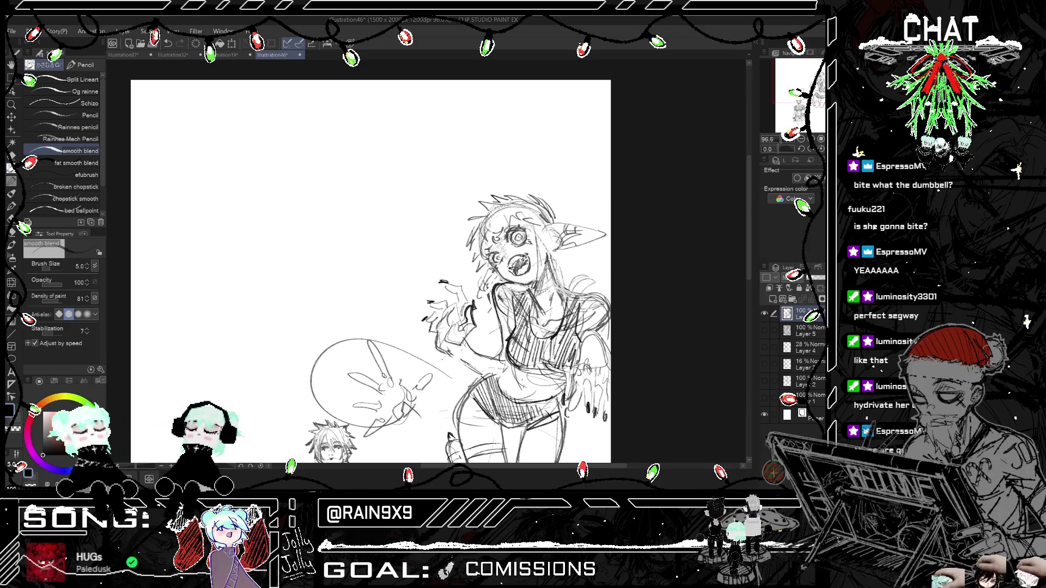
key(ctrl+h)
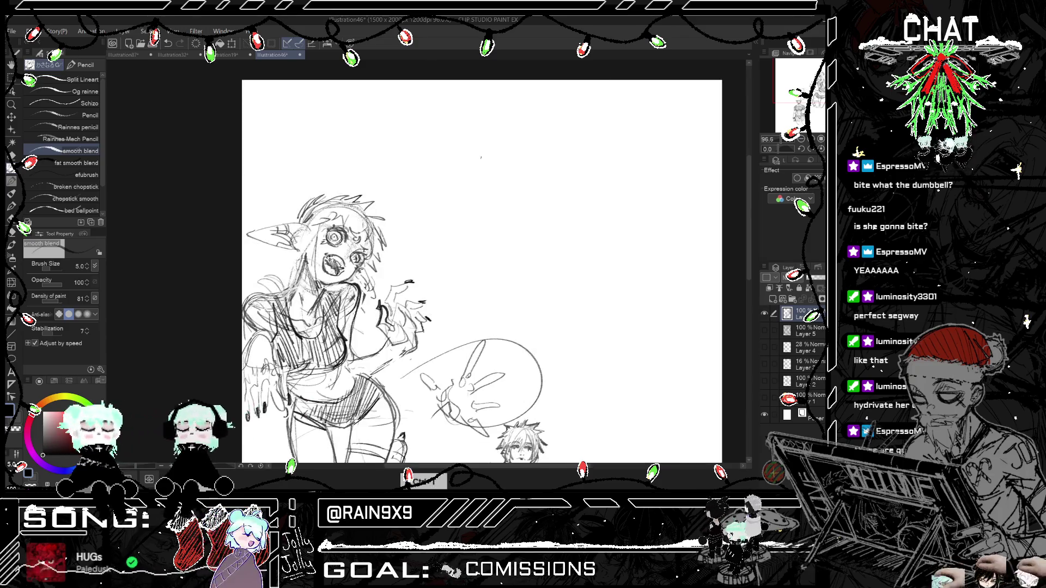
Step: Restore the normal view and sketch refining lines into the girl's reaching hand
key(ctrl+minus)
key(ctrl+h)
key(ctrl+plus)
key(ctrl+plus)
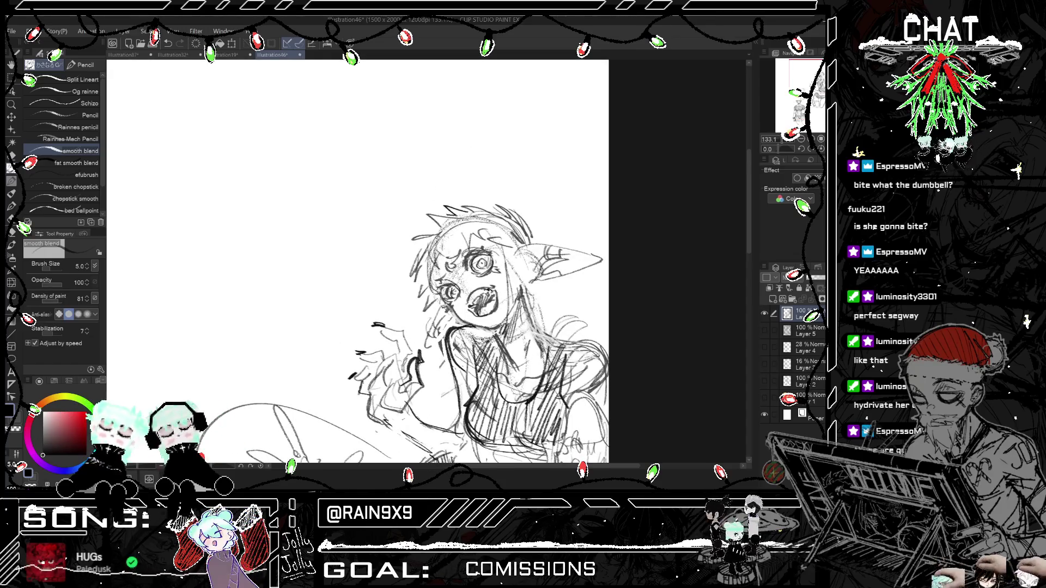
scroll(506, 217, down, 6)
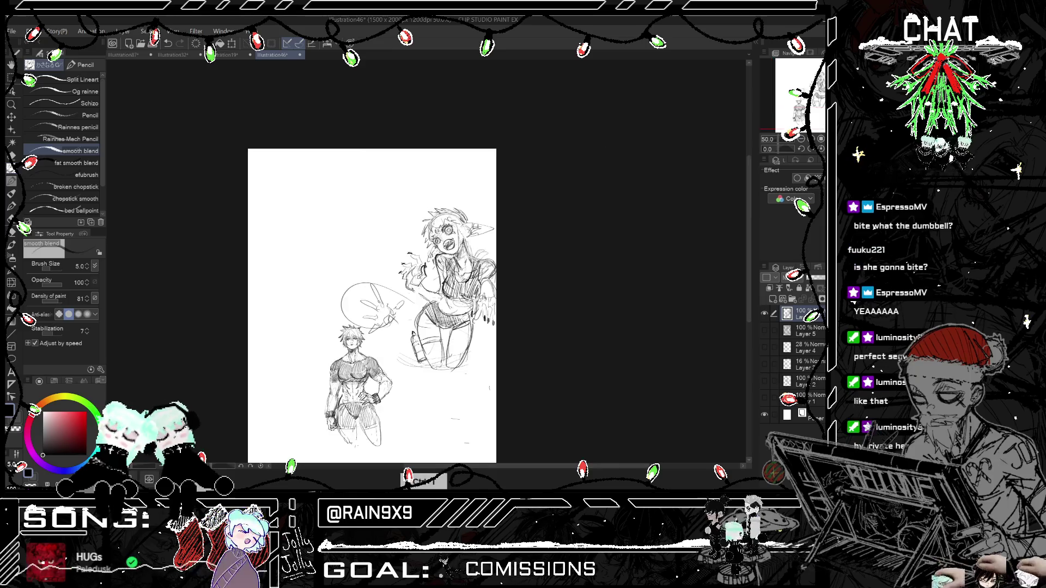
scroll(505, 217, up, 2)
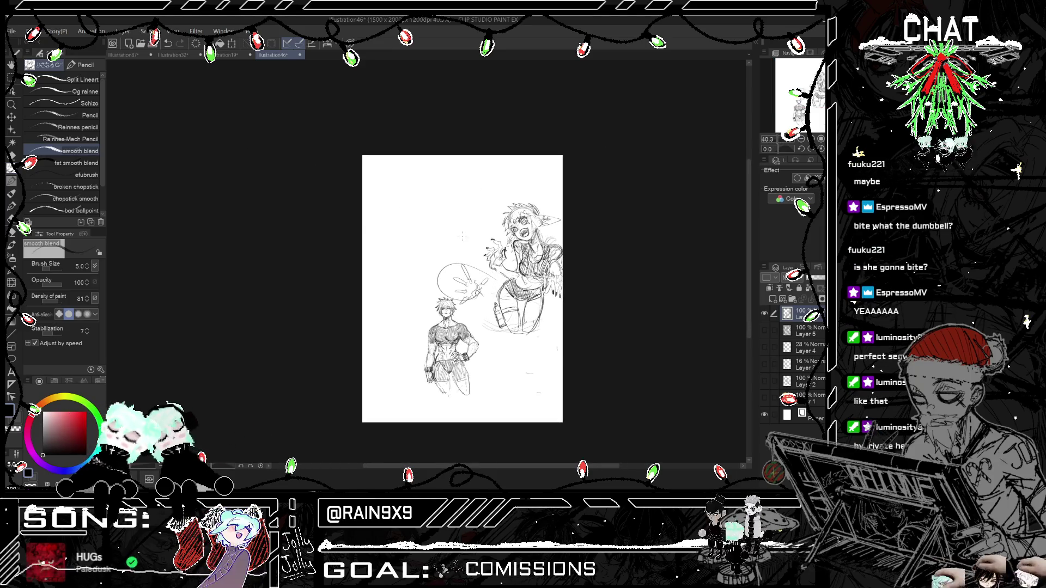
scroll(463, 236, up, 2)
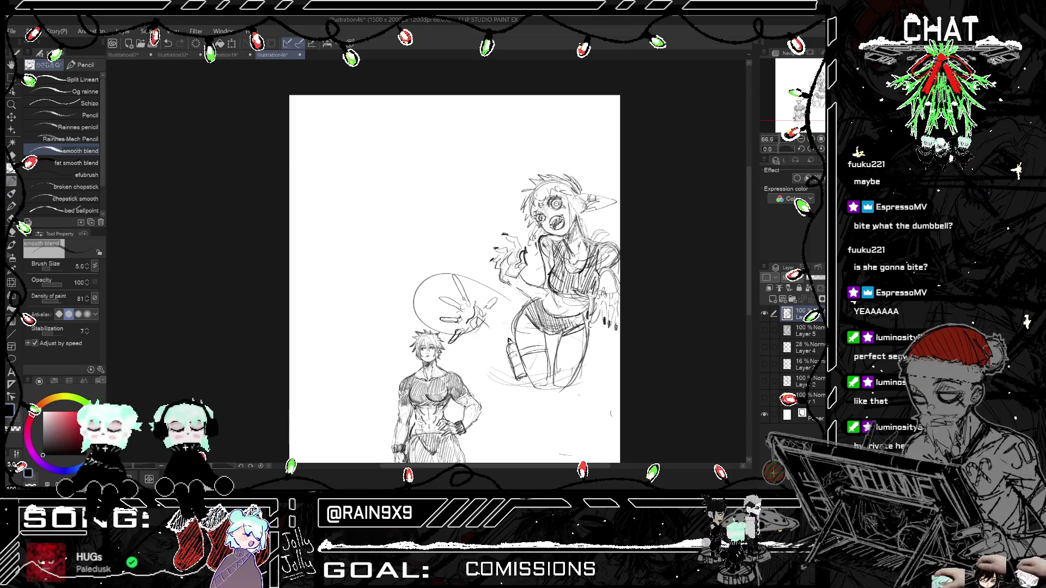
drag(437, 291, 460, 314)
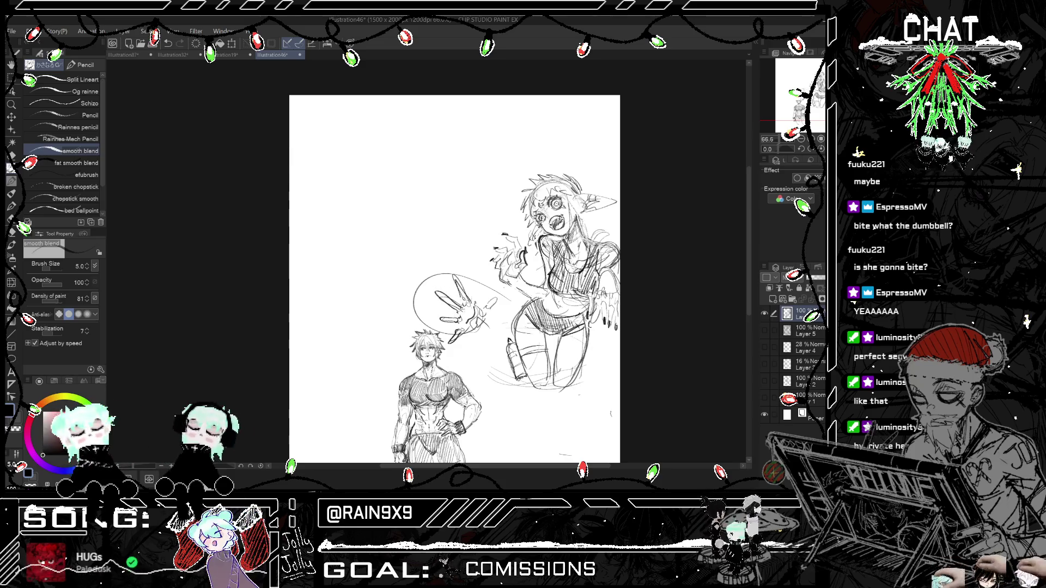
drag(486, 307, 494, 295)
scroll(454, 279, down, 3)
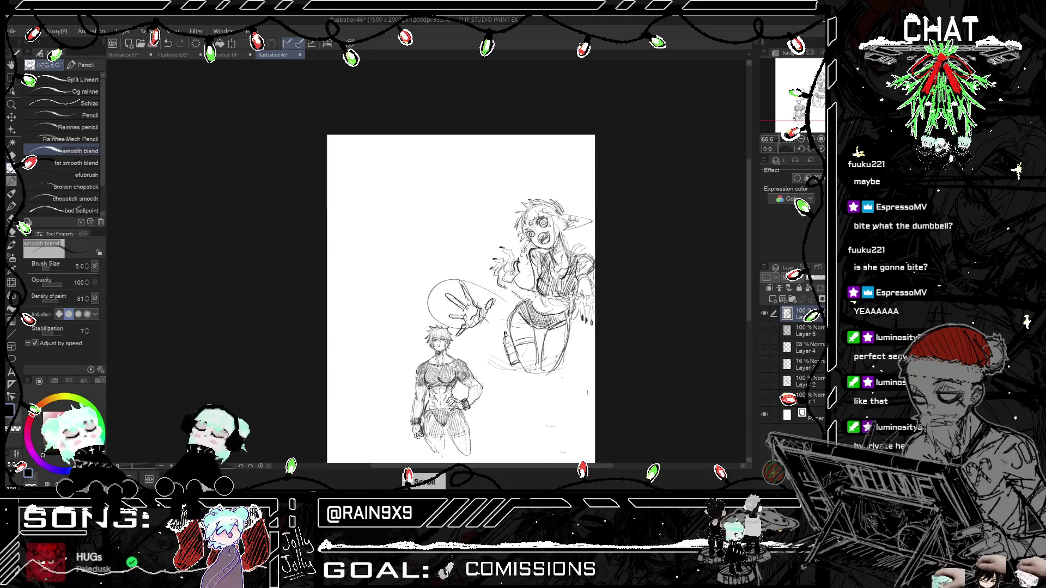
drag(497, 306, 509, 297)
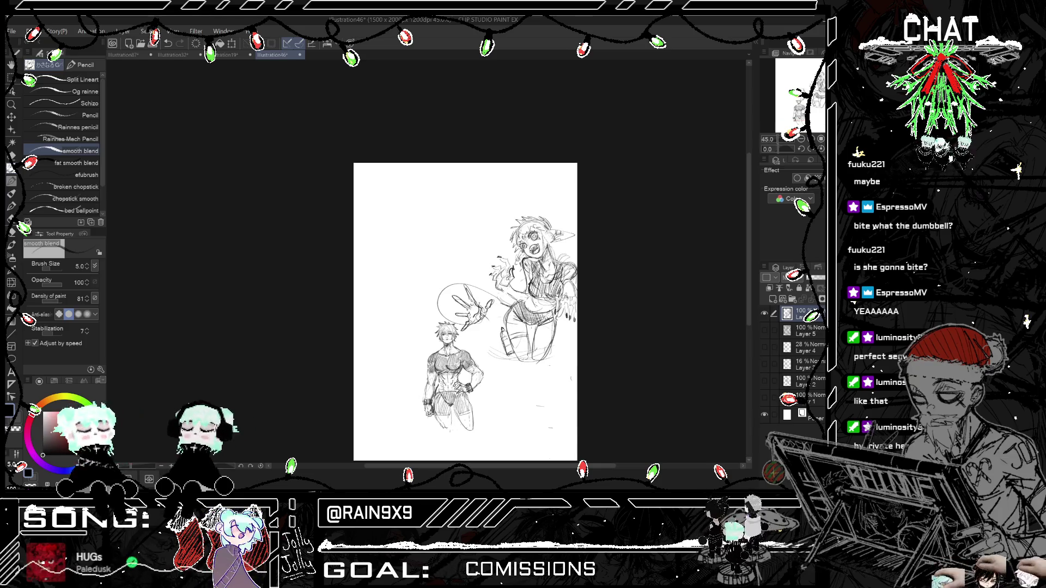
Step: Add strokes along the girl's right arm, then zoom out to view the sketch
scroll(561, 314, down, 2)
scroll(545, 302, up, 1)
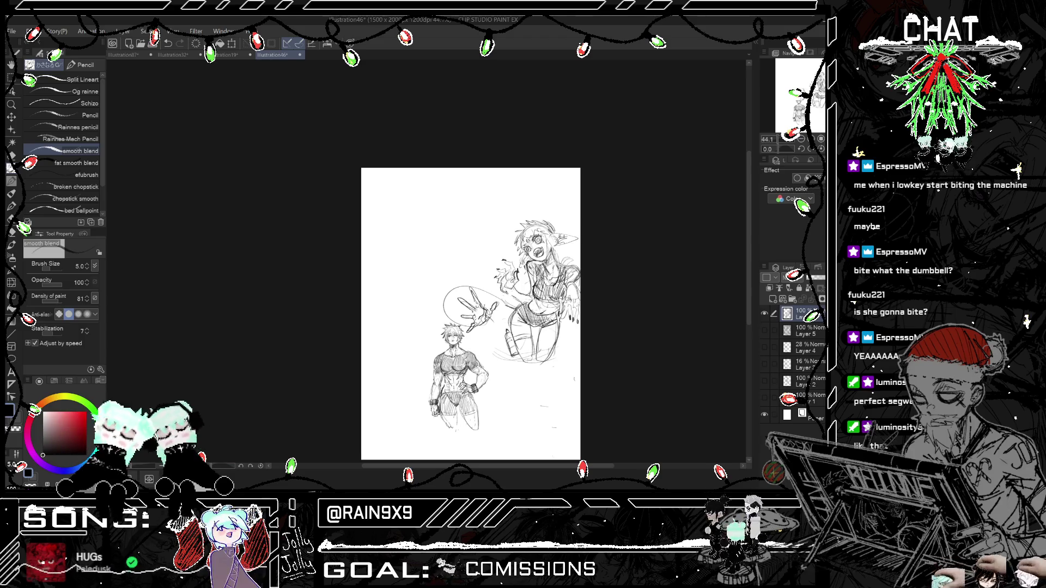
scroll(544, 302, up, 1)
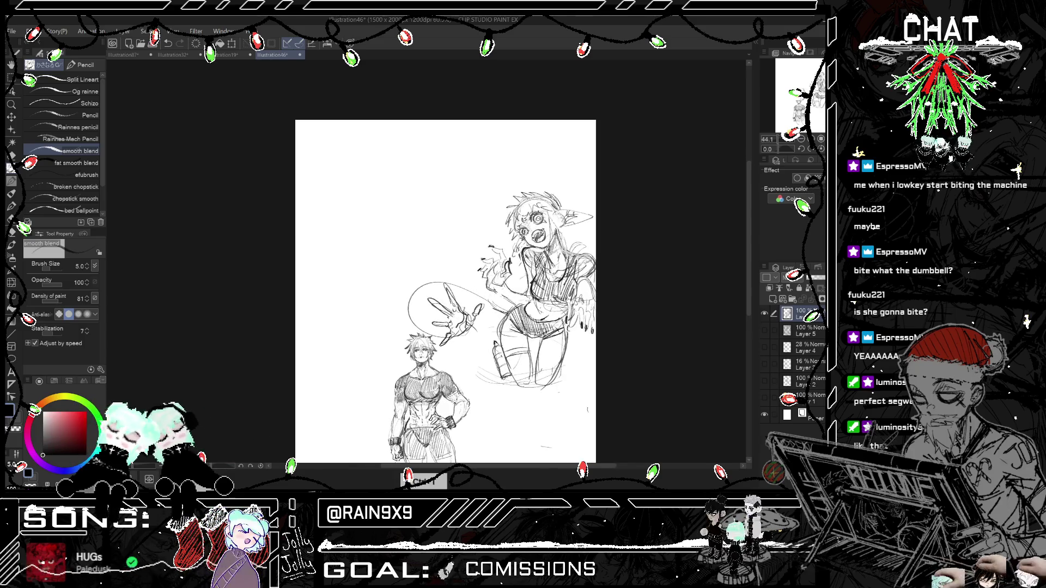
scroll(610, 294, up, 1)
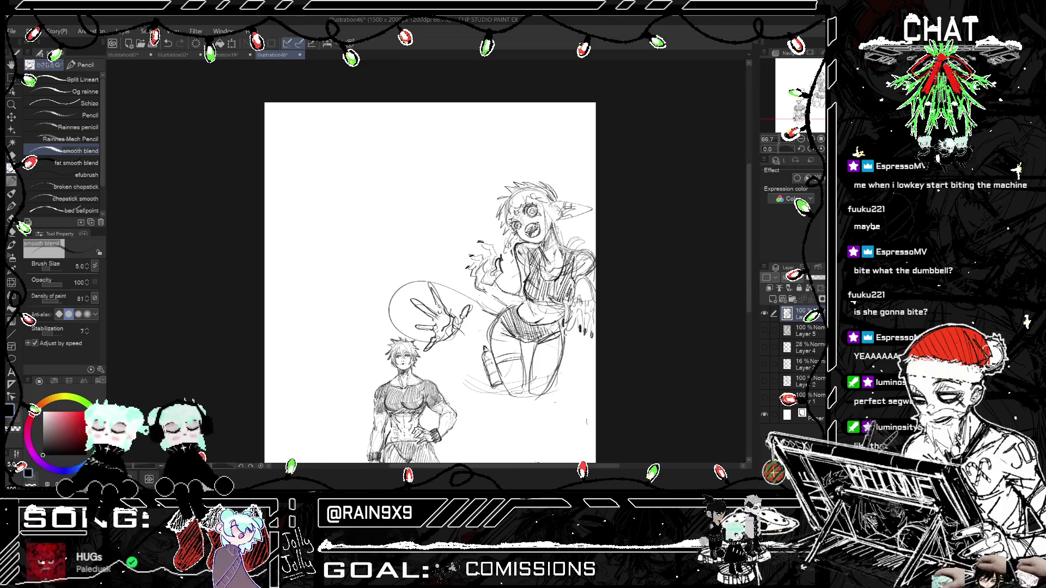
mouse_move(572, 279)
mouse_down()
mouse_move(583, 298)
mouse_move(562, 303)
mouse_up()
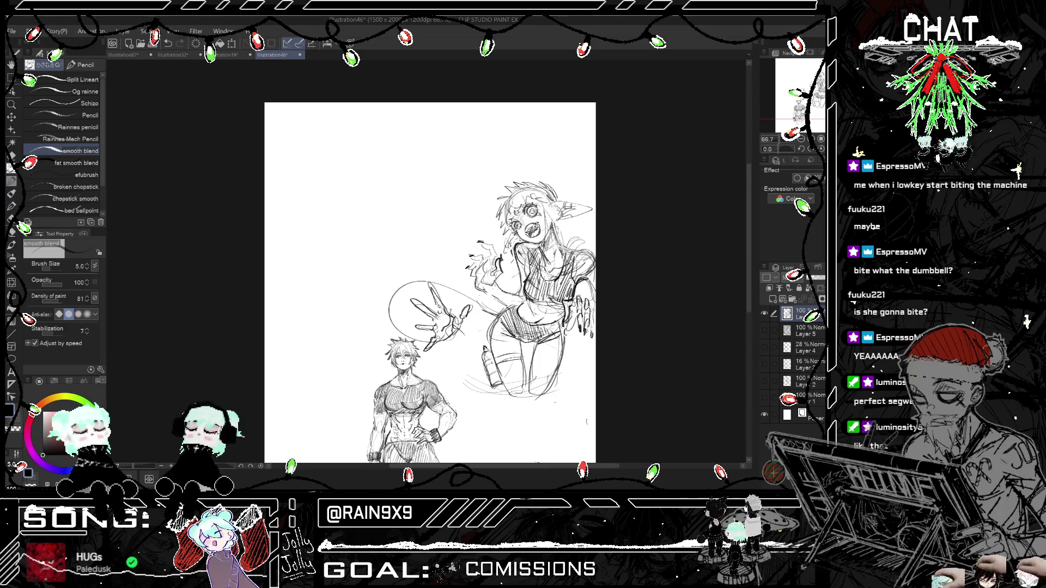
key(ctrl+minus)
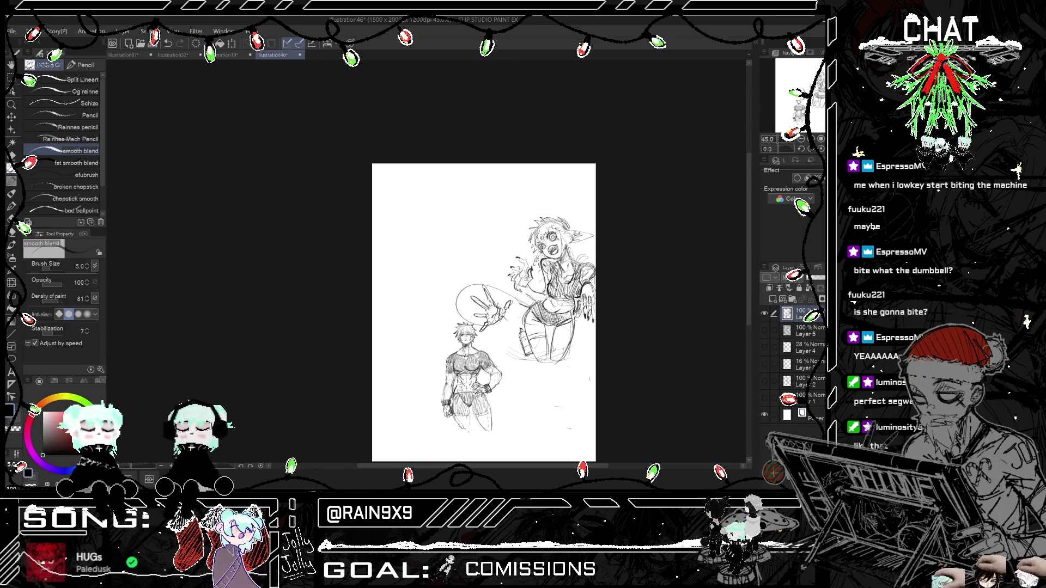
scroll(596, 298, down, 1)
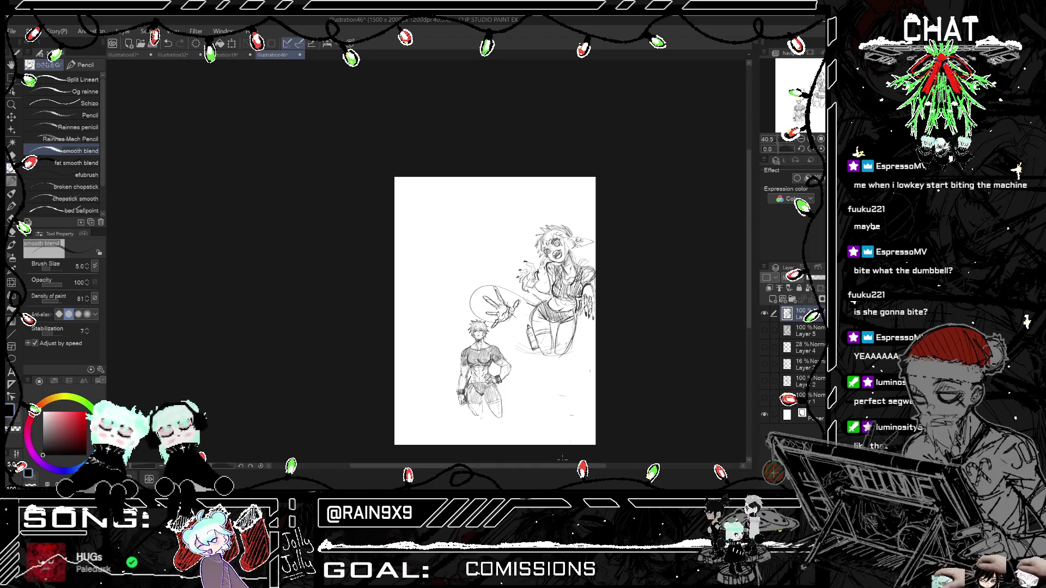
scroll(460, 229, up, 3)
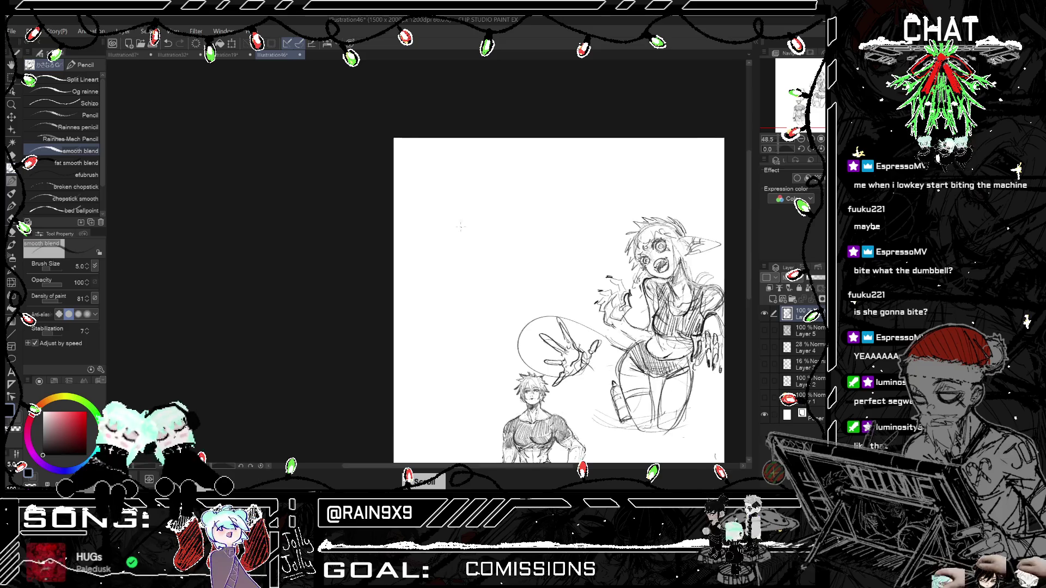
scroll(460, 229, up, 2)
Step: Rough in the head oval, redrawing the outline strokes several times
scroll(460, 230, up, 2)
mouse_move(502, 192)
mouse_down()
mouse_move(451, 224)
mouse_move(498, 313)
mouse_up()
key(ctrl+z)
key(ctrl+z)
key(ctrl+z)
drag(456, 190, 442, 257)
drag(485, 157, 493, 303)
key(ctrl+z)
key(ctrl+z)
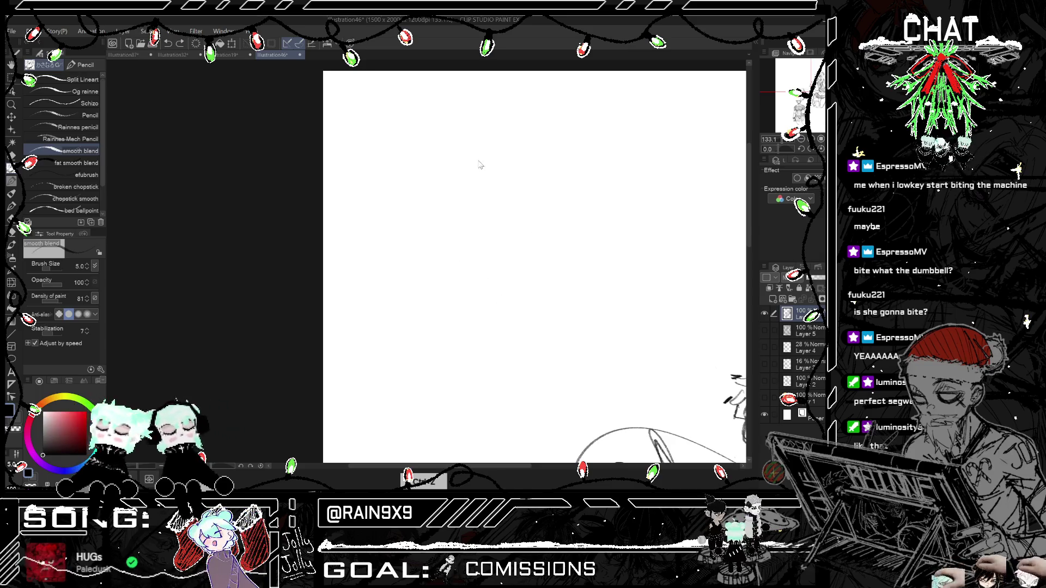
drag(492, 148, 496, 289)
mouse_move(453, 209)
mouse_down()
mouse_move(456, 288)
mouse_move(507, 273)
mouse_up()
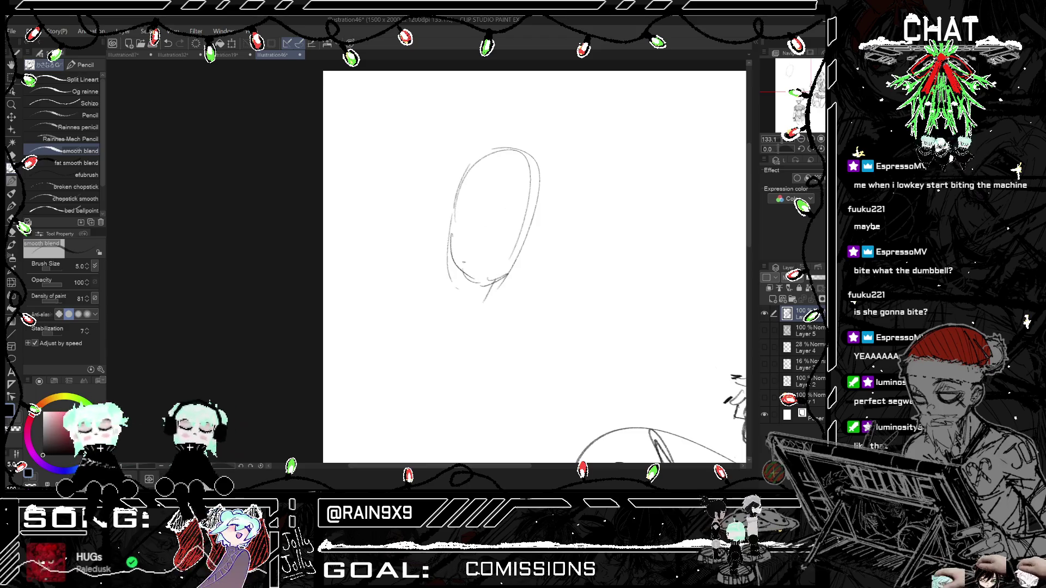
key(ctrl+z)
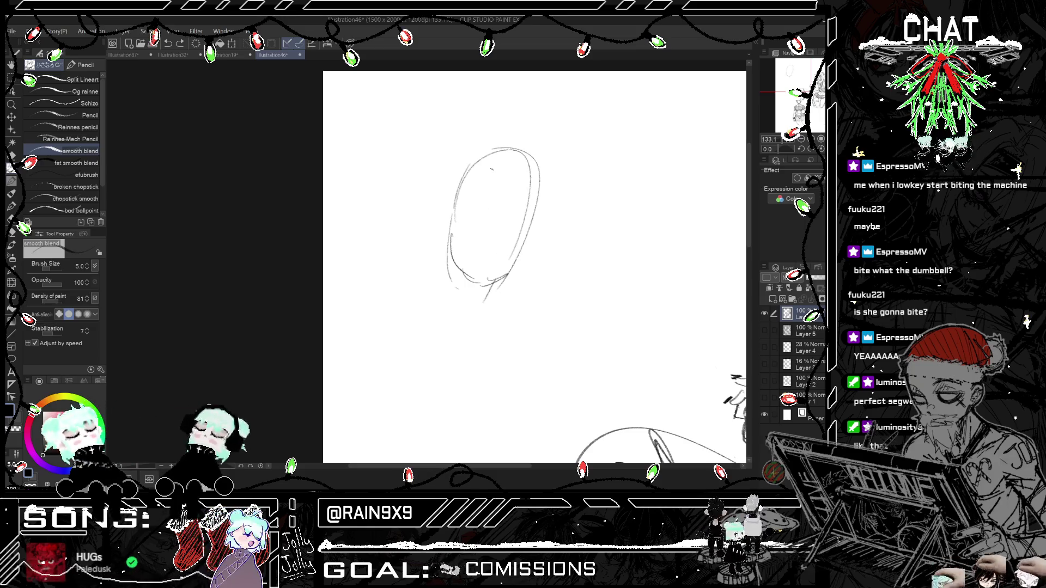
drag(475, 238, 477, 262)
key(ctrl+z)
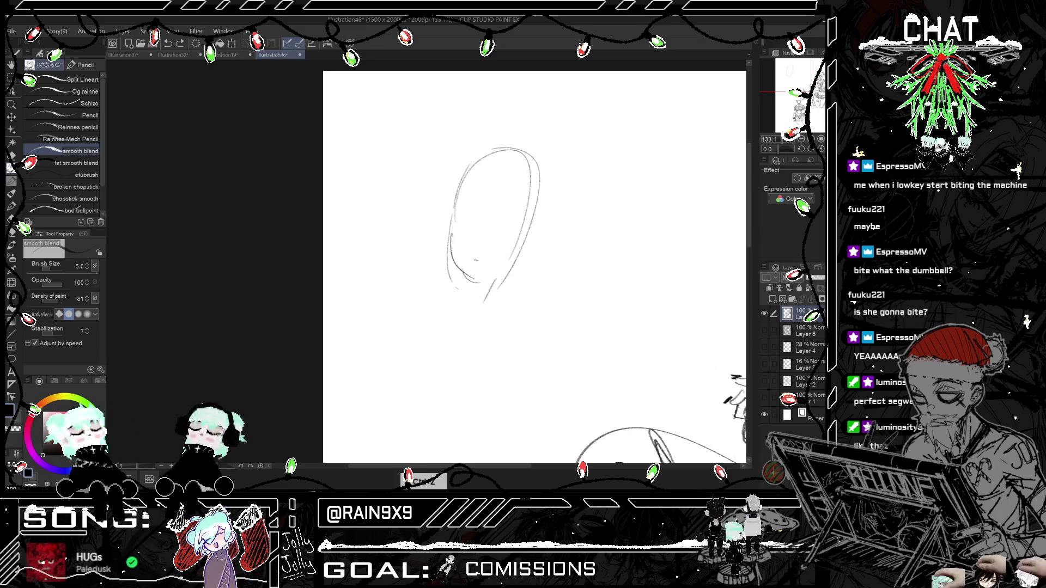
key(ctrl+z)
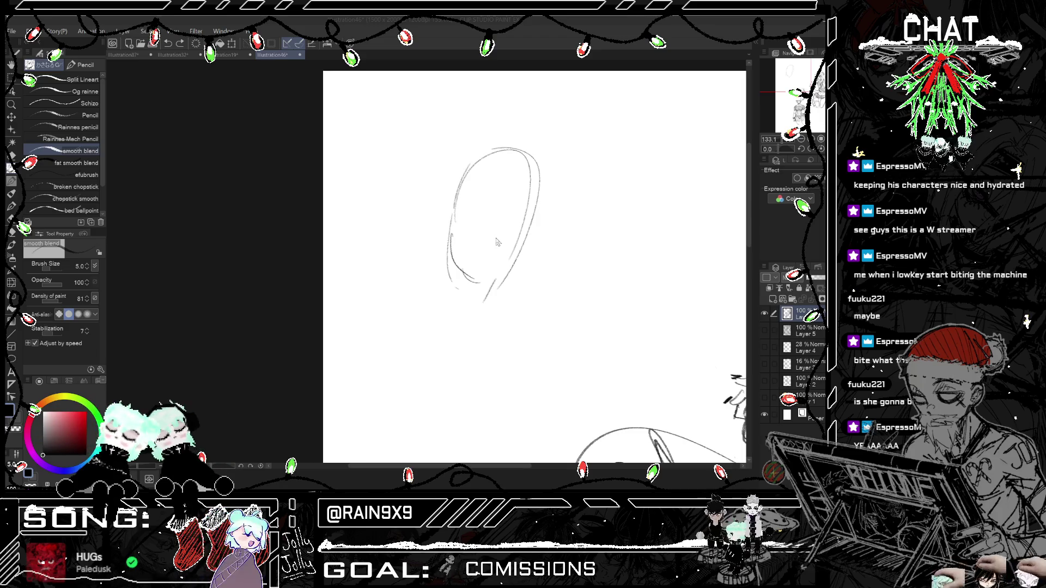
Step: Add the mouth, irises, cheek marks and a hairline arc to the face
mouse_move(494, 239)
mouse_down()
mouse_move(498, 225)
mouse_move(464, 237)
mouse_up()
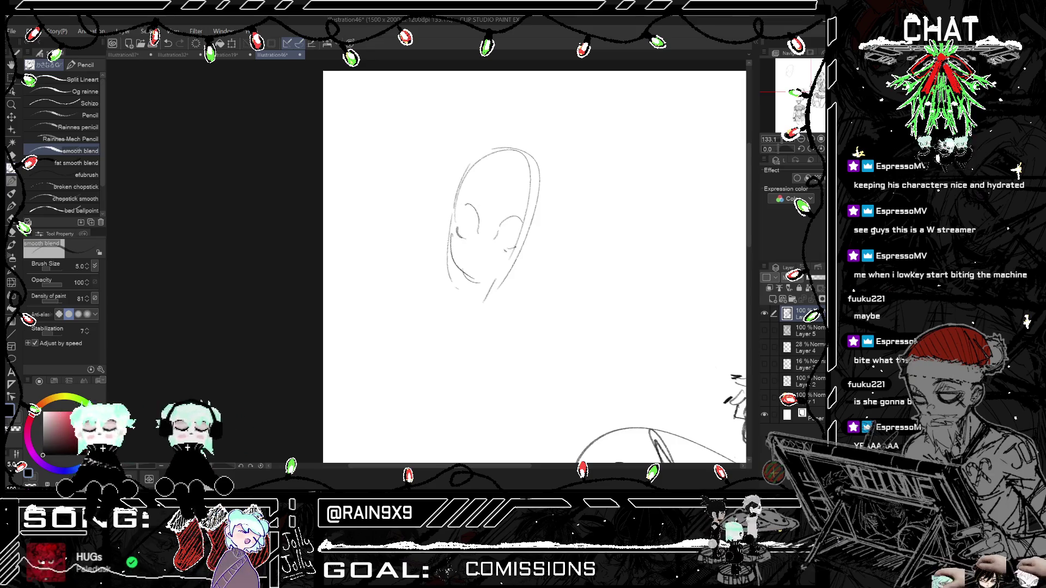
drag(477, 266, 485, 269)
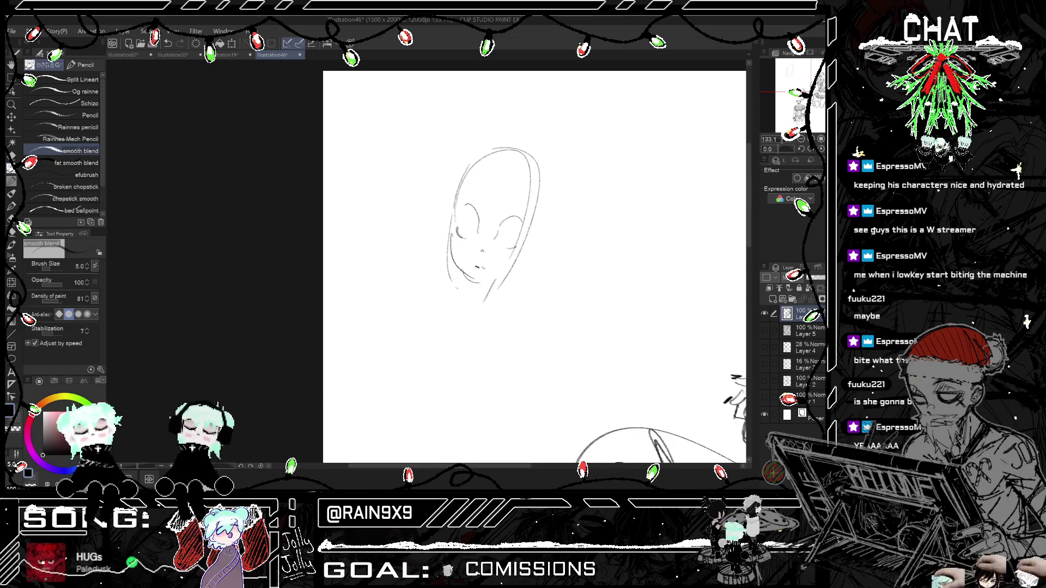
mouse_move(472, 217)
mouse_down()
mouse_move(469, 233)
mouse_move(502, 236)
mouse_move(453, 236)
mouse_up()
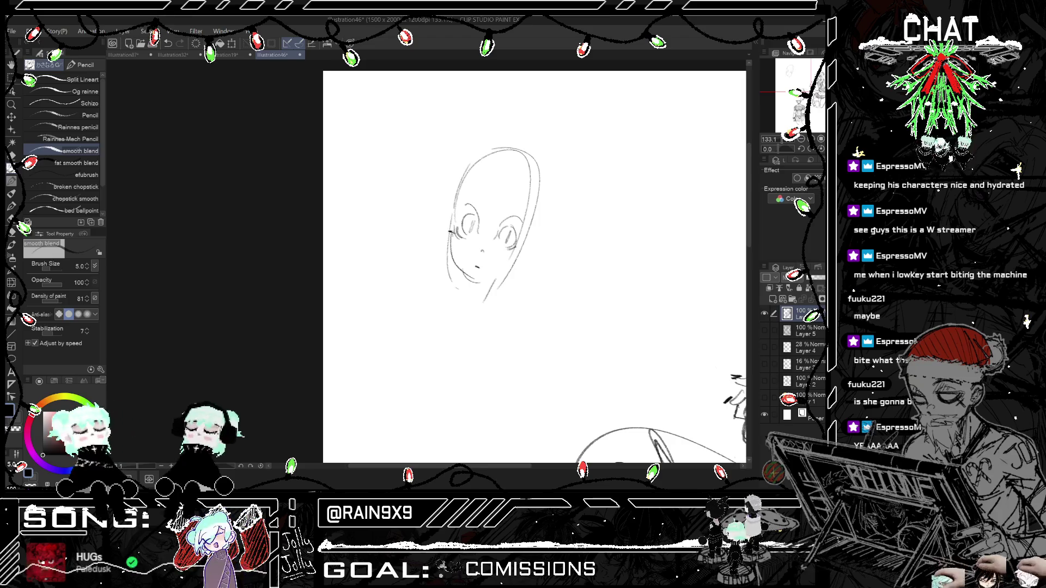
key(ctrl+z)
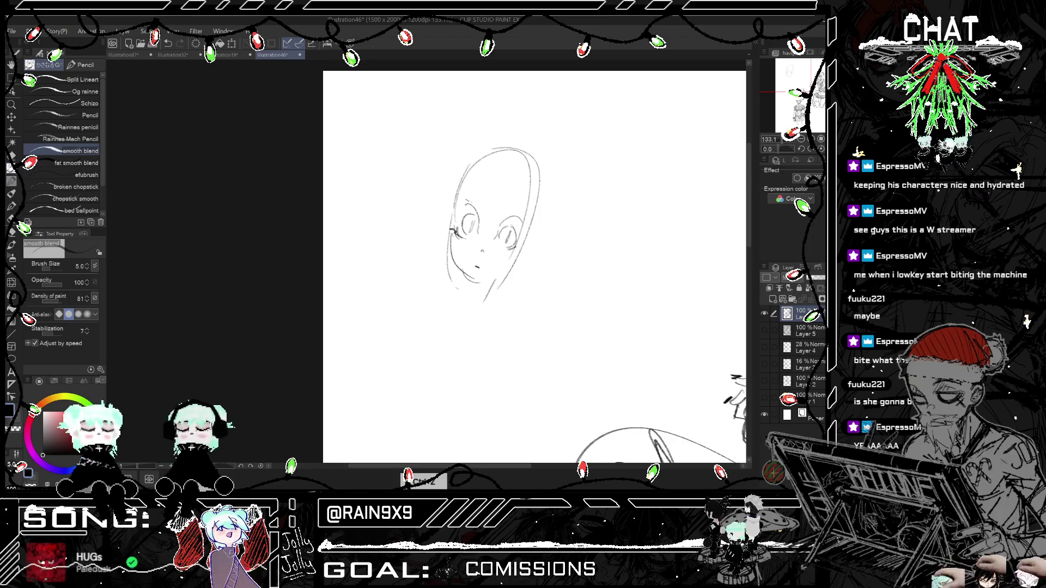
drag(456, 201, 459, 208)
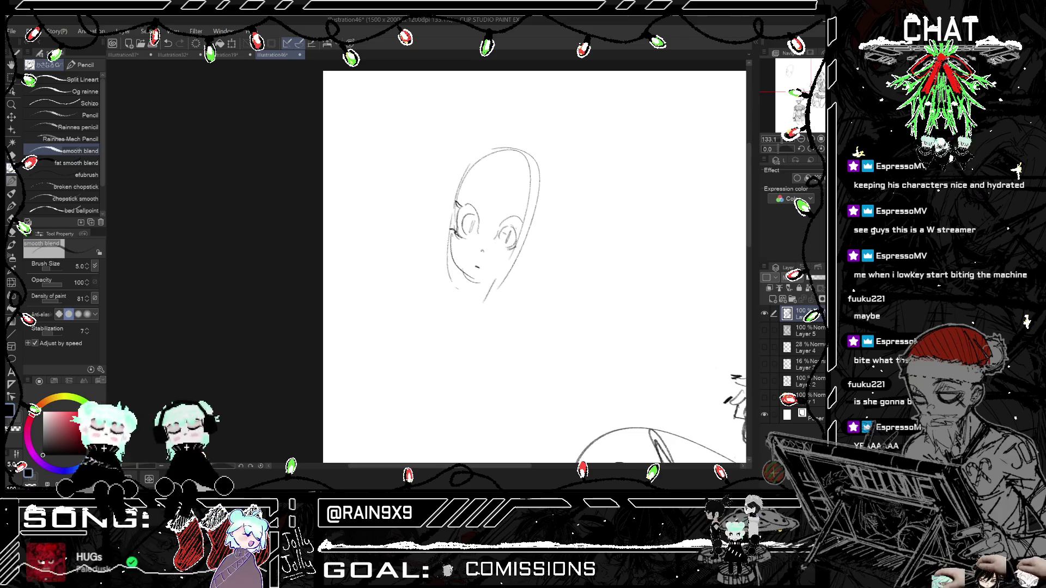
drag(529, 224, 532, 229)
mouse_move(453, 250)
mouse_down()
mouse_move(459, 265)
mouse_move(516, 265)
mouse_up()
click(472, 151)
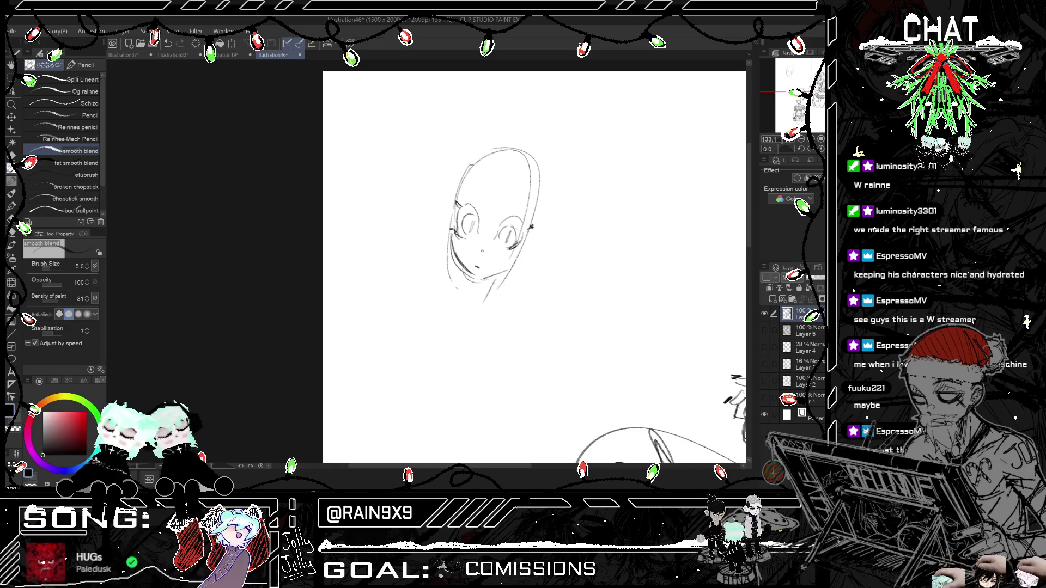
drag(463, 185, 531, 191)
Step: Start the long pointed left ear, redrawing its edge longer
drag(427, 136, 471, 161)
key(ctrl+z)
drag(426, 136, 471, 162)
key(ctrl+z)
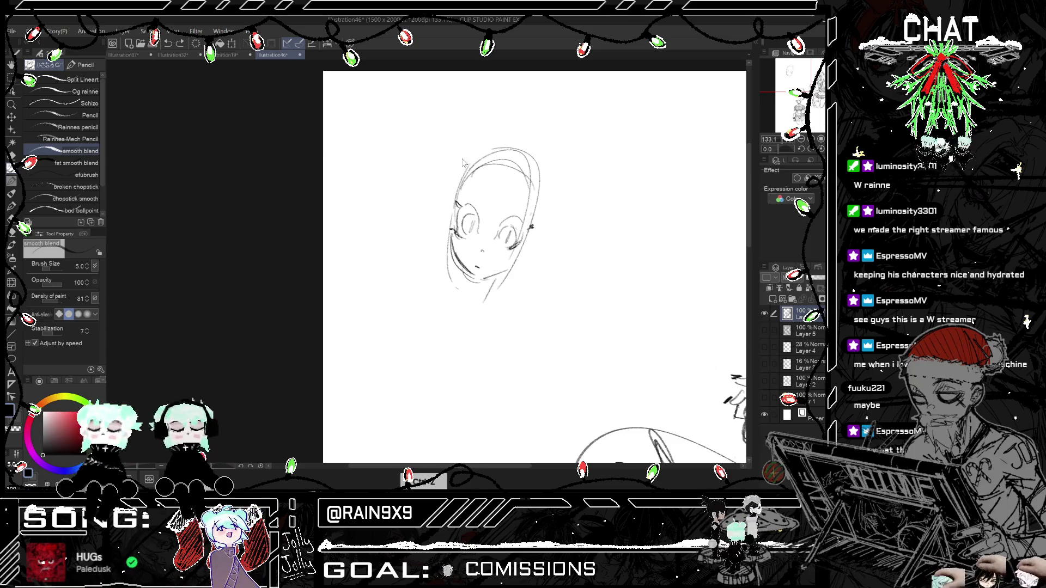
mouse_move(401, 110)
mouse_down()
mouse_move(468, 163)
mouse_move(438, 185)
mouse_move(449, 190)
mouse_up()
Step: Add inner-ear lines to the left ear and draw the pointed right ear, checking it mirrored
drag(435, 191, 453, 185)
drag(396, 153, 428, 174)
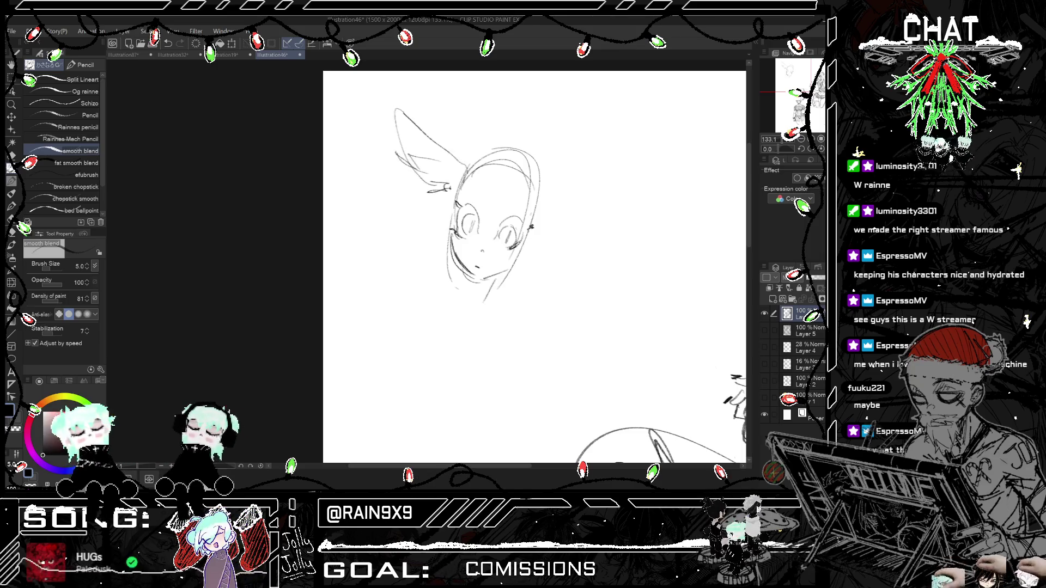
mouse_move(544, 179)
mouse_down()
mouse_move(626, 159)
mouse_move(551, 214)
mouse_move(602, 201)
mouse_up()
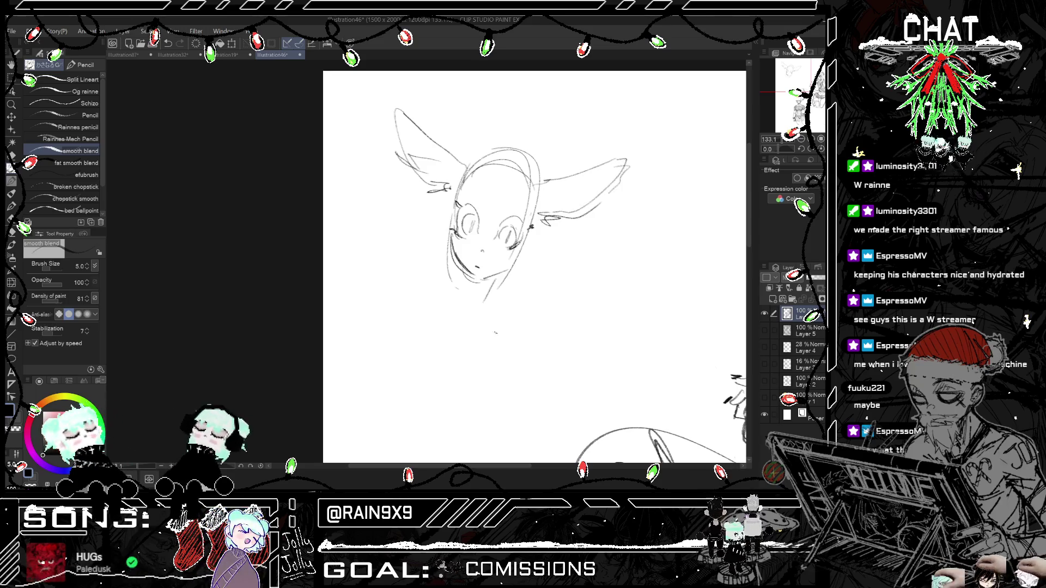
key(ctrl+z)
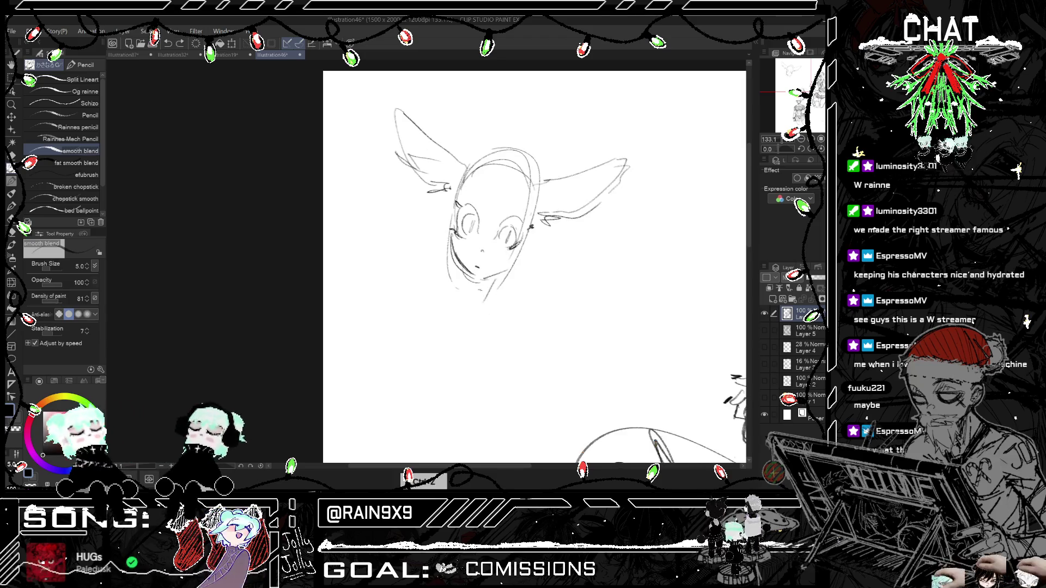
mouse_move(475, 287)
mouse_down()
mouse_move(489, 306)
mouse_move(512, 297)
mouse_up()
key(ctrl+z)
key(ctrl+z)
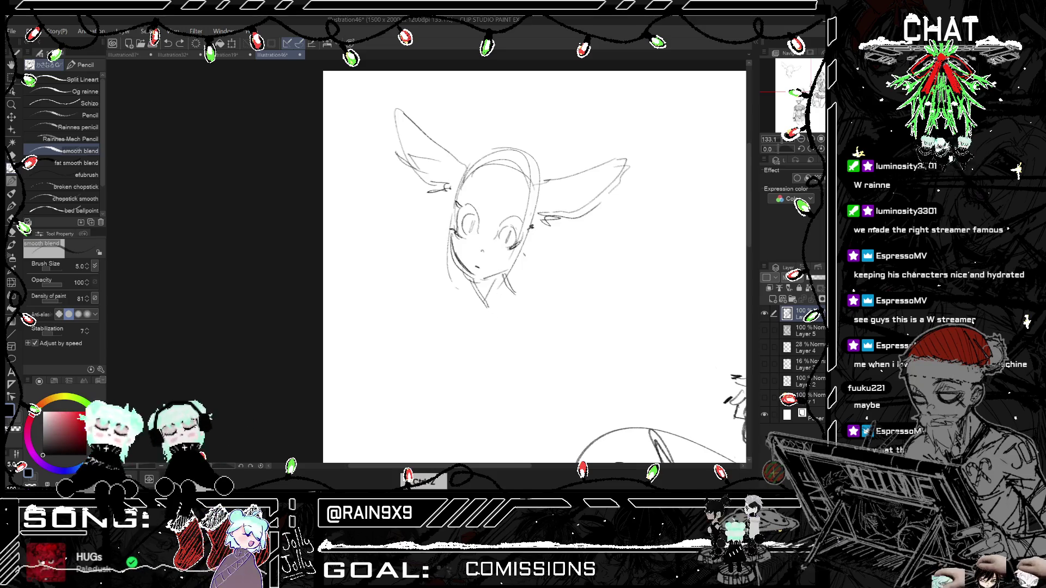
key(ctrl+t)
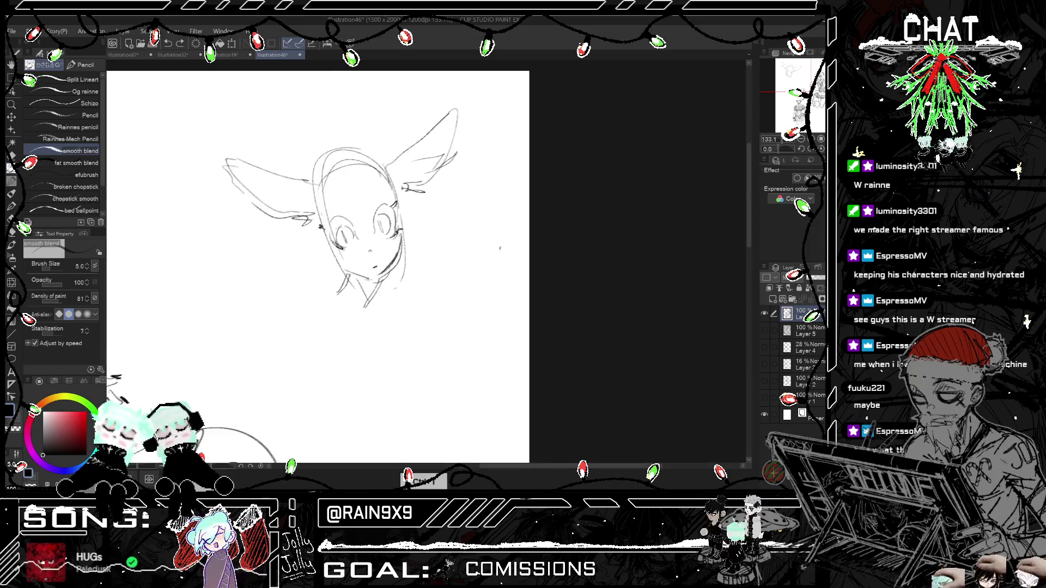
key(ctrl+t)
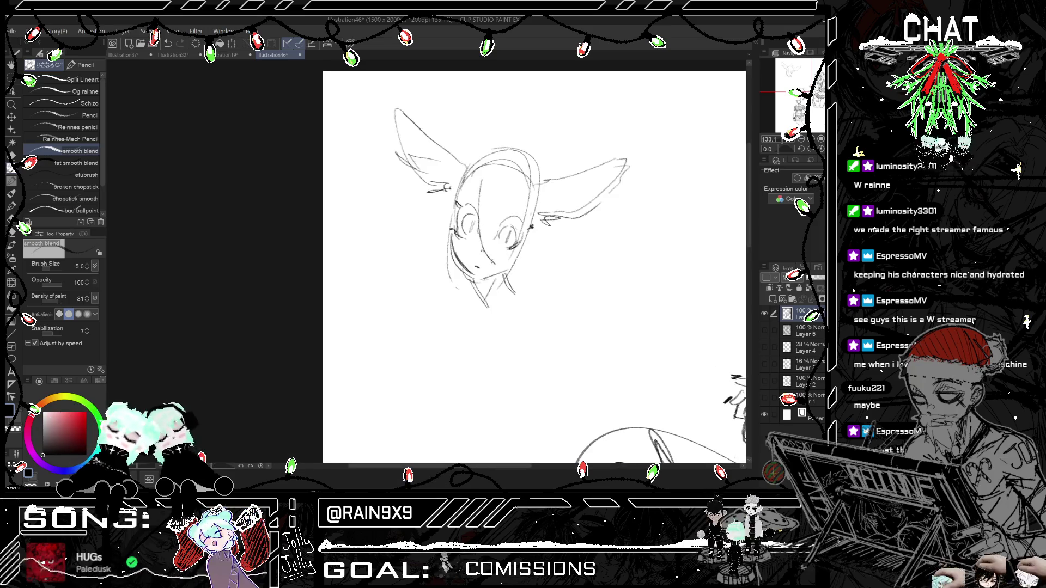
Step: Add hair strands along both sides of the face, undoing stray strokes
drag(480, 235, 469, 259)
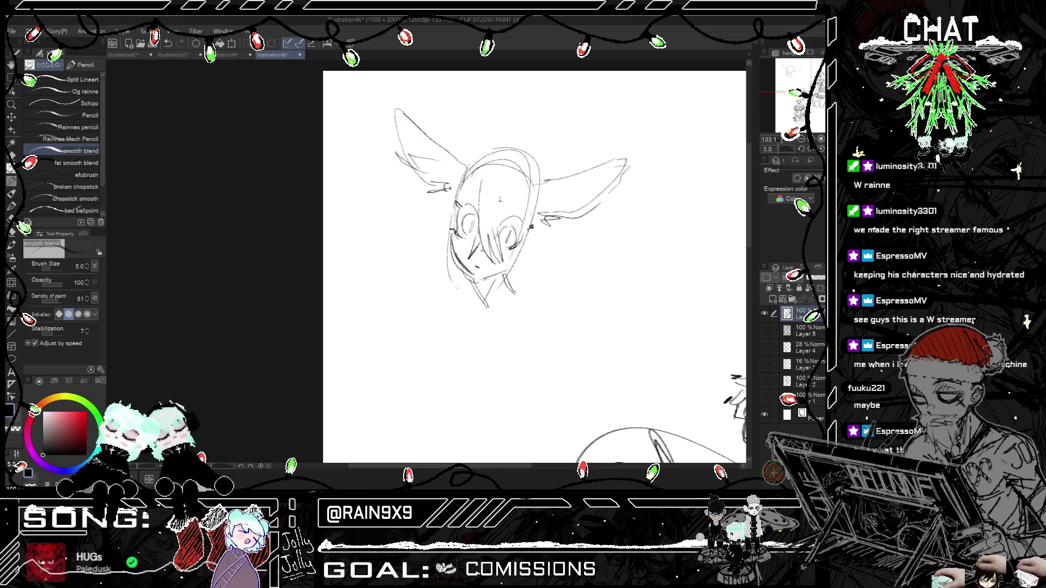
drag(448, 199, 441, 233)
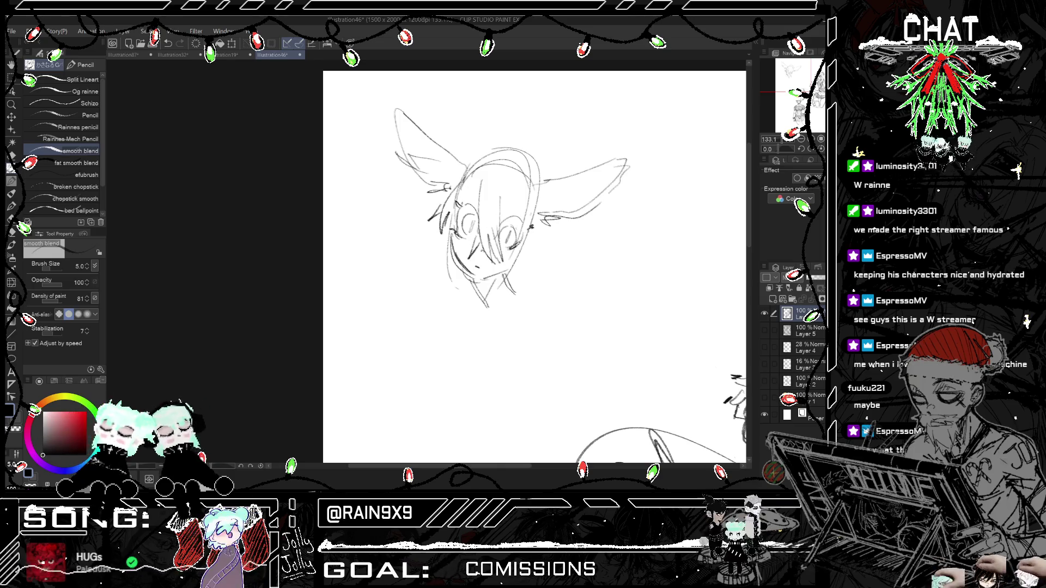
drag(539, 210, 549, 241)
key(ctrl+t)
key(ctrl+t)
key(ctrl+z)
key(ctrl+z)
key(ctrl+z)
key(ctrl+z)
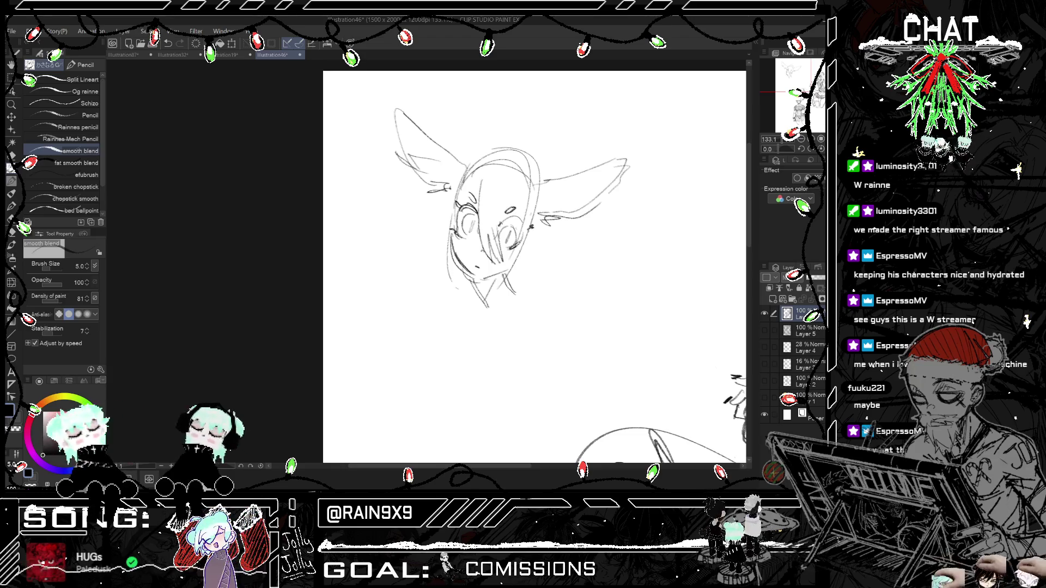
key(ctrl+z)
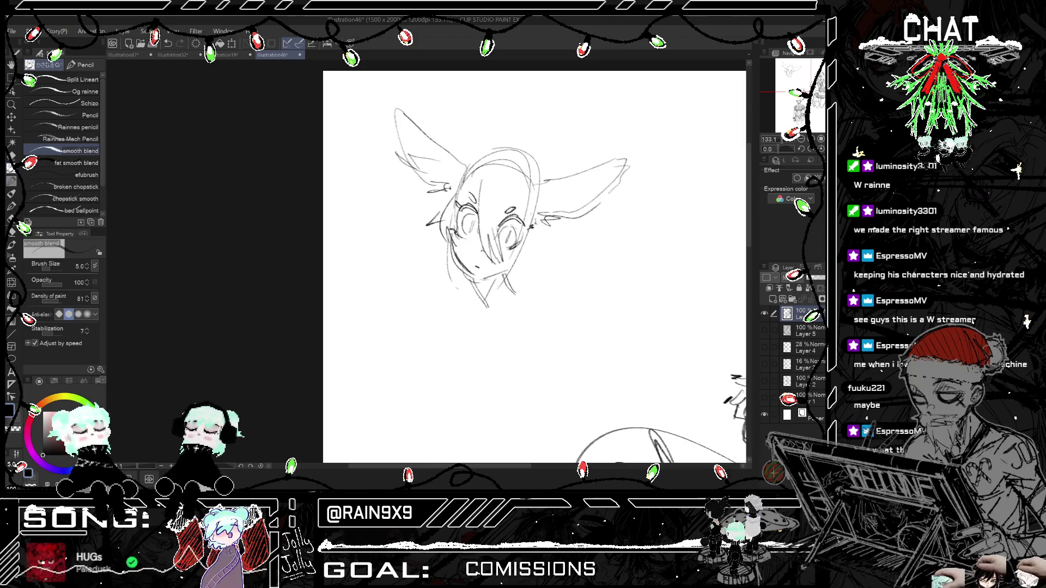
mouse_move(540, 227)
mouse_down()
mouse_move(515, 255)
mouse_move(555, 256)
mouse_up()
key(ctrl+z)
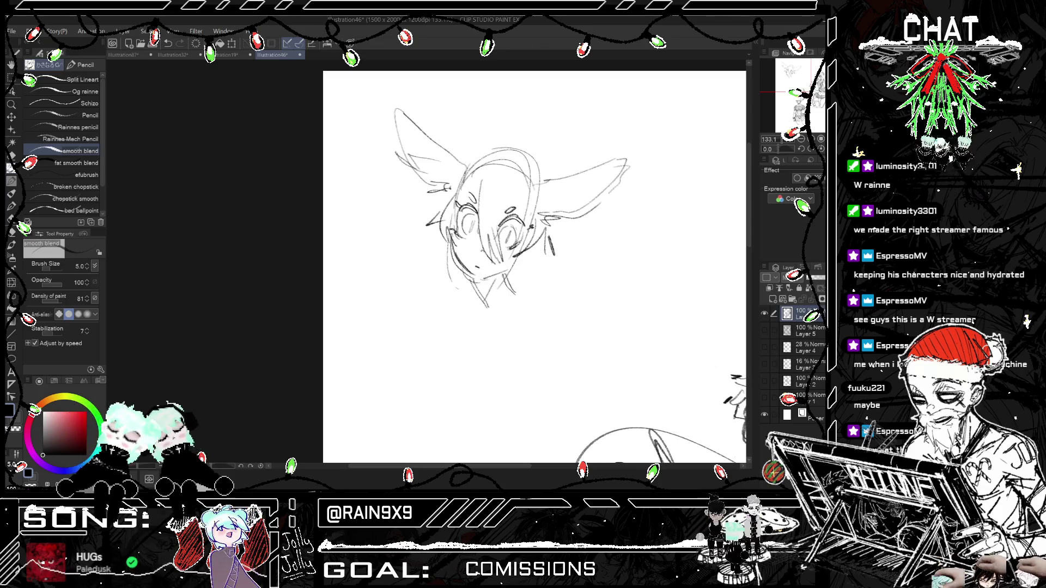
key(ctrl+z)
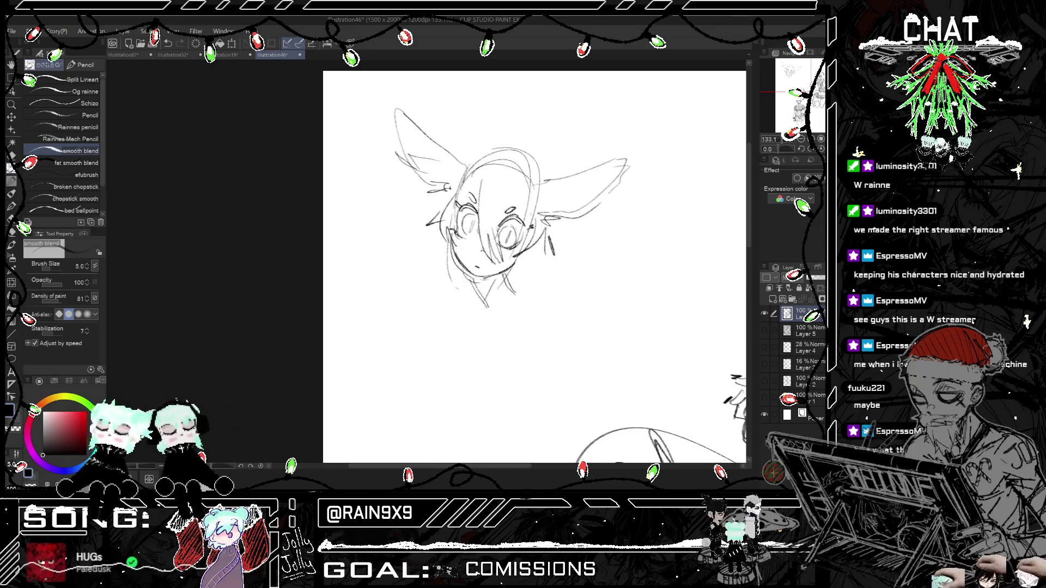
scroll(493, 320, down, 3)
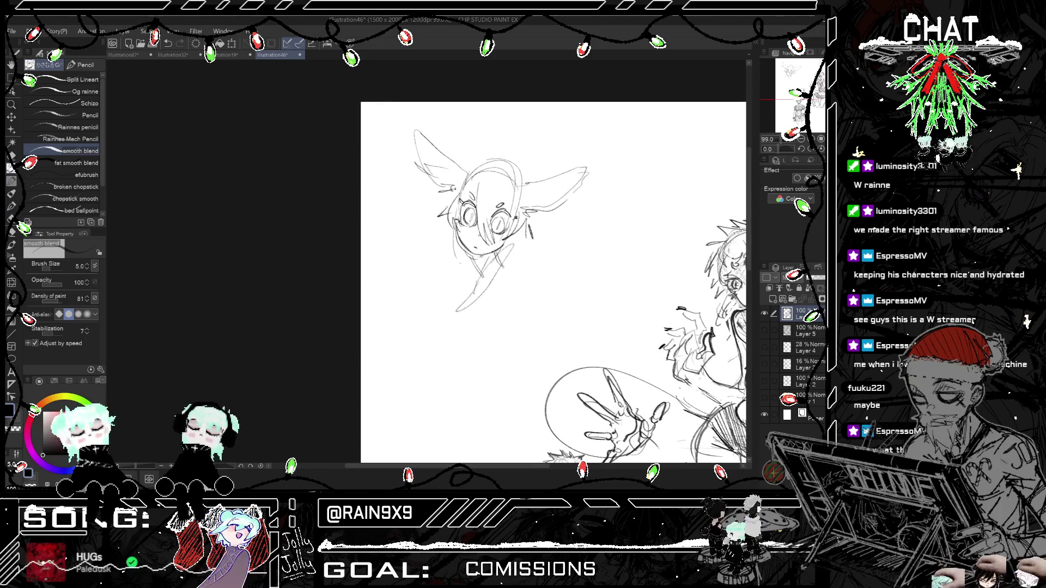
Step: Sketch trial neck lines down from the chin and discard them
drag(514, 245, 457, 312)
key(ctrl+z)
drag(492, 264, 474, 332)
mouse_move(555, 238)
mouse_down()
mouse_move(493, 316)
mouse_move(482, 403)
mouse_up()
key(ctrl+z)
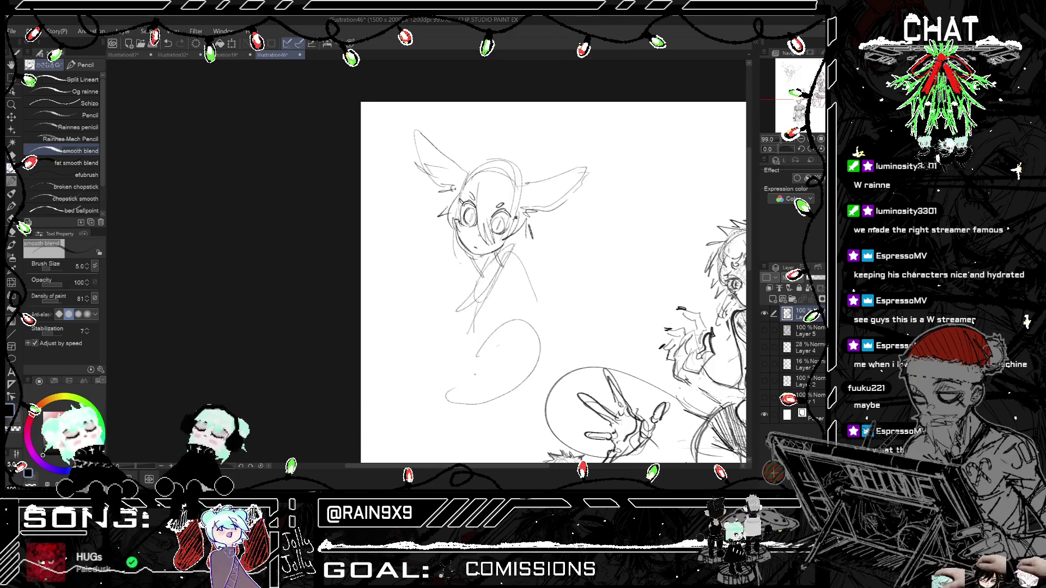
key(ctrl+z)
Step: Redraw short neck and shoulder lines under the chin, dropping the stray body strokes
scroll(496, 359, down, 5)
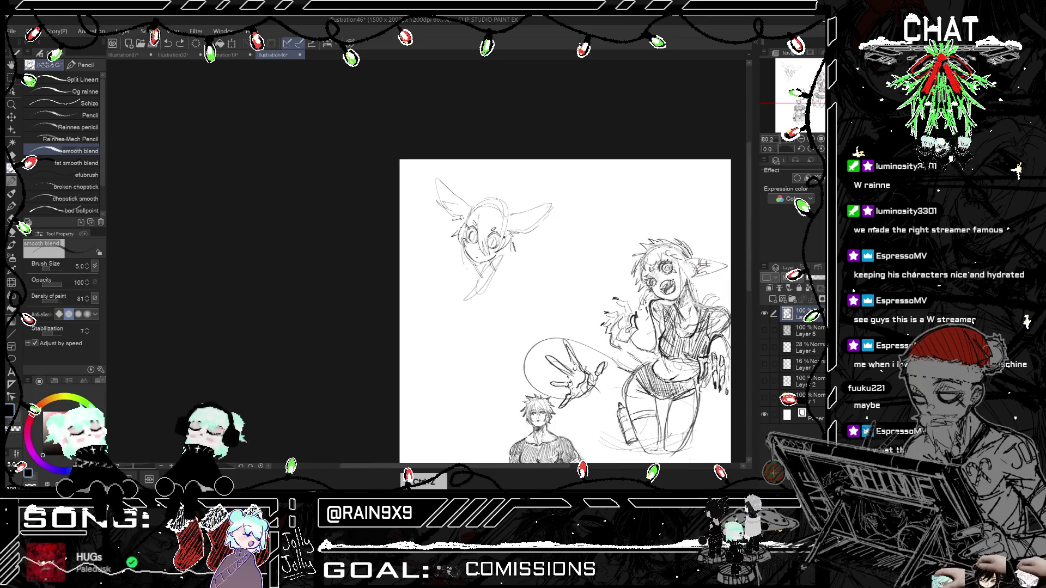
scroll(470, 315, up, 3)
drag(503, 217, 485, 251)
drag(538, 159, 527, 185)
drag(509, 273, 496, 309)
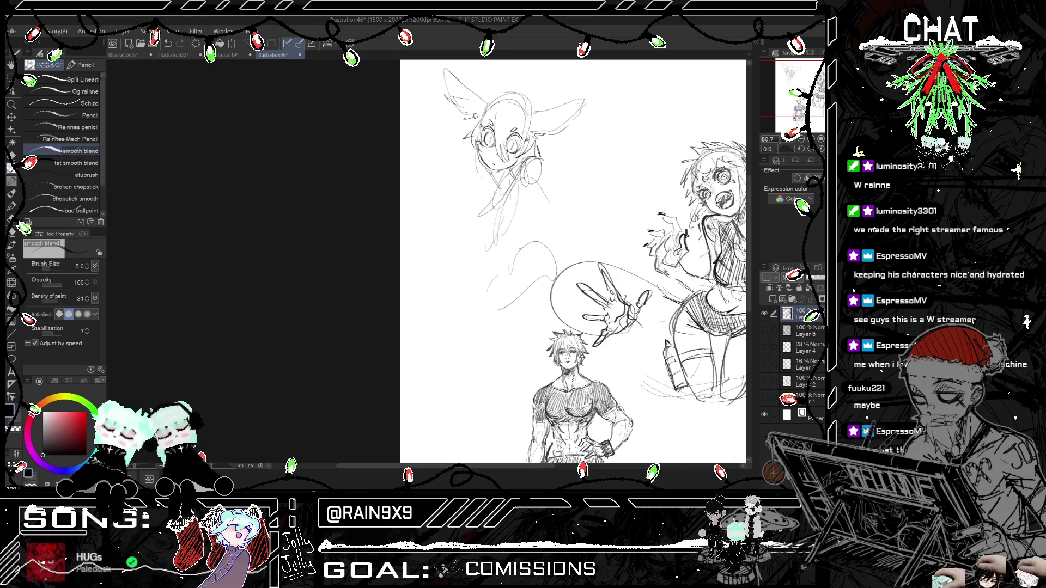
key(ctrl+z)
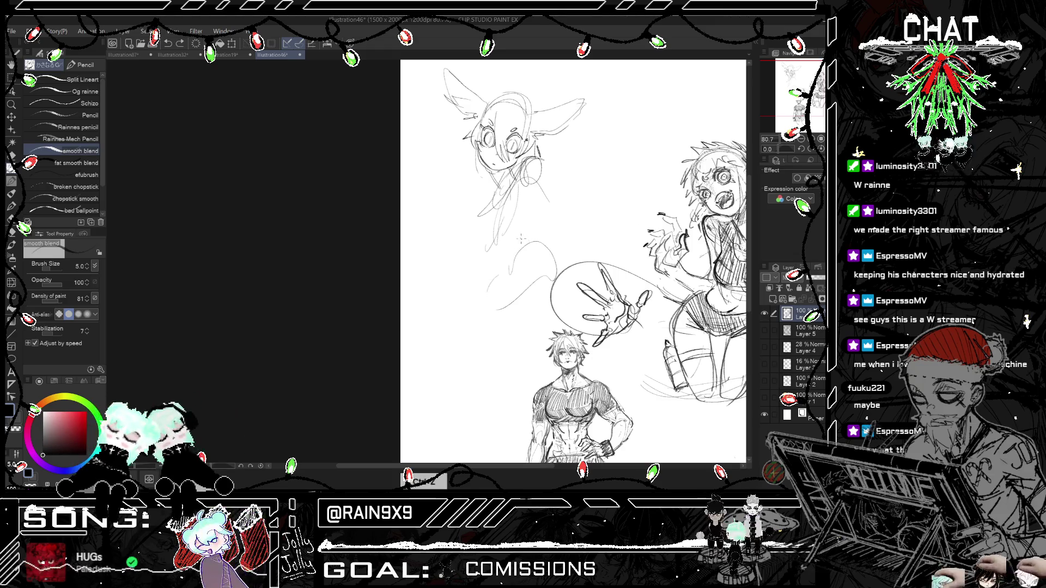
key(ctrl+z)
key(ctrl+z)
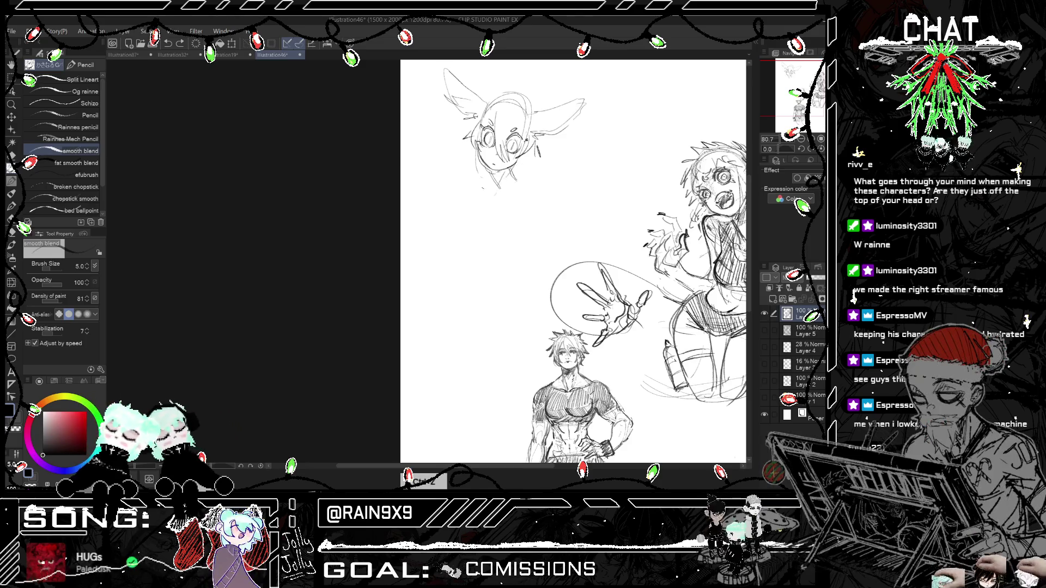
drag(467, 173, 533, 190)
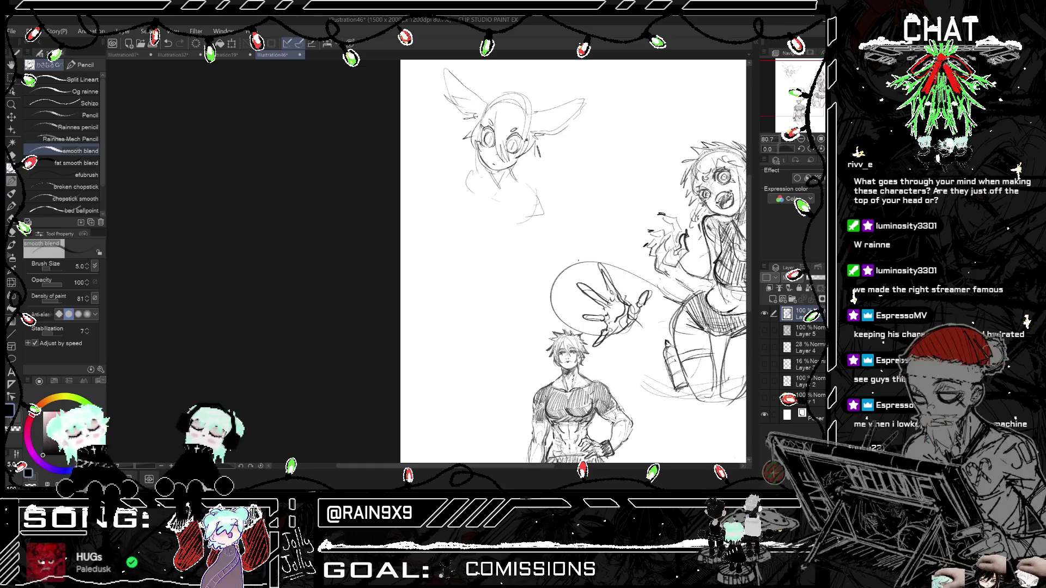
Step: Zoom out from the muscular man close-up and back in on the elf-eared head
scroll(716, 215, down, 3)
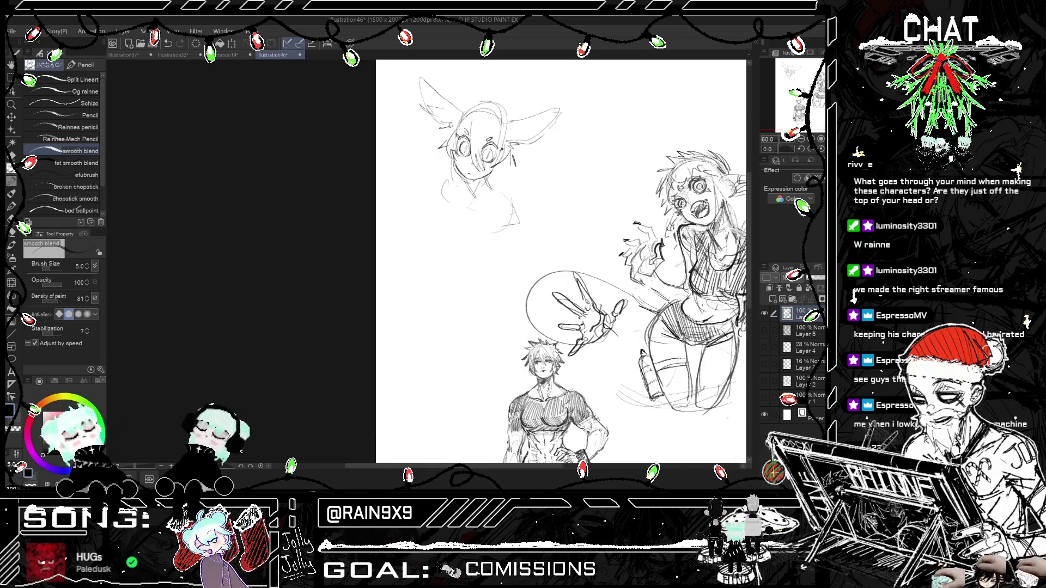
scroll(643, 184, up, 2)
scroll(643, 184, up, 2)
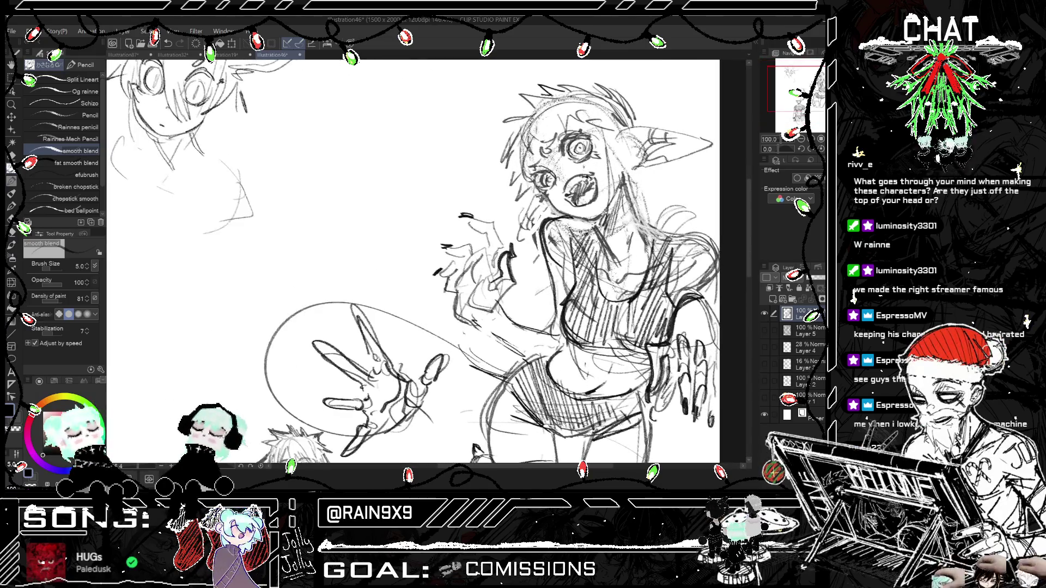
scroll(643, 184, up, 1)
scroll(436, 262, down, 1)
scroll(435, 261, down, 1)
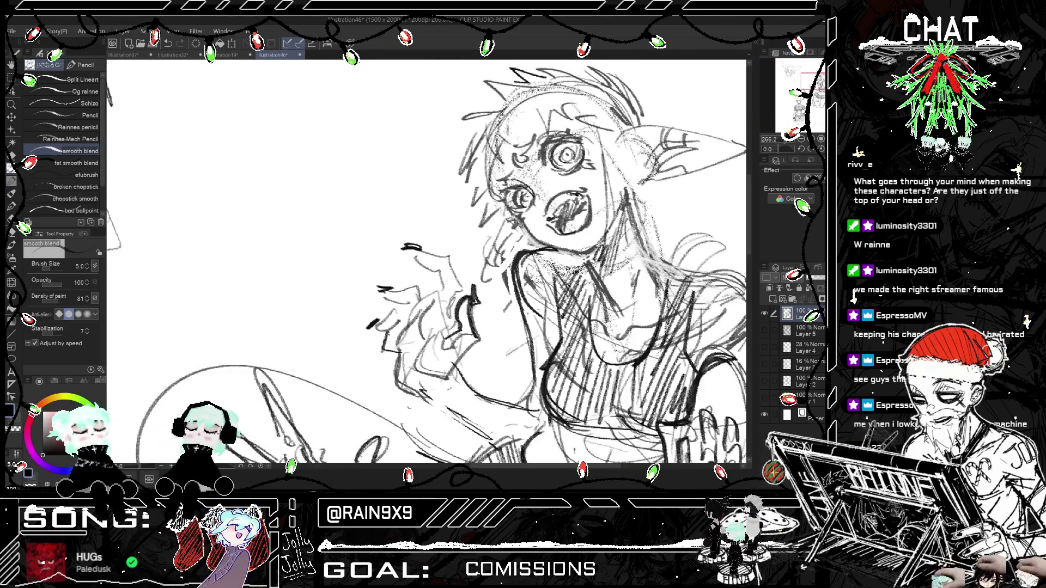
scroll(435, 262, down, 1)
scroll(436, 261, down, 1)
scroll(436, 261, down, 1)
scroll(435, 261, down, 2)
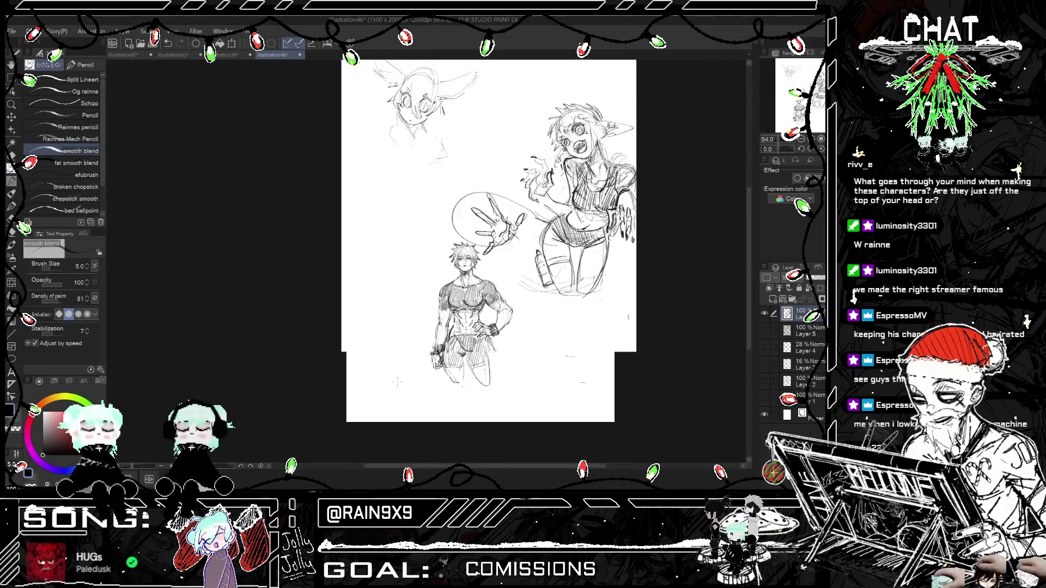
scroll(381, 327, up, 3)
scroll(381, 327, up, 1)
scroll(488, 174, up, 1)
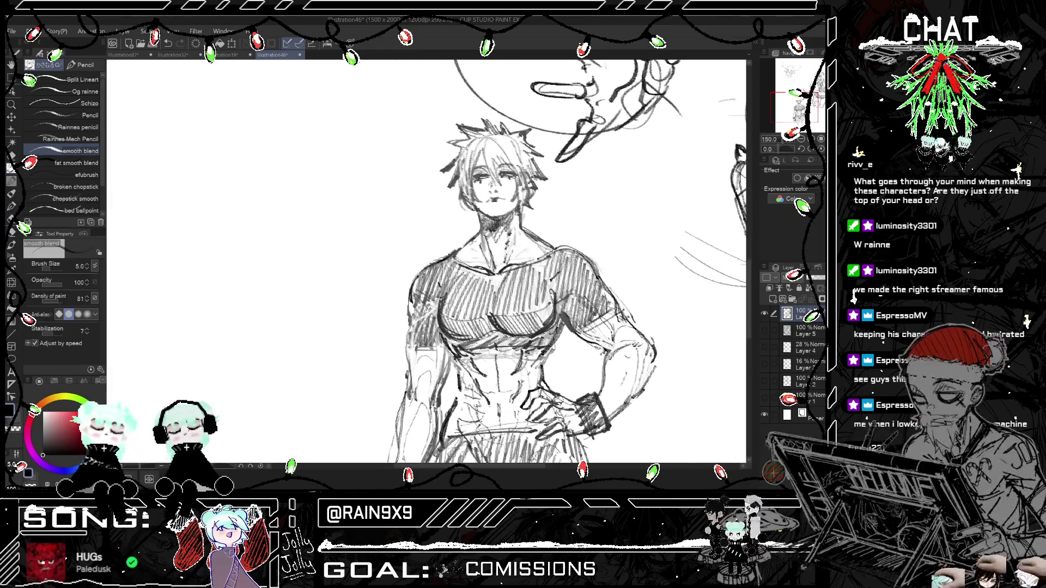
scroll(487, 174, up, 2)
Step: Toggle eraser and pencil, then zoom out to about 73% to see the whole page
key(e)
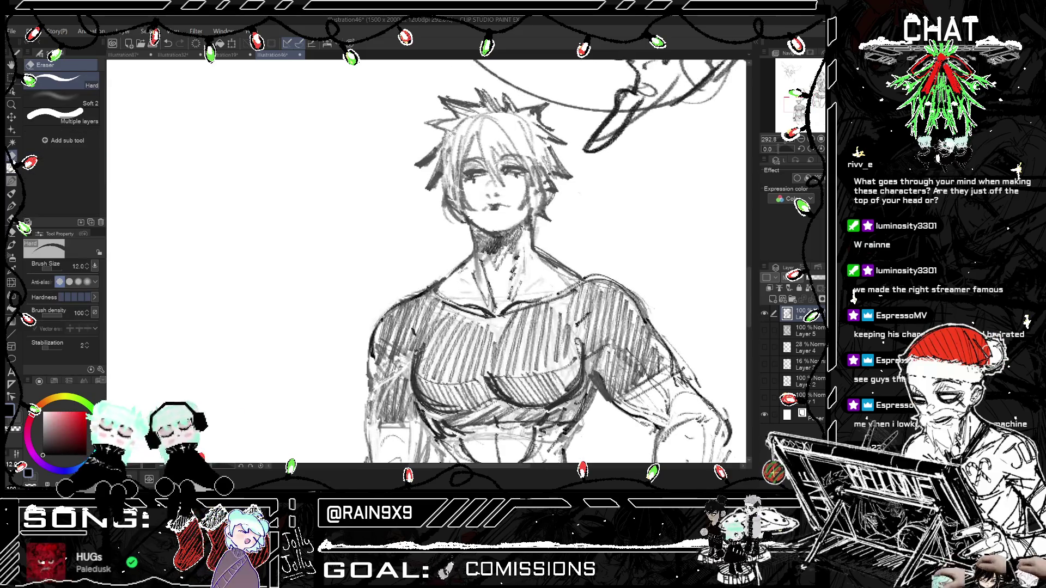
key(p)
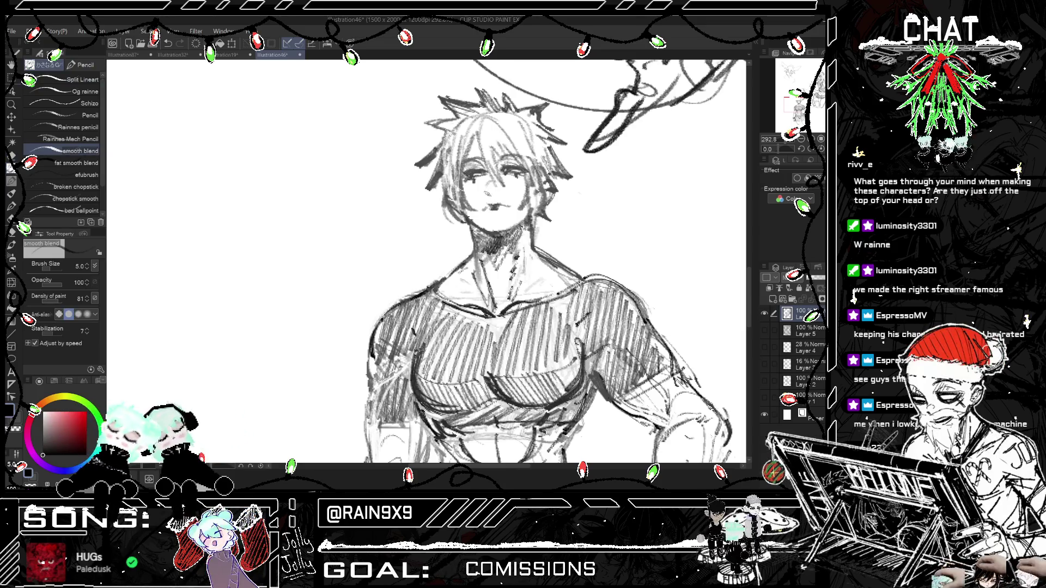
scroll(648, 328, down, 5)
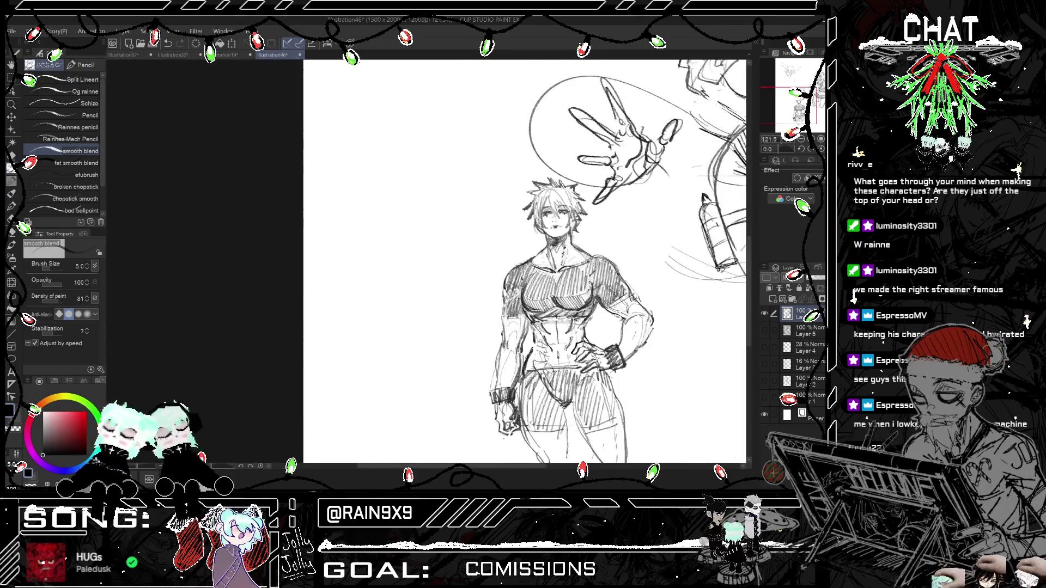
scroll(539, 126, up, 5)
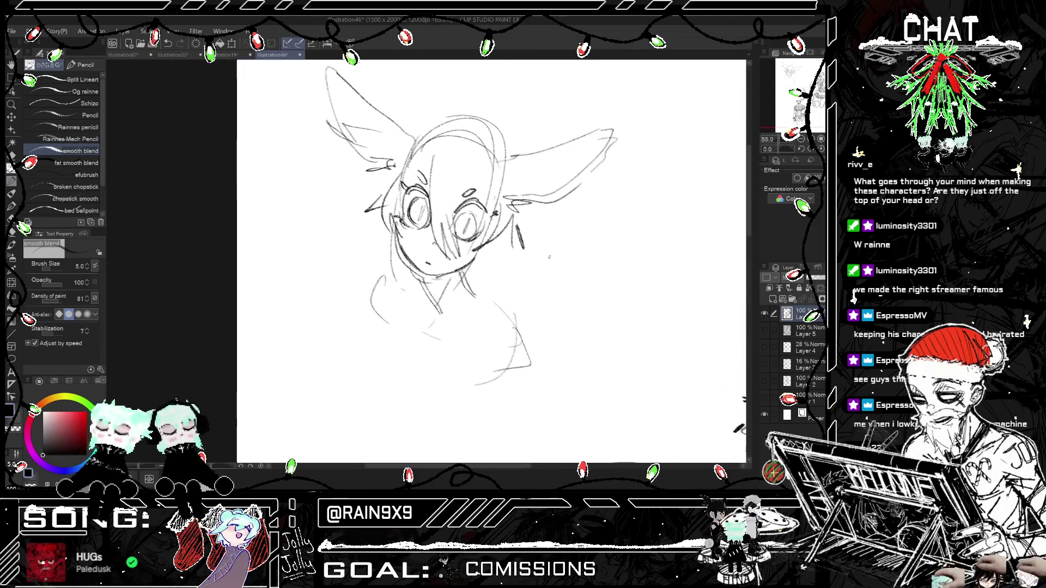
scroll(490, 245, down, 2)
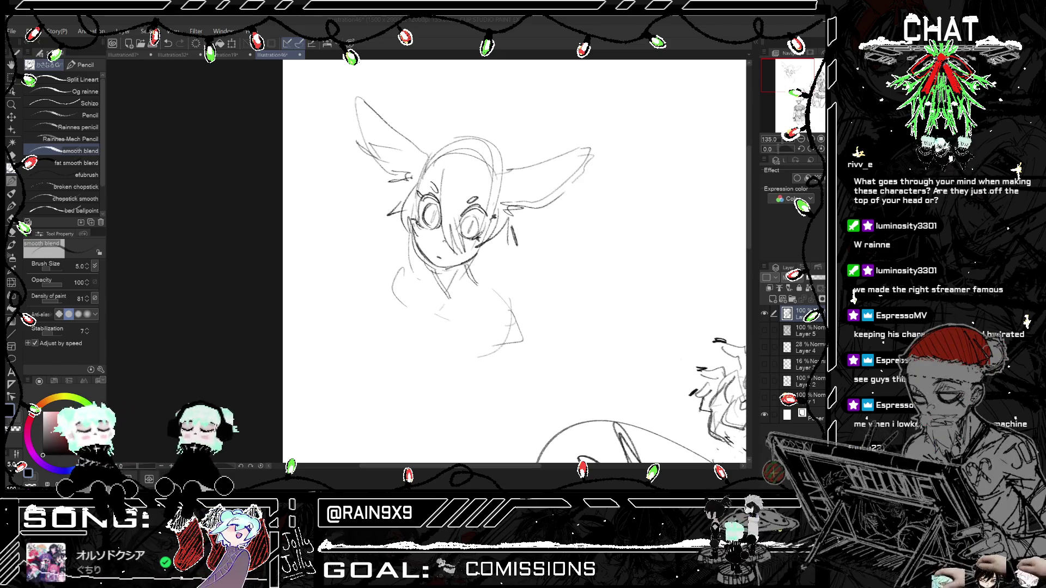
scroll(483, 269, down, 5)
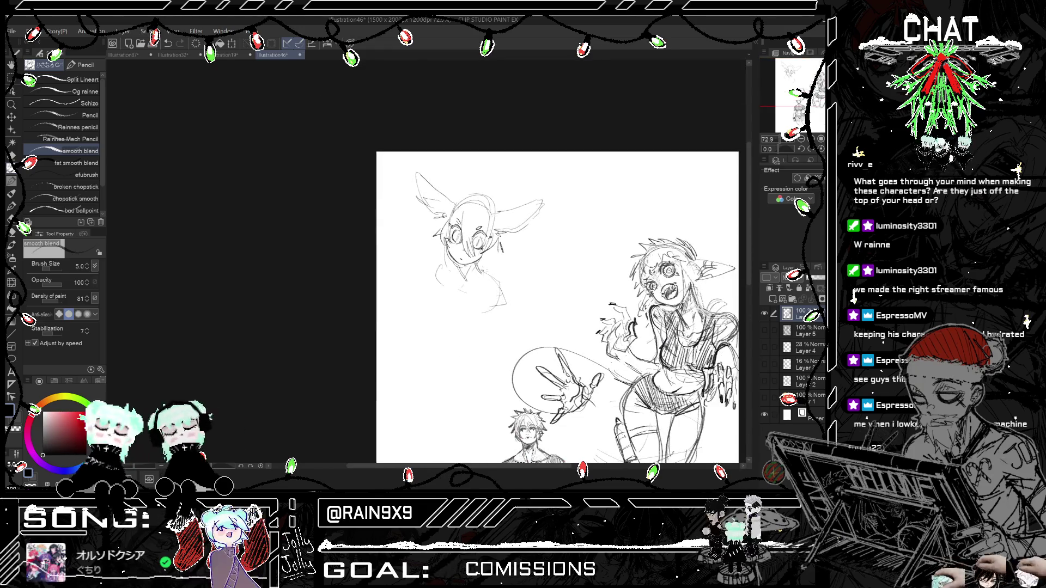
Step: Rough in the torso, hips, chest and a bent left leg below the head, checking it mirrored
drag(500, 288, 491, 371)
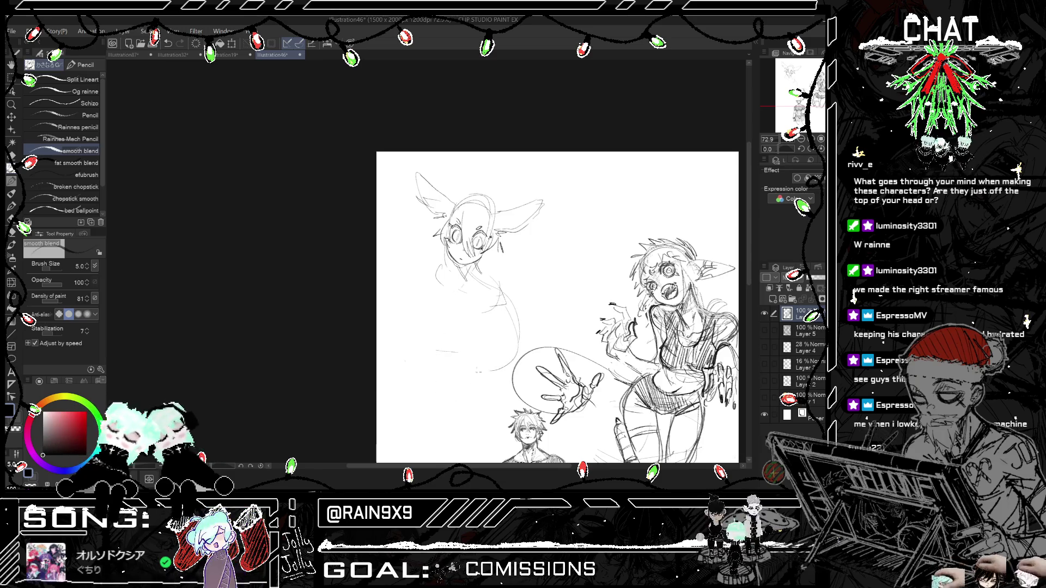
drag(477, 358, 459, 404)
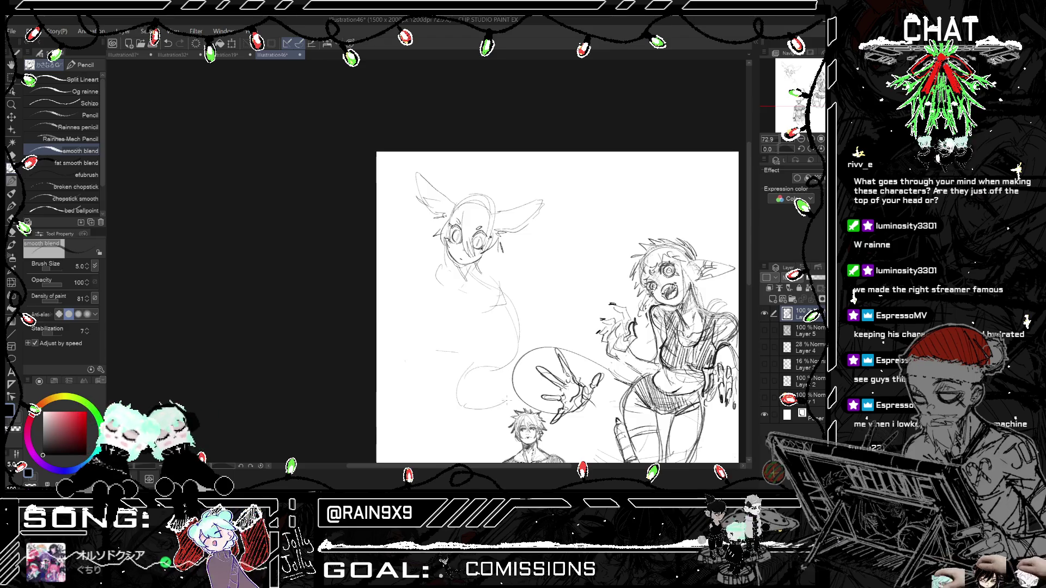
drag(412, 348, 414, 376)
mouse_move(484, 282)
mouse_down()
mouse_move(505, 274)
mouse_move(460, 343)
mouse_up()
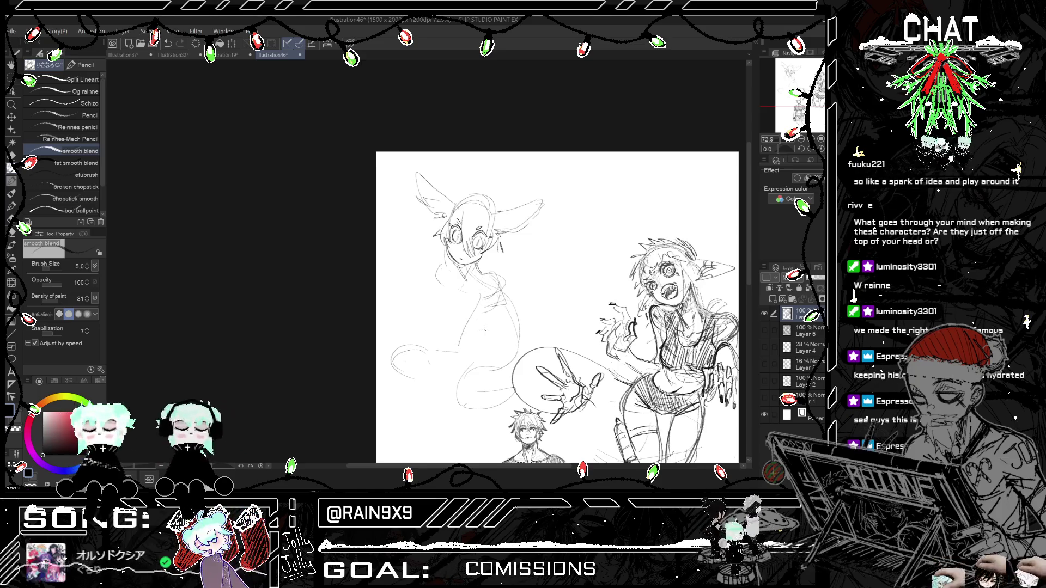
drag(499, 304, 477, 345)
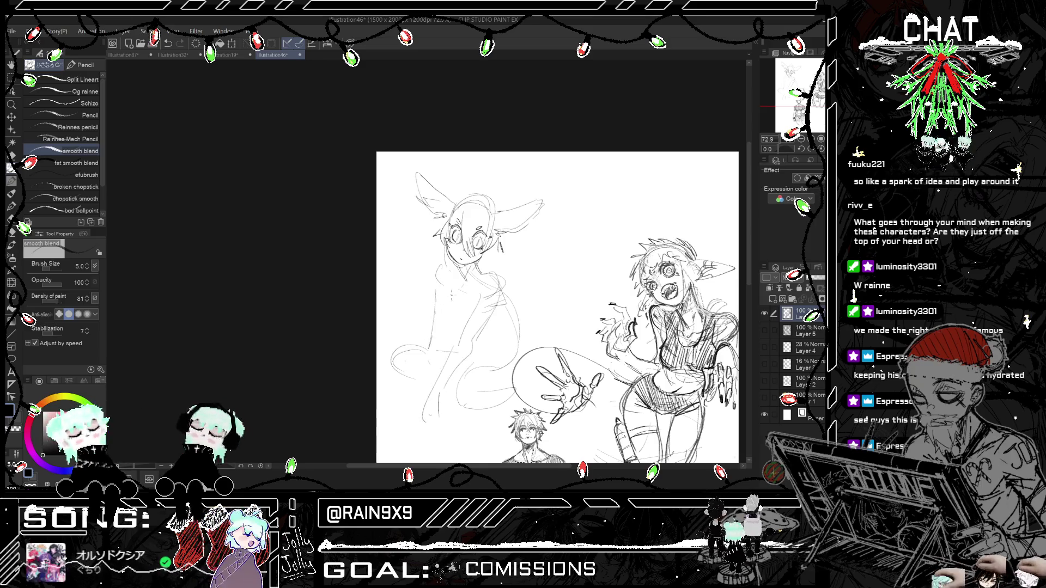
key(h)
key(h)
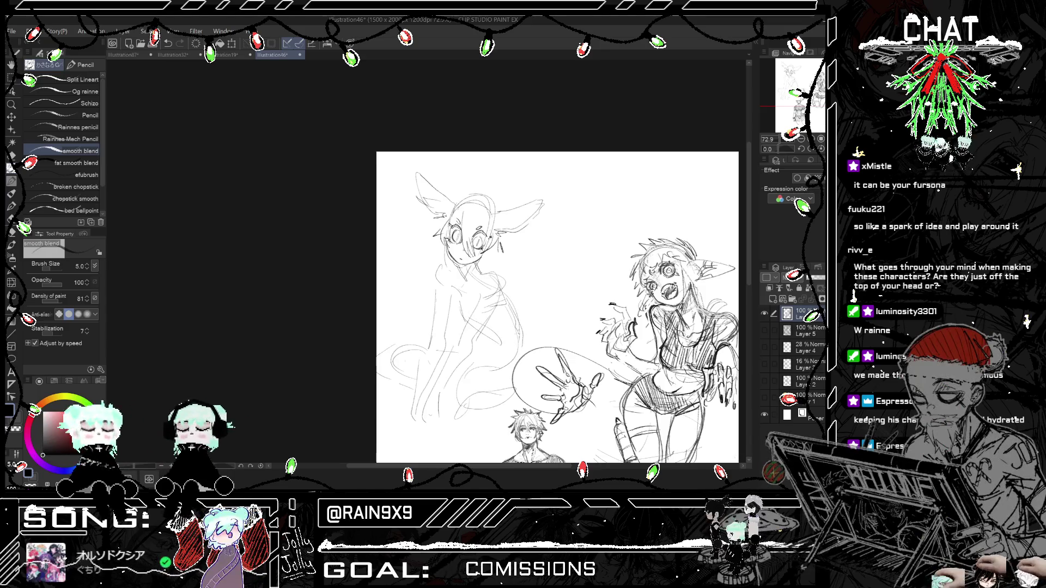
key(ctrl+z)
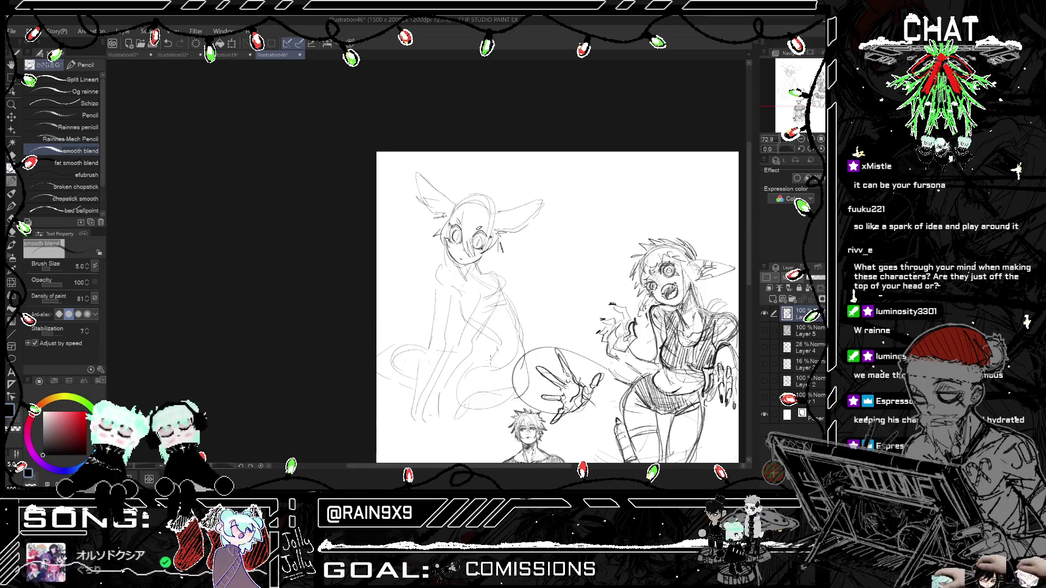
Step: Zoom in and sketch the lower leg and small foot at the seated figure's base
key(h)
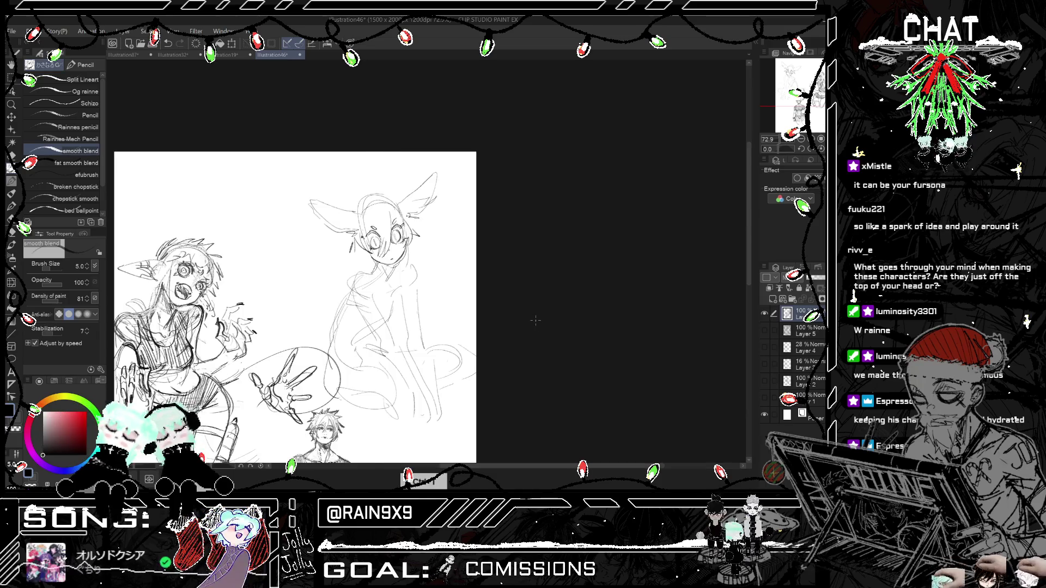
key(h)
scroll(467, 213, up, 2)
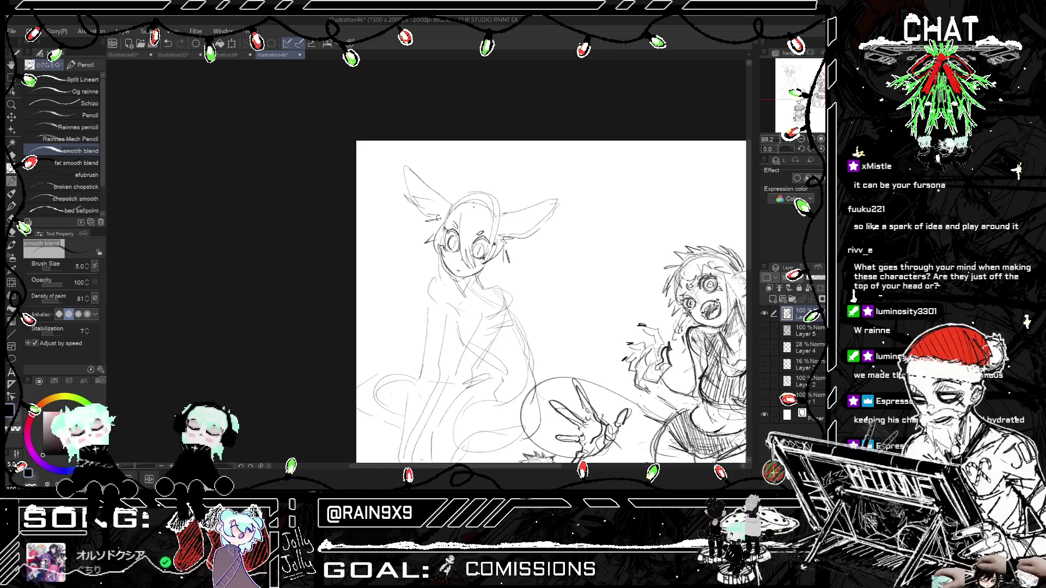
scroll(550, 302, down, 2)
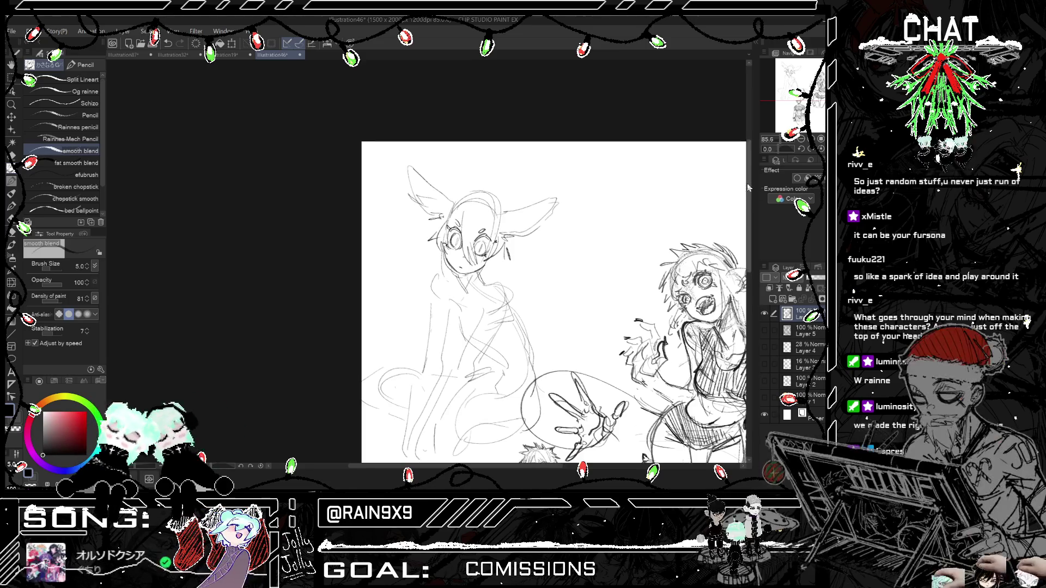
scroll(745, 210, down, 3)
scroll(746, 210, down, 1)
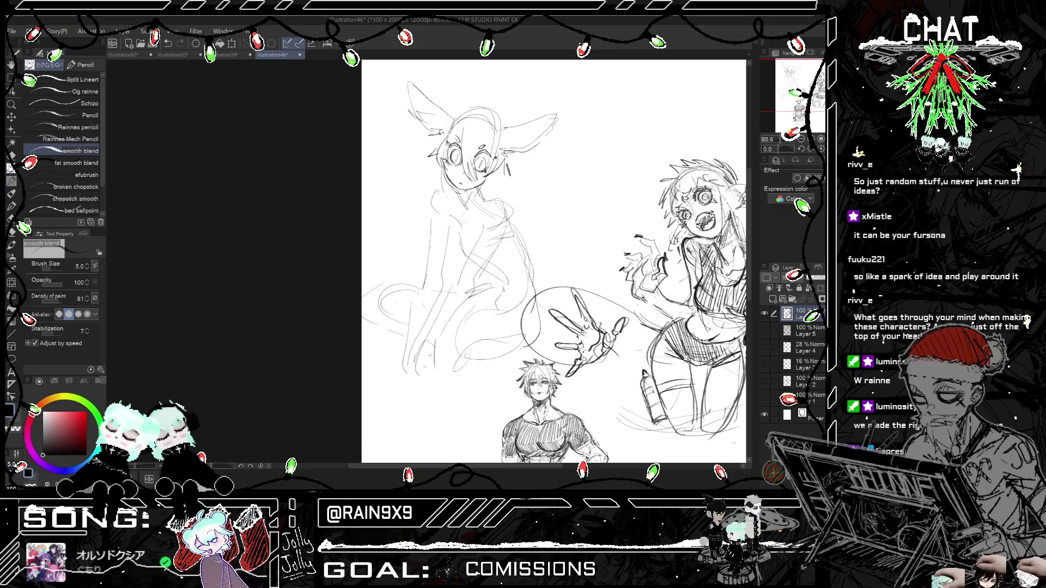
drag(428, 331, 413, 370)
key(ctrl+z)
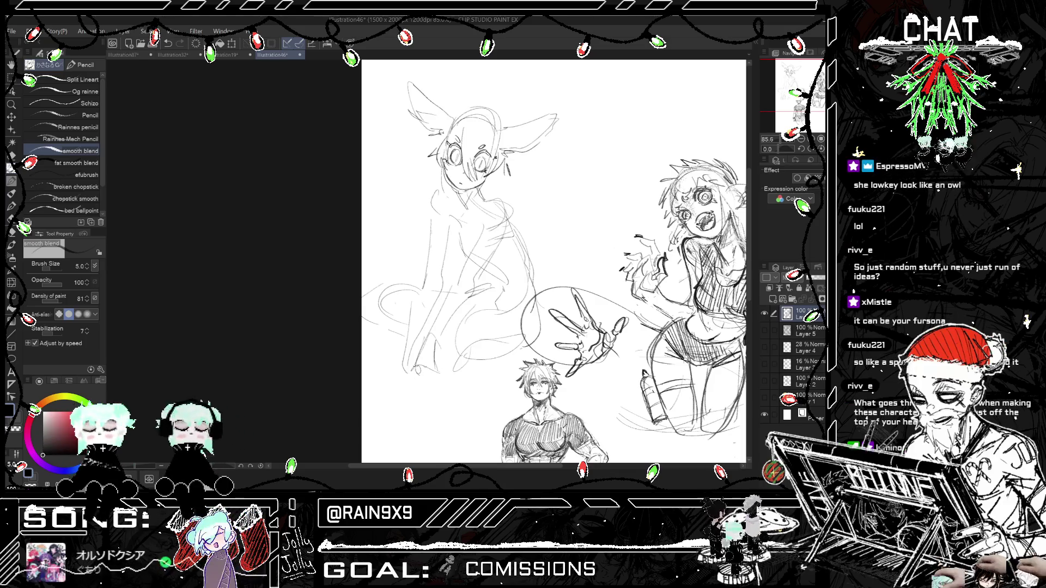
drag(411, 369, 403, 382)
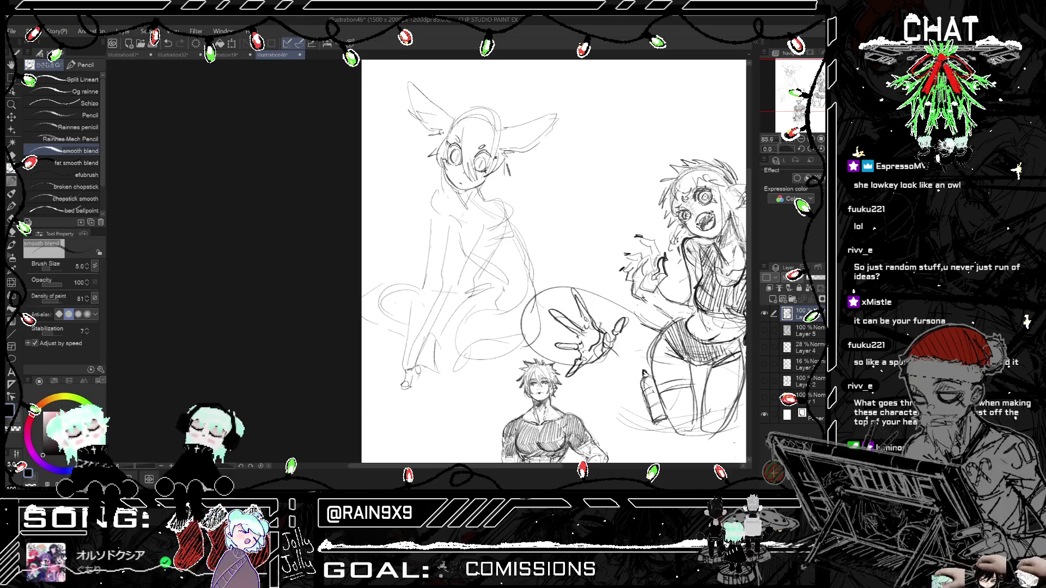
drag(417, 371, 437, 380)
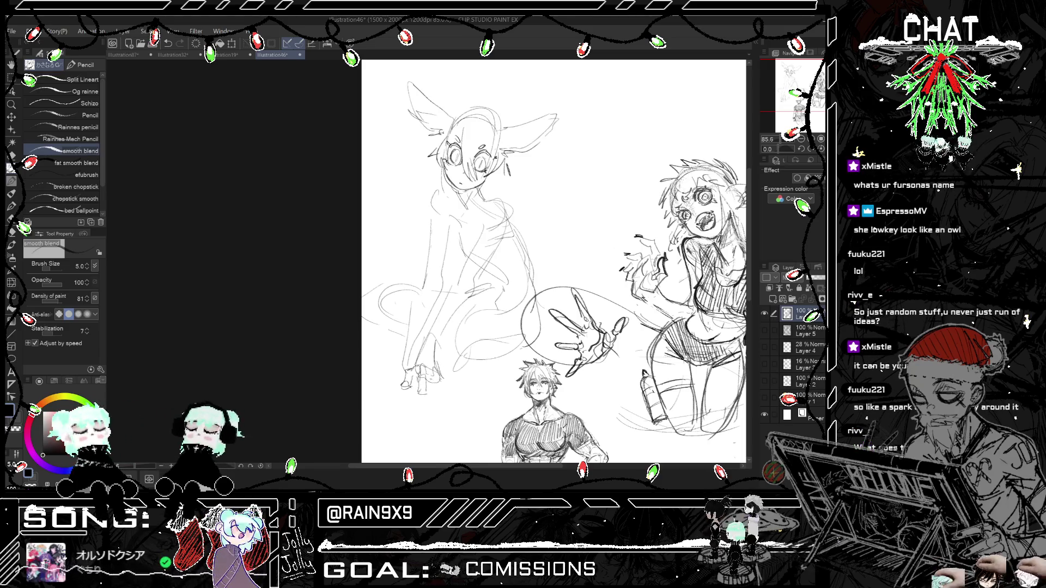
Step: Mirror-check the seated pose and discard trial torso marks
key(h)
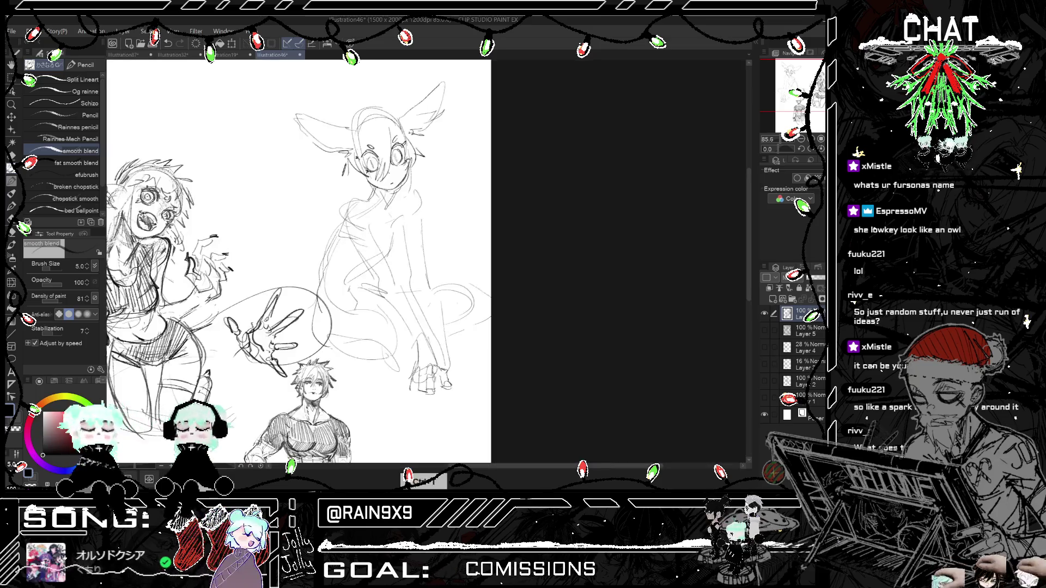
key(ctrl+minus)
key(h)
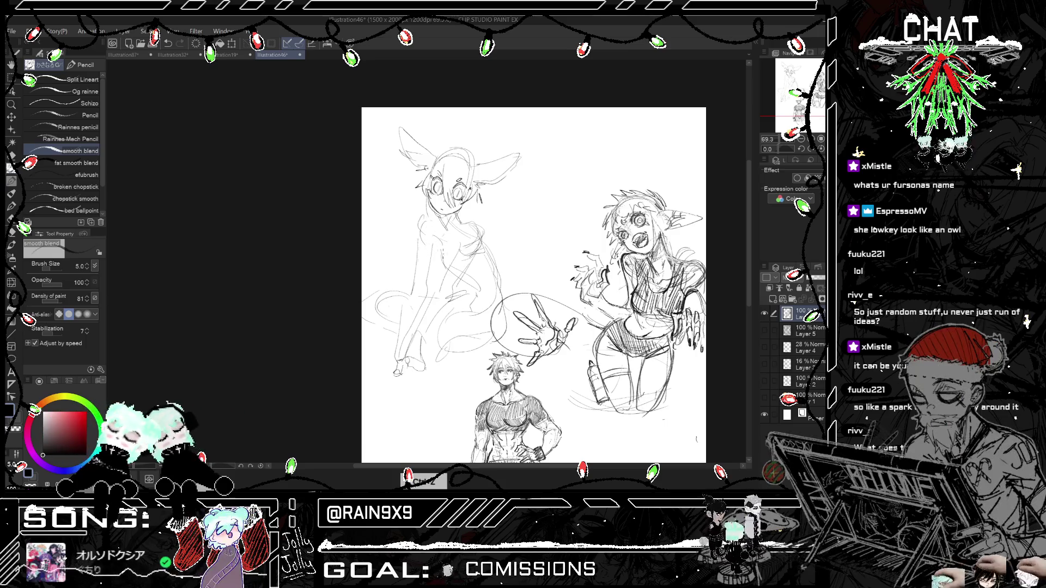
key(h)
key(h)
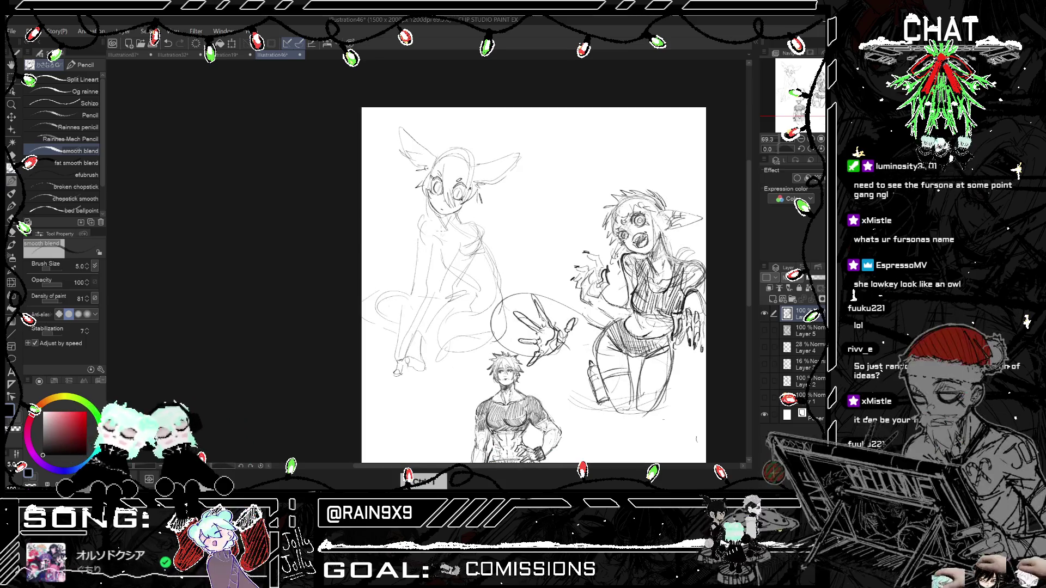
key(ctrl+z)
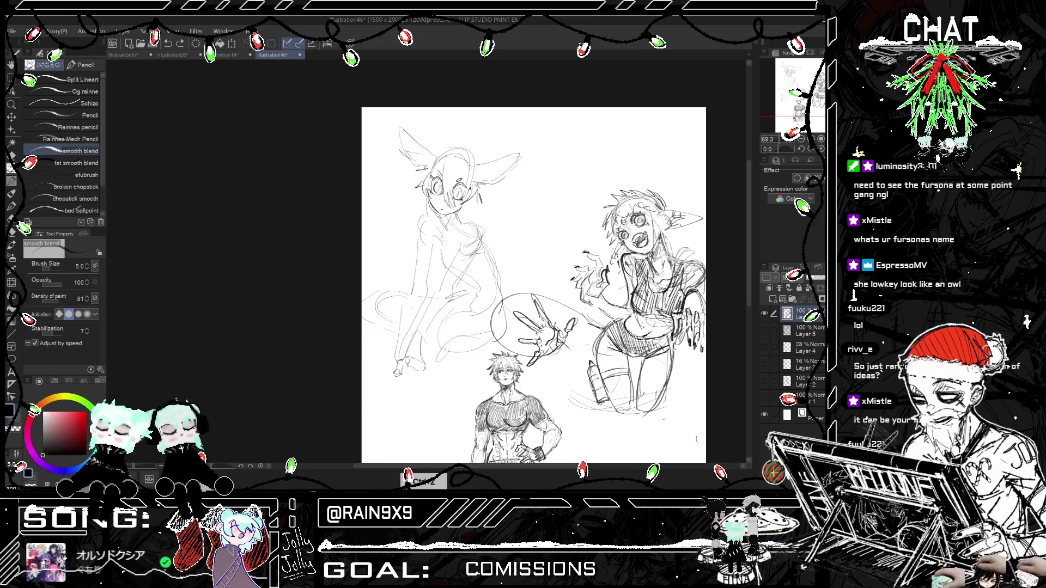
drag(446, 254, 455, 256)
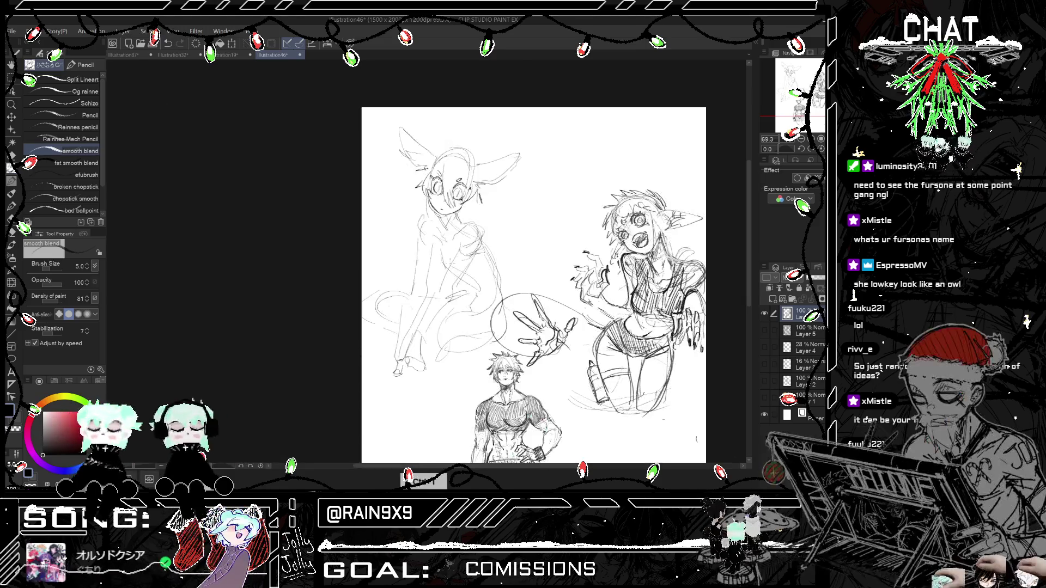
key(ctrl+z)
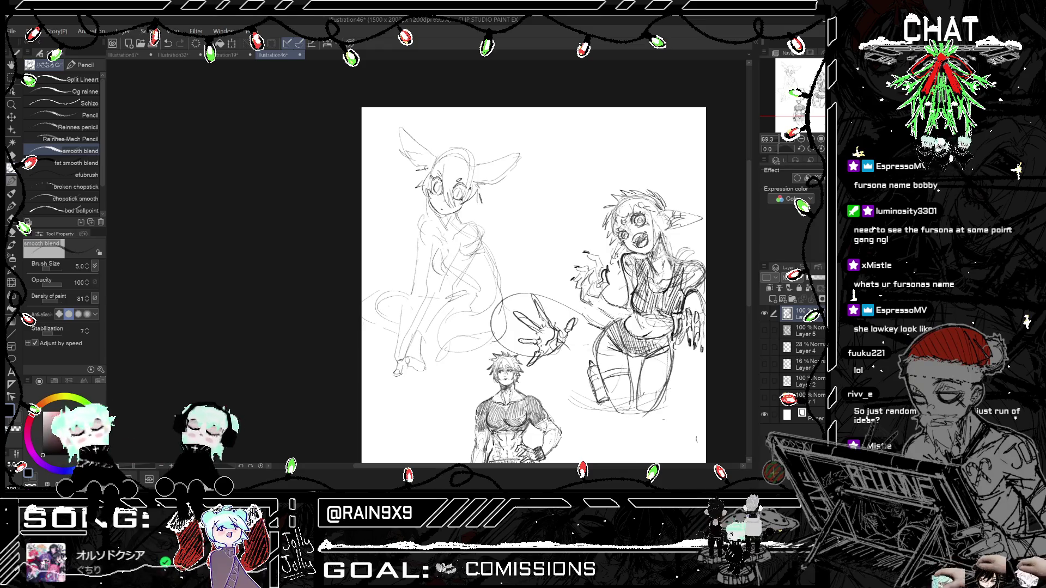
key(ctrl+h)
key(ctrl+h)
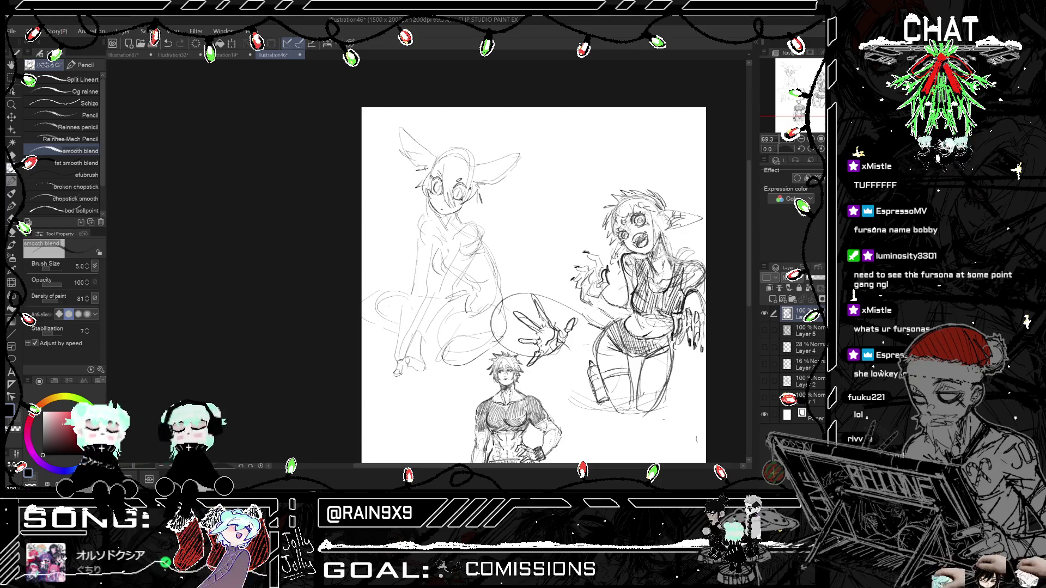
key(h)
key(h)
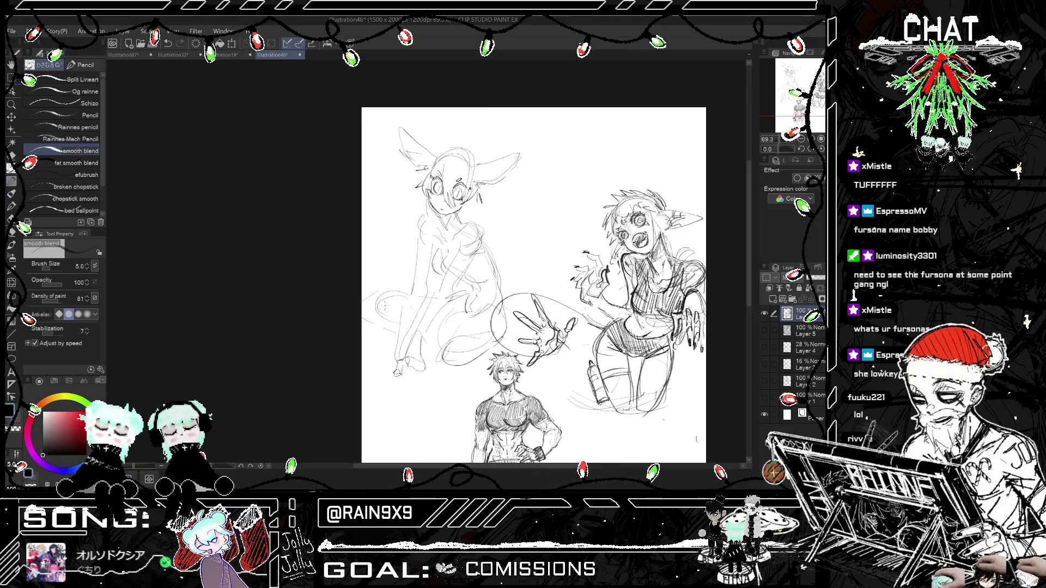
key(ctrl+z)
key(ctrl+z)
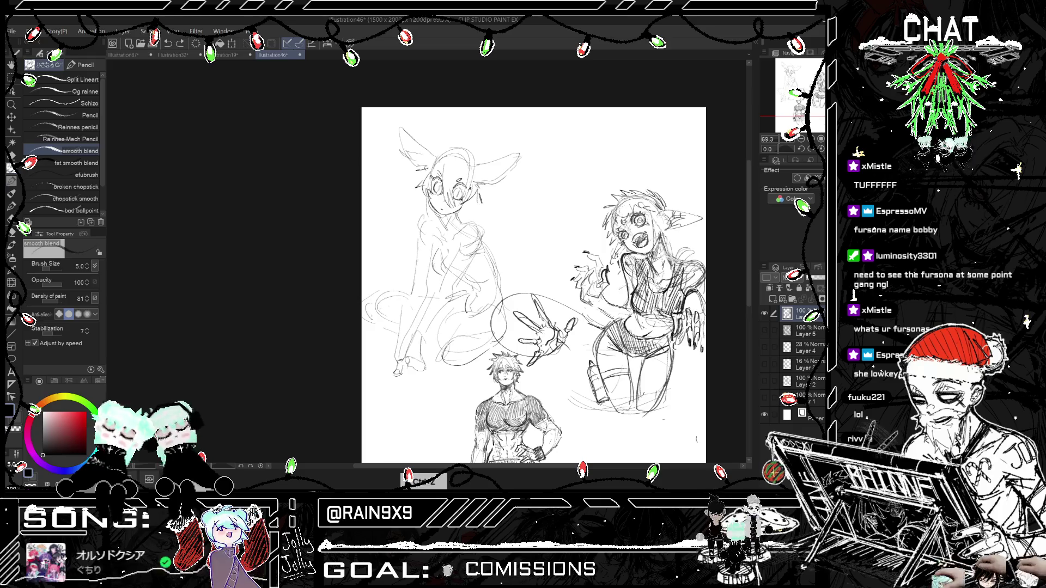
Step: Redraw the leg line and add a clawed foot stroke below it
drag(436, 375, 424, 344)
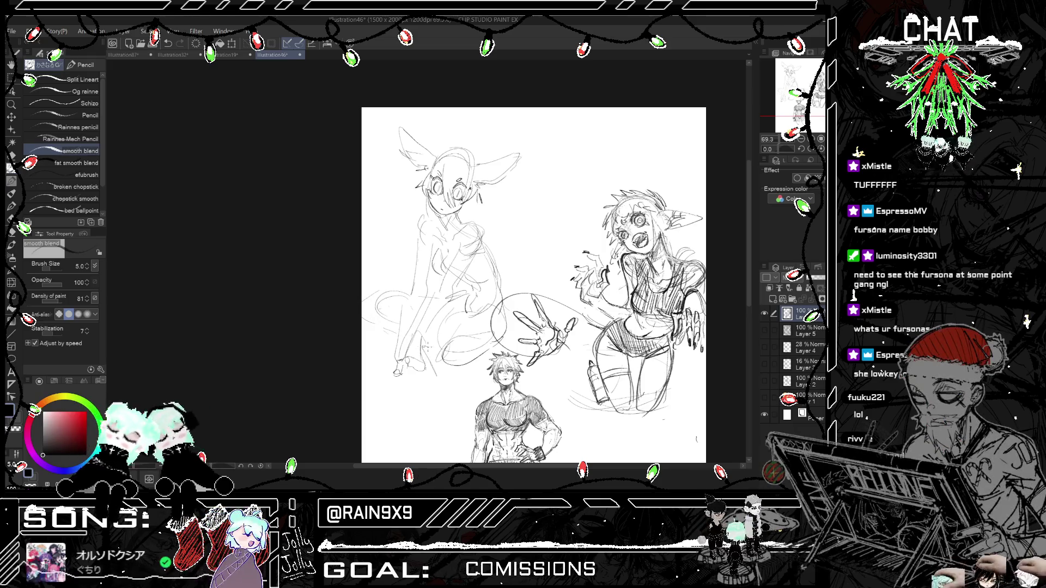
drag(440, 381, 433, 403)
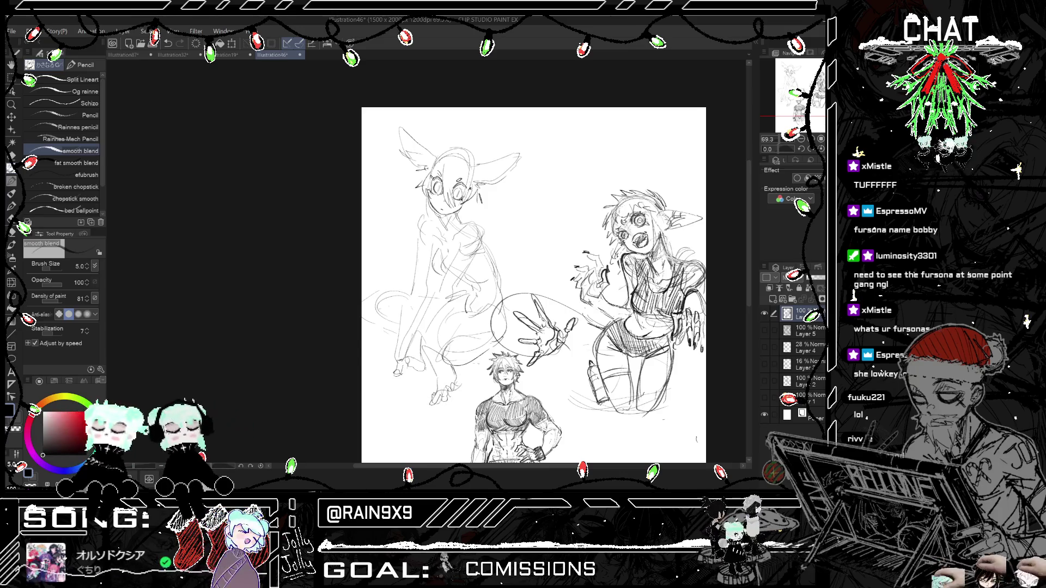
key(h)
key(h)
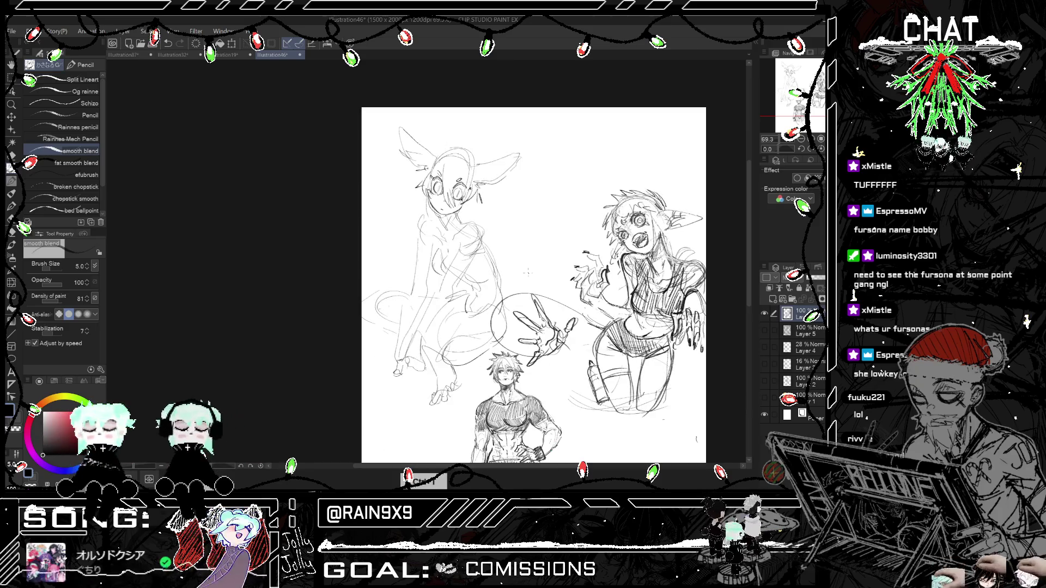
scroll(448, 178, up, 1)
scroll(539, 272, up, 1)
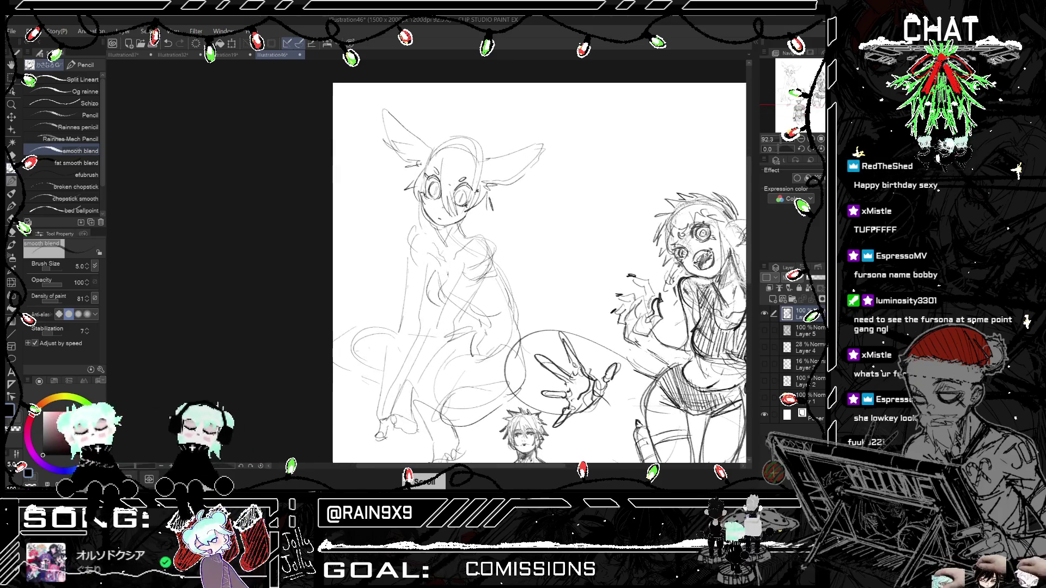
scroll(448, 174, up, 1)
scroll(447, 174, up, 1)
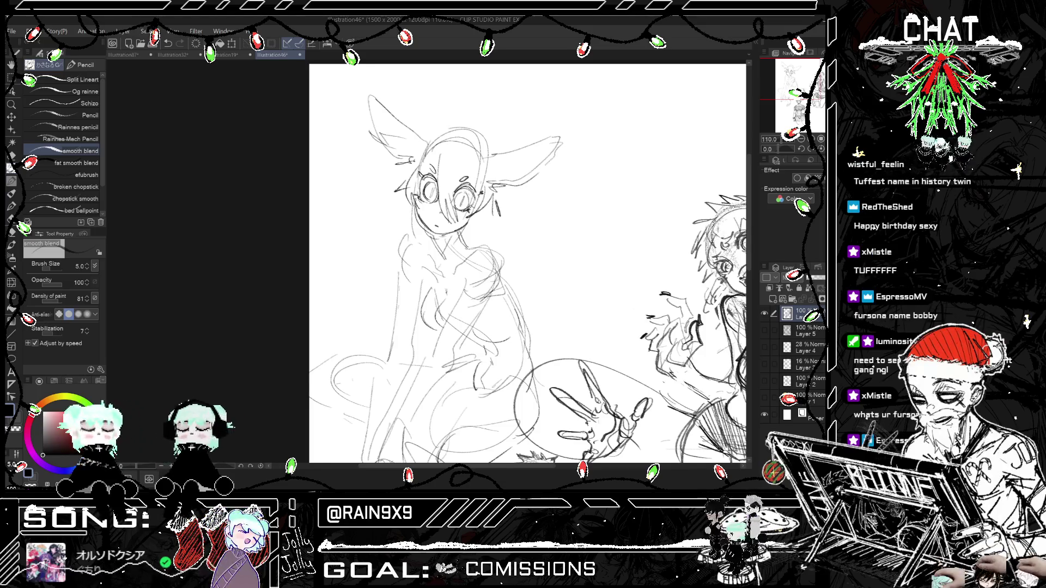
scroll(527, 261, down, 1)
scroll(527, 261, down, 1)
scroll(527, 262, down, 1)
scroll(527, 262, down, 1)
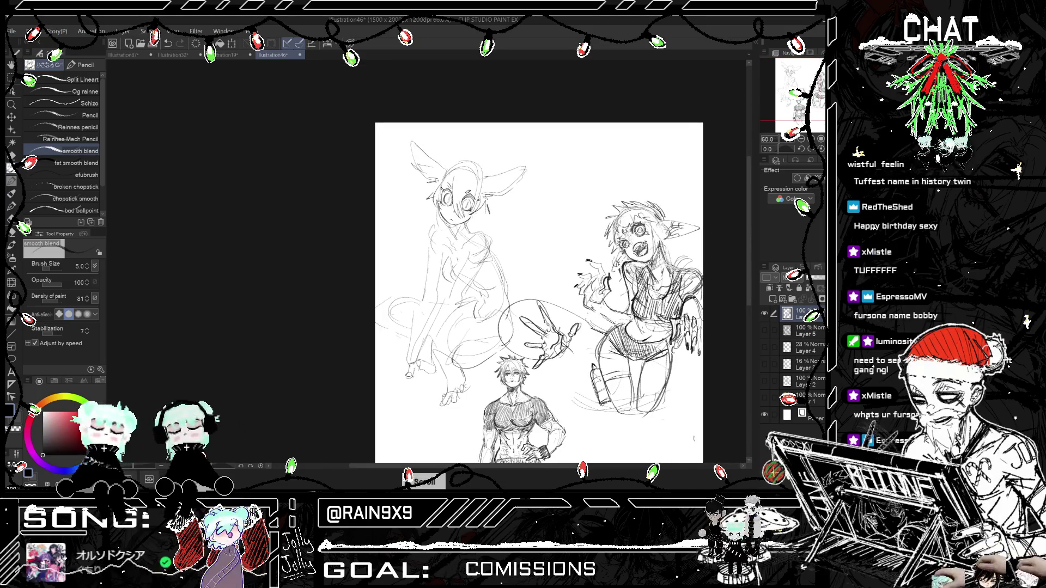
scroll(539, 293, up, 1)
scroll(539, 292, up, 1)
scroll(539, 292, down, 1)
scroll(538, 292, down, 2)
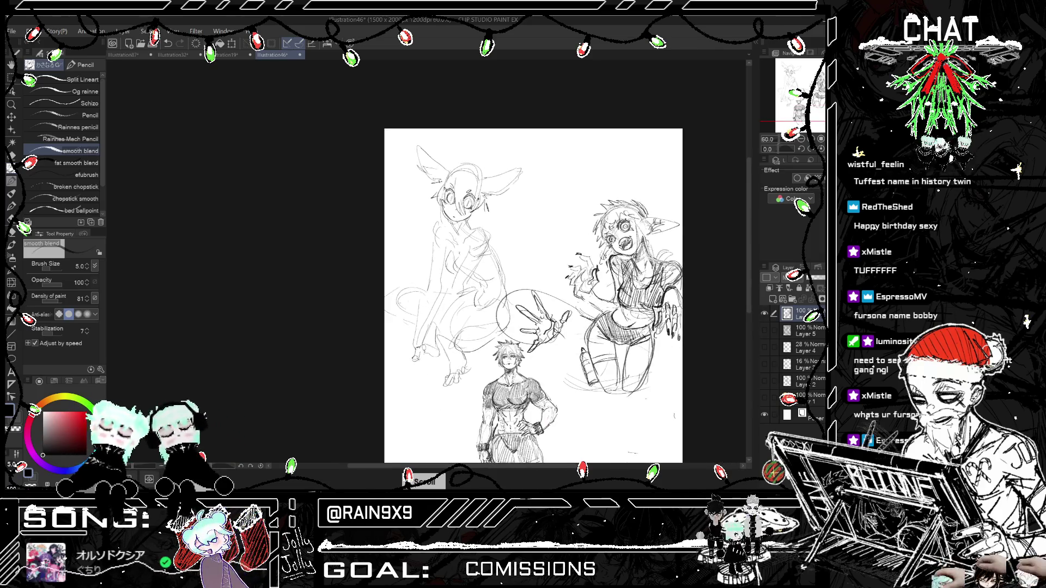
key(h)
key(h)
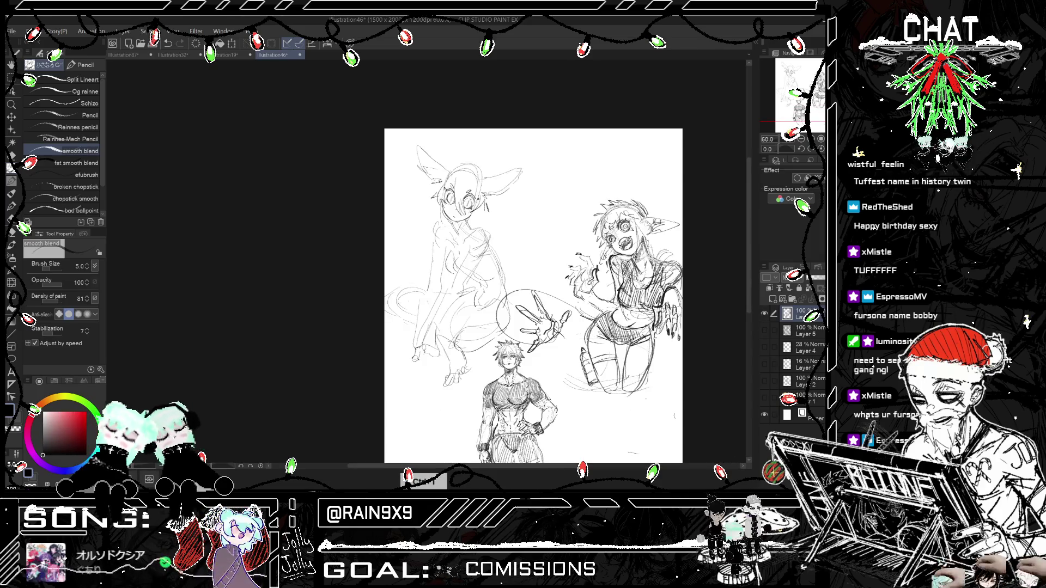
key(e)
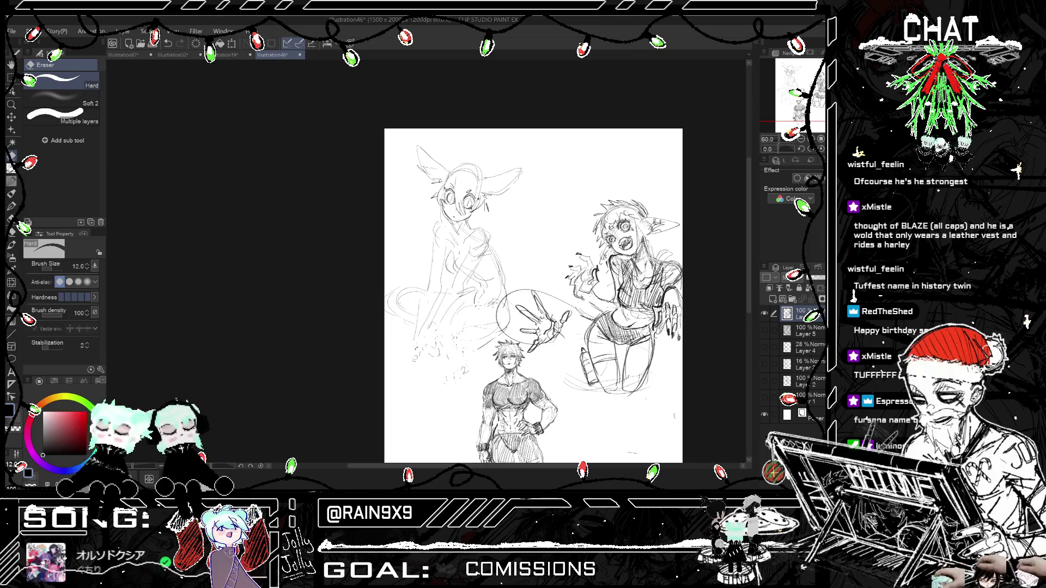
key(p)
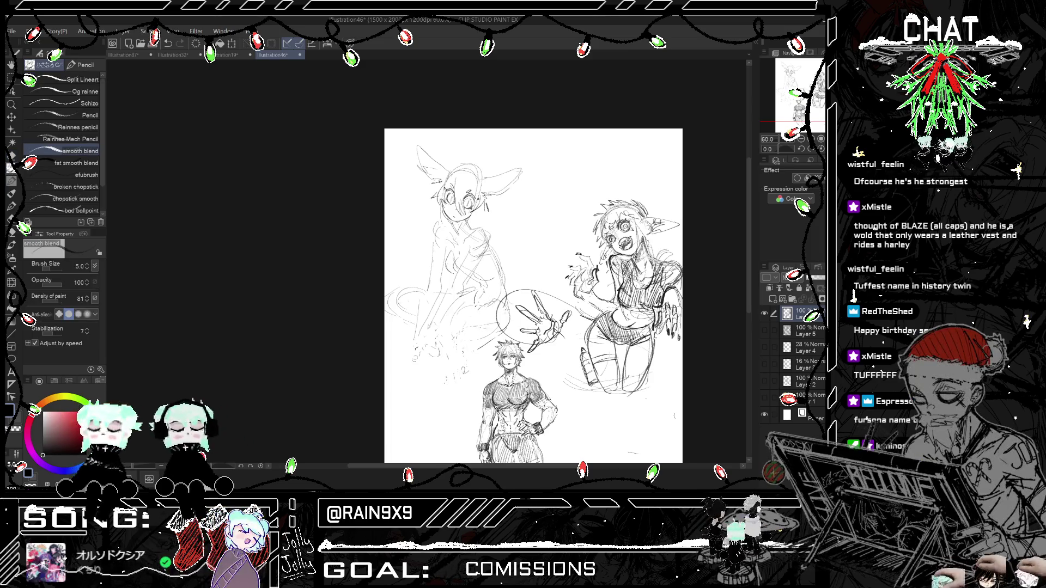
key(h)
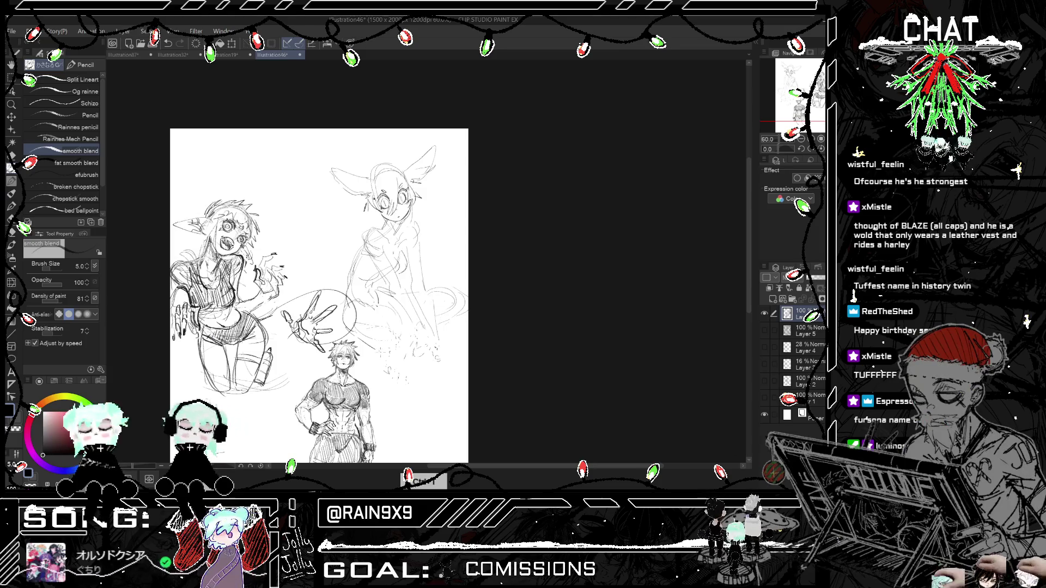
key(h)
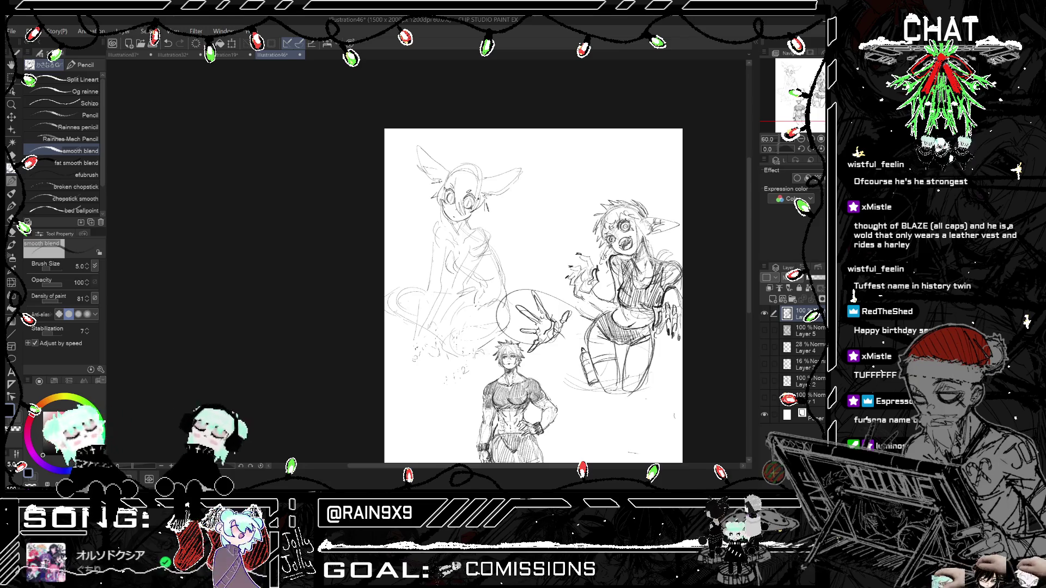
key(ctrl+z)
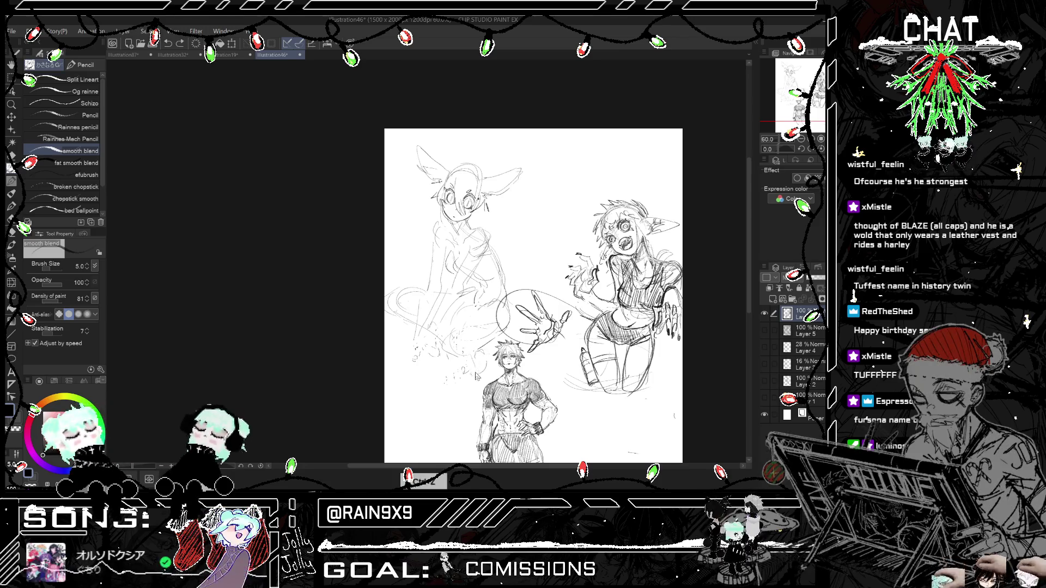
drag(475, 376, 480, 370)
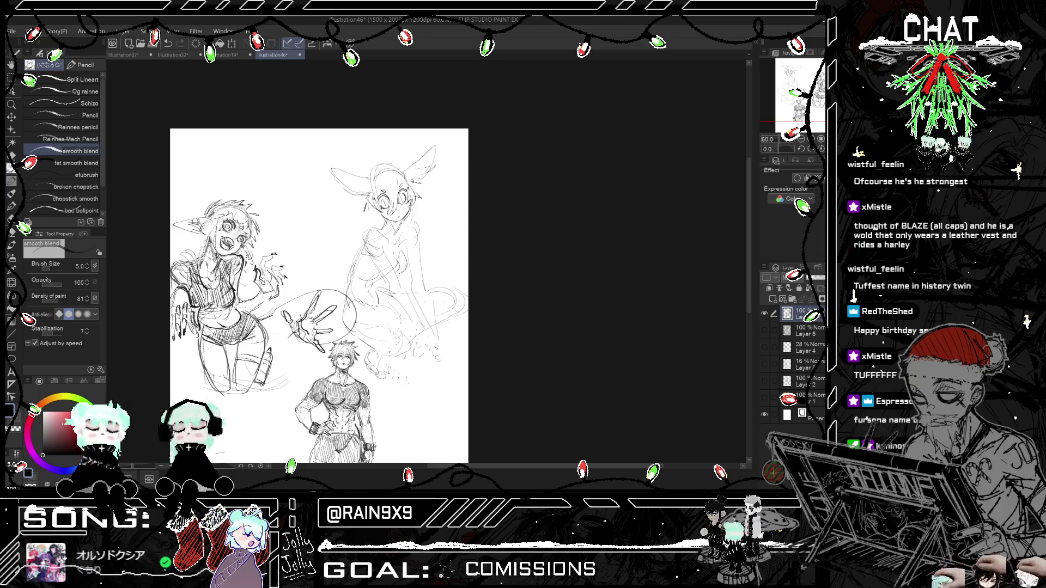
key(ctrl+z)
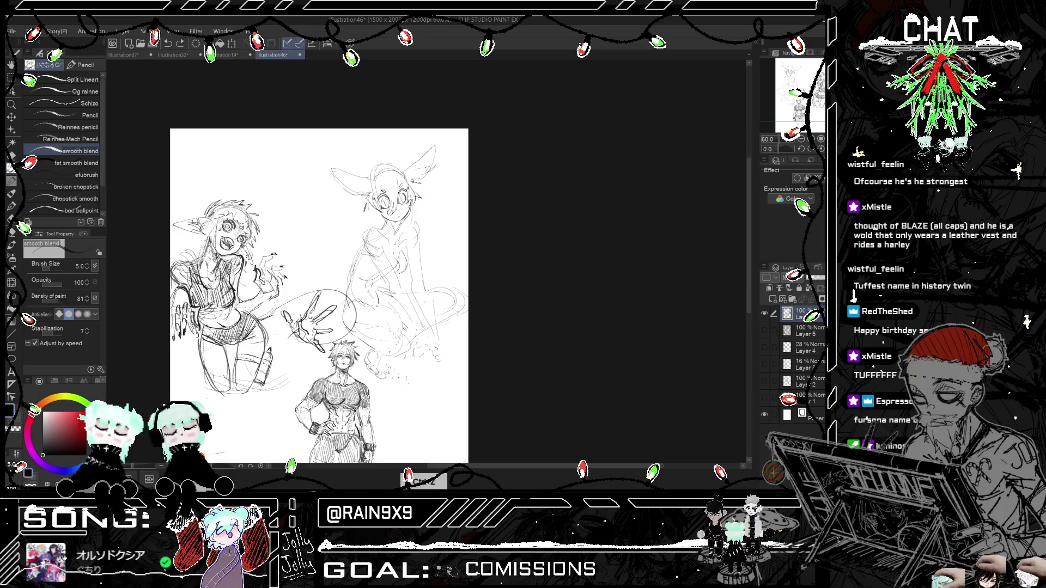
key(ctrl+h)
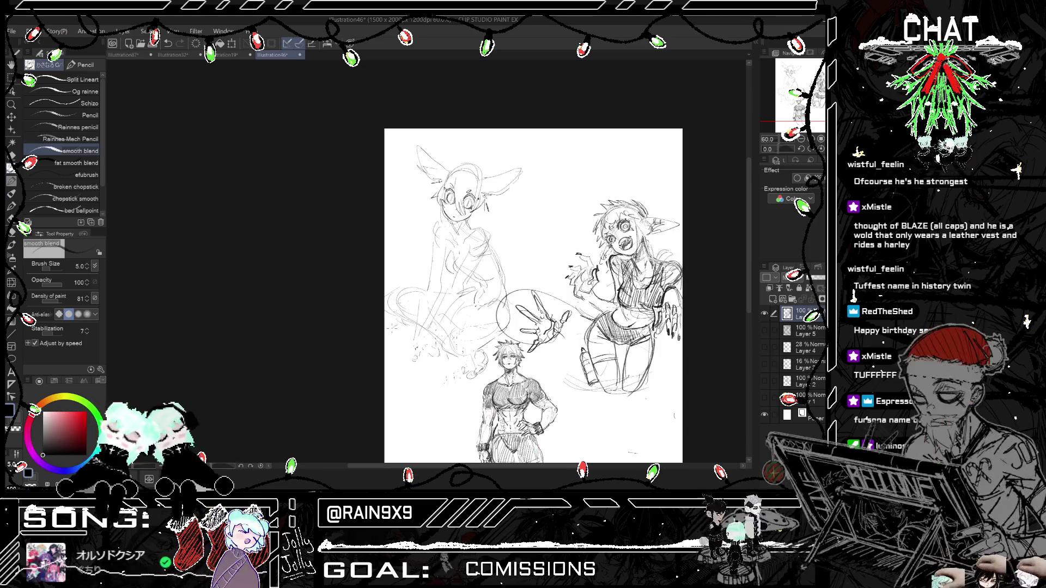
key(ctrl+h)
key(ctrl+h)
key(ctrl+h)
key(ctrl+h)
scroll(544, 250, up, 1)
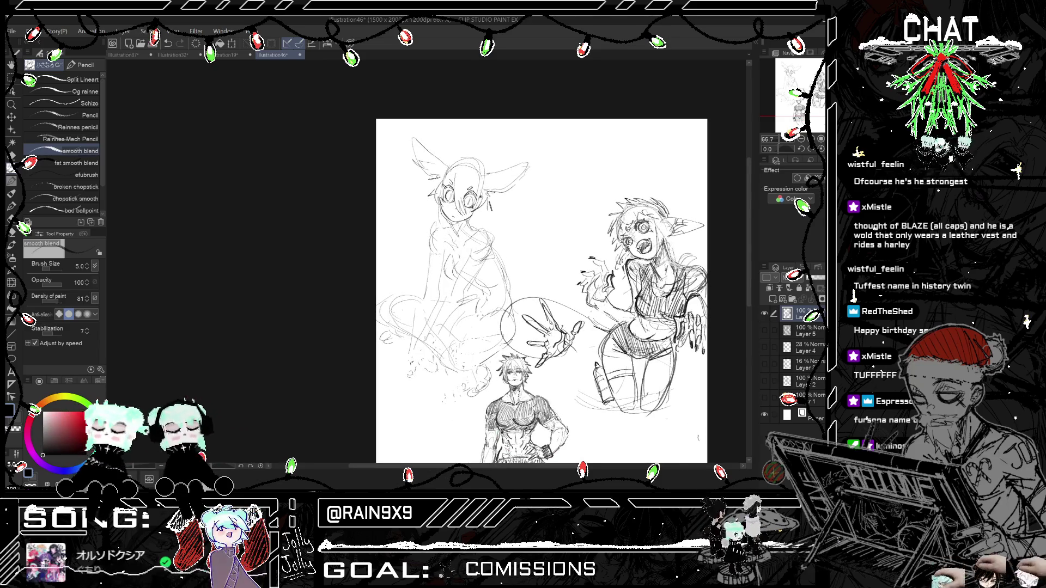
key(ctrl+h)
key(ctrl+h)
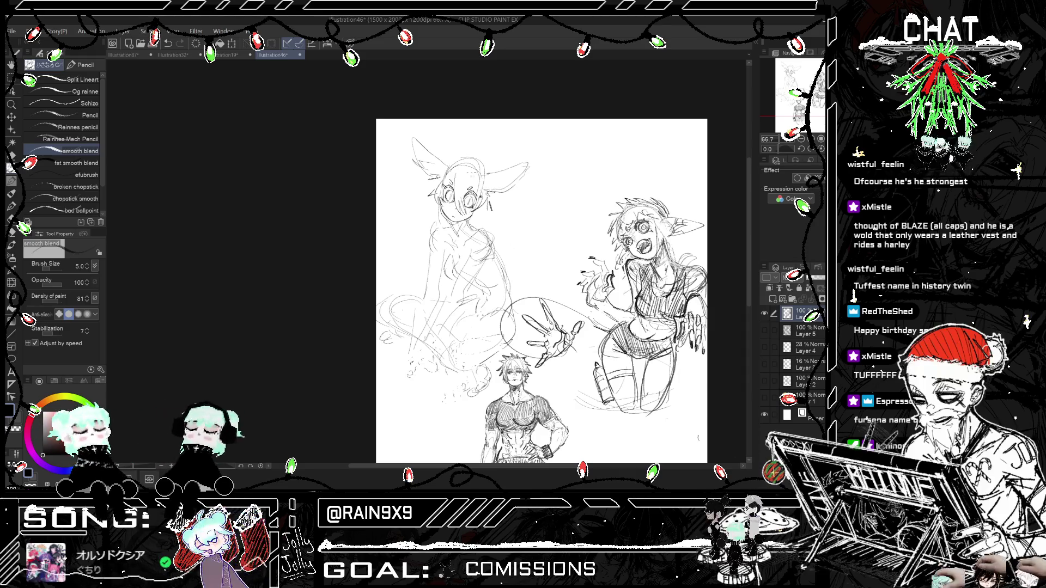
scroll(479, 178, up, 1)
scroll(479, 178, up, 1)
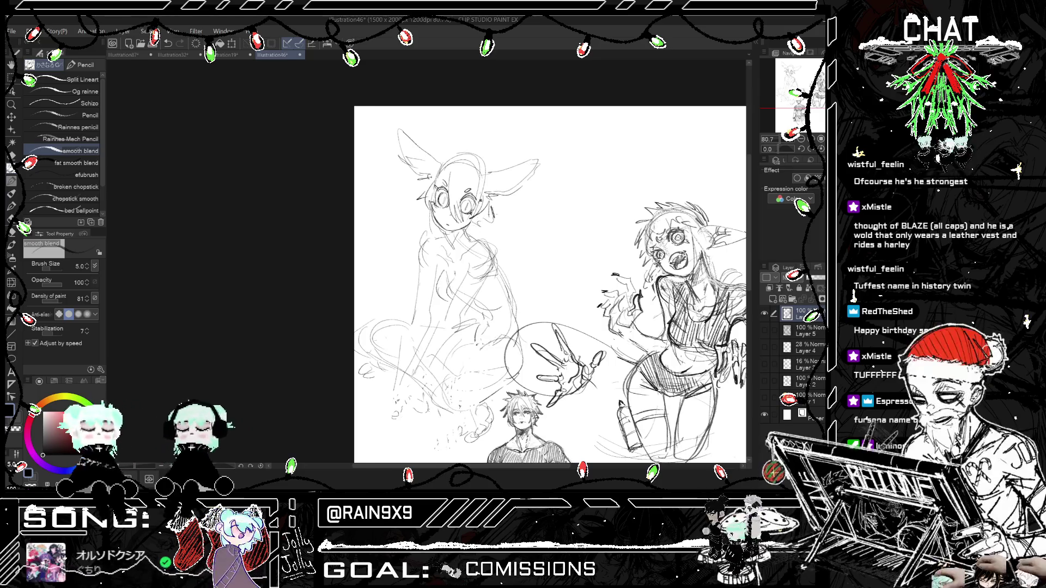
key(h)
key(h)
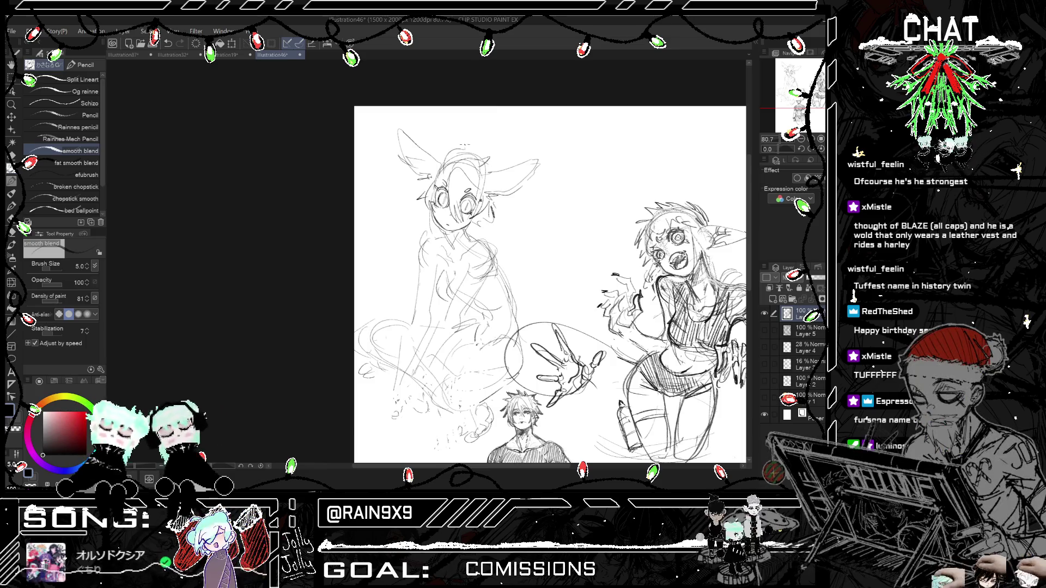
key(h)
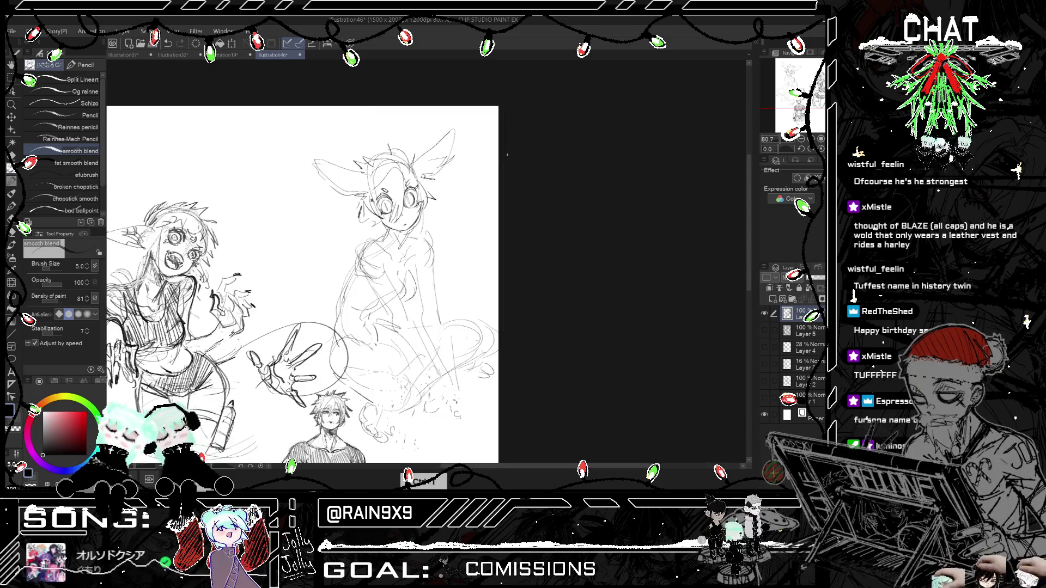
key(h)
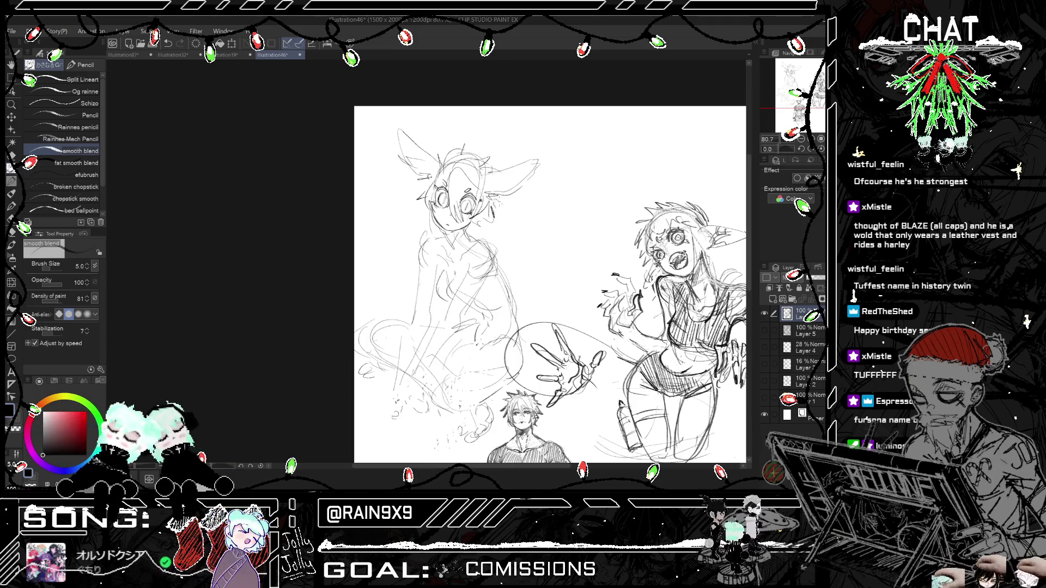
key(h)
scroll(518, 297, down, 1)
key(h)
scroll(518, 297, down, 1)
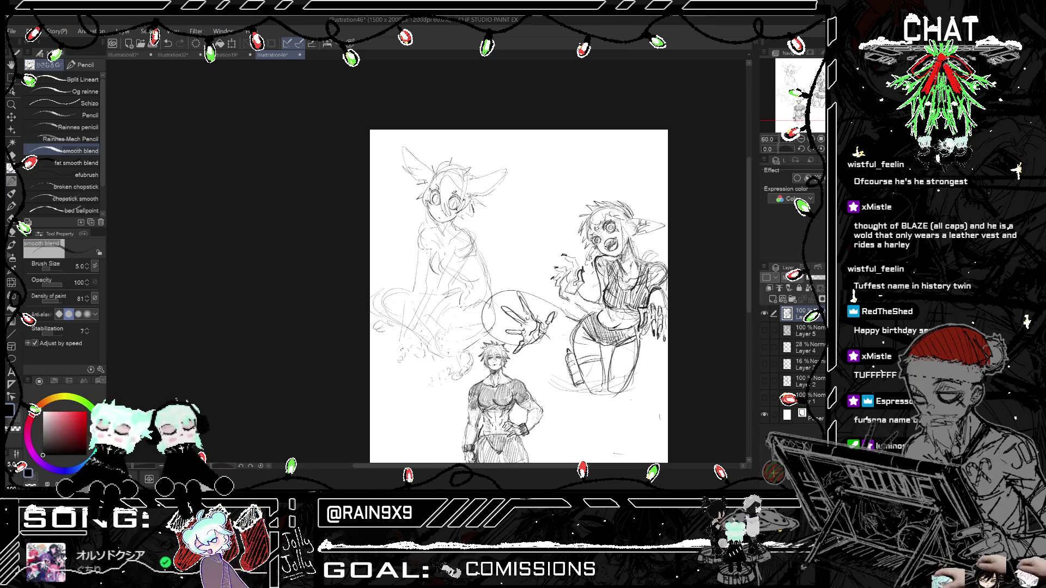
scroll(555, 215, up, 1)
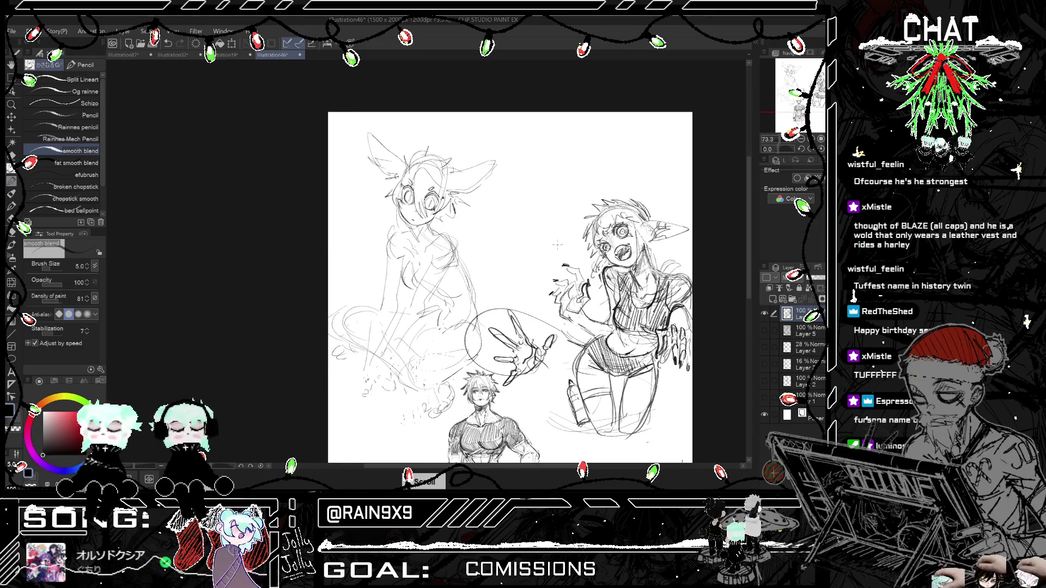
scroll(555, 216, up, 1)
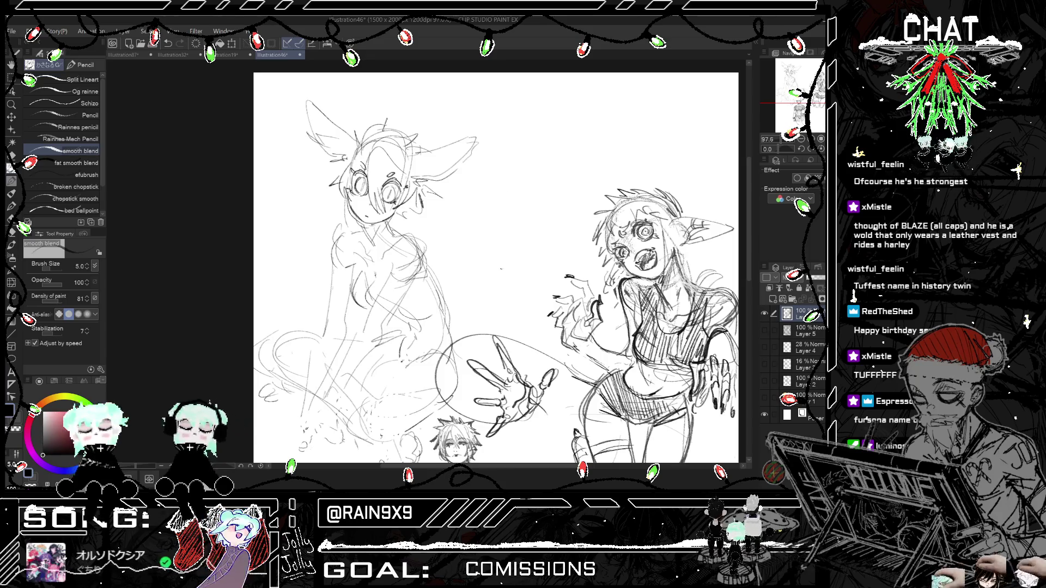
Step: Sketch the small rider's head, body and legs at the top between the figures
drag(487, 180, 504, 184)
mouse_move(504, 225)
mouse_down()
mouse_move(528, 224)
mouse_move(544, 175)
mouse_up()
key(ctrl+z)
key(ctrl+z)
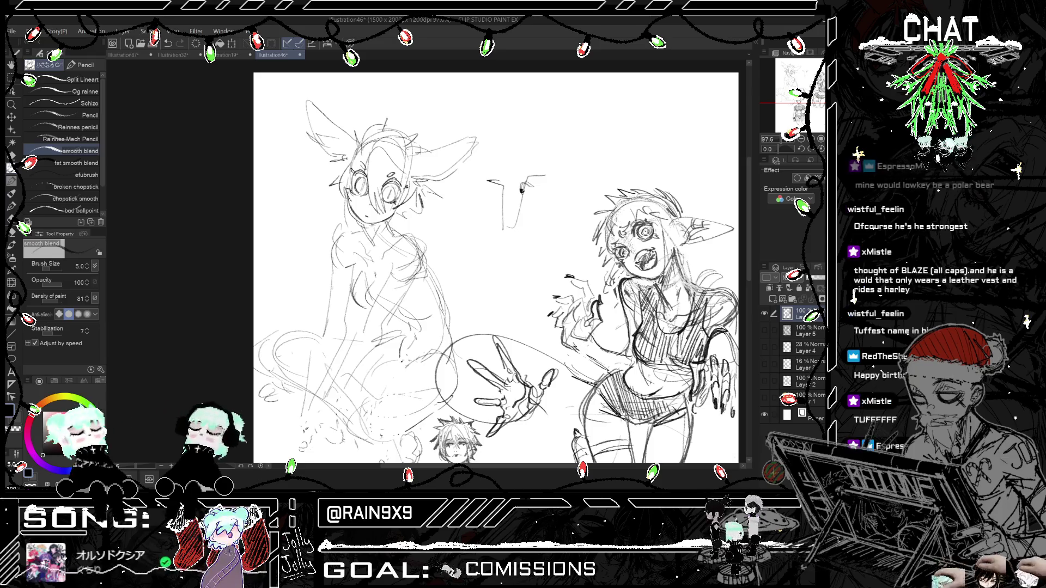
mouse_move(520, 188)
mouse_down()
mouse_move(525, 198)
mouse_move(536, 186)
mouse_up()
key(ctrl+z)
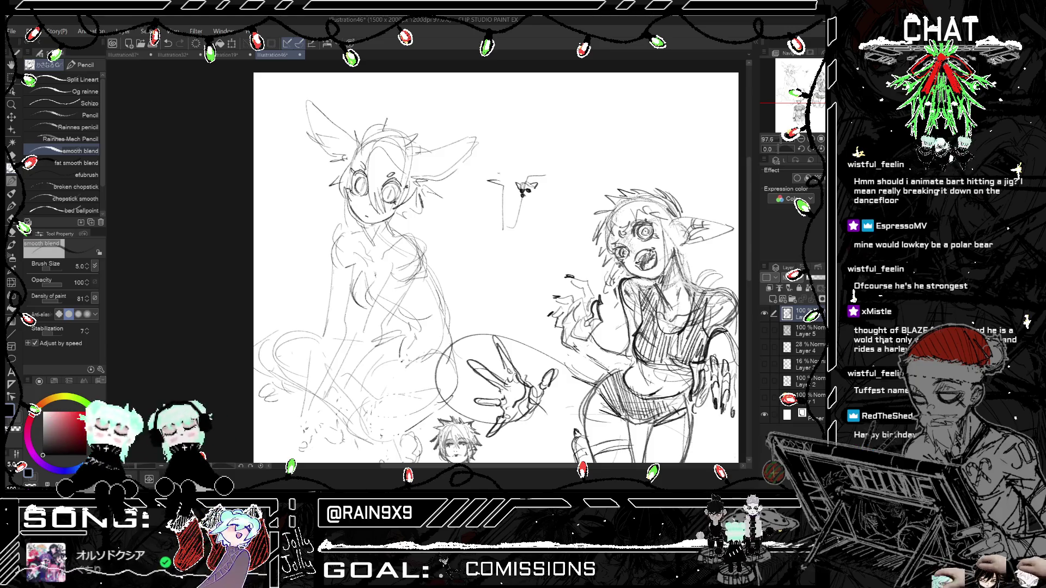
mouse_move(484, 181)
mouse_down()
mouse_move(546, 173)
mouse_move(530, 200)
mouse_up()
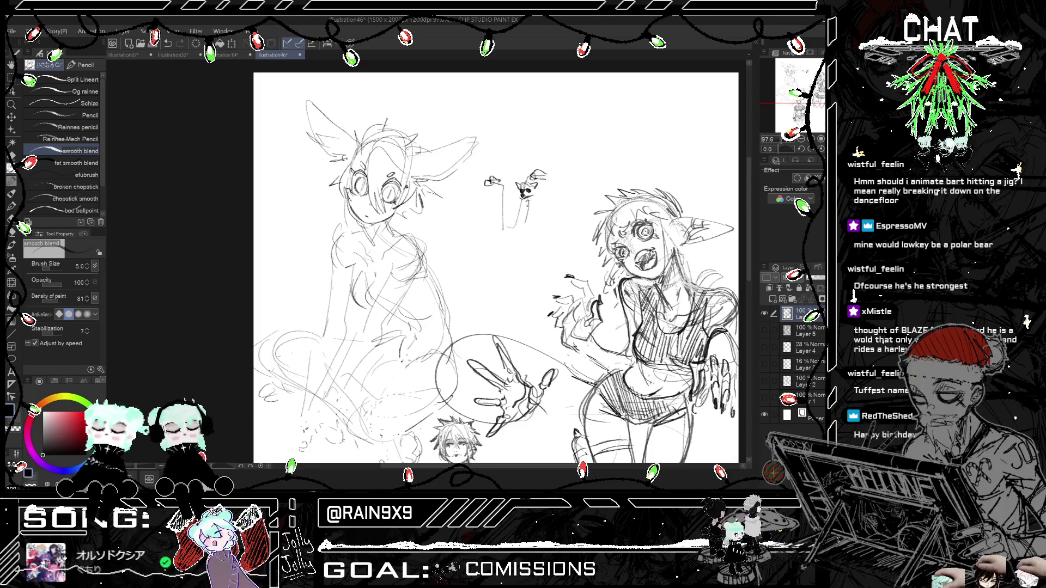
key(ctrl+z)
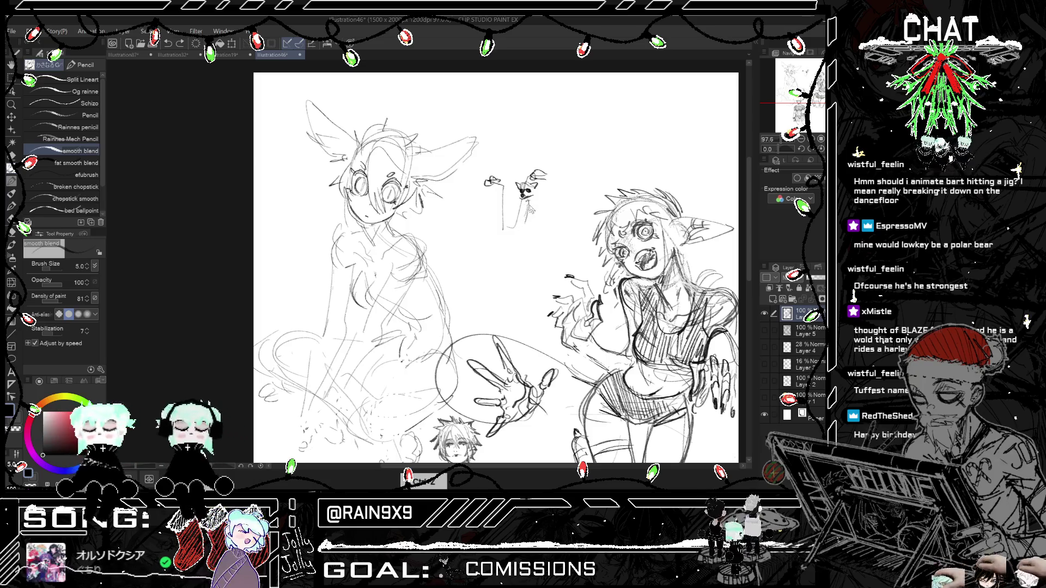
drag(524, 216, 515, 227)
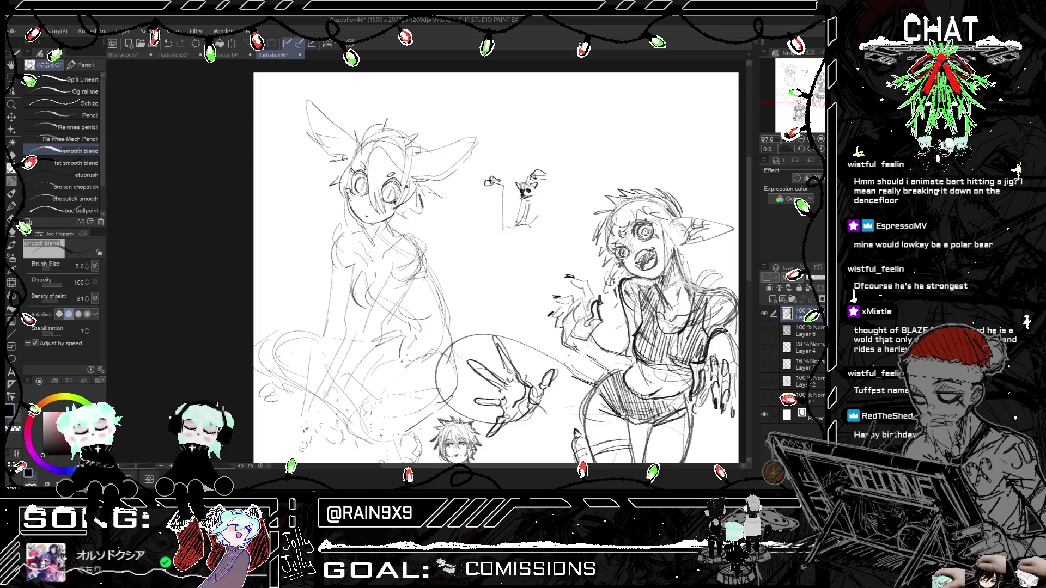
drag(520, 229, 514, 275)
Step: Add the motorbike's front and rear wheels, checking the sketch mirrored
mouse_move(482, 237)
mouse_down()
mouse_move(474, 307)
mouse_move(479, 299)
mouse_move(455, 270)
mouse_move(476, 258)
mouse_move(501, 265)
mouse_move(486, 258)
mouse_up()
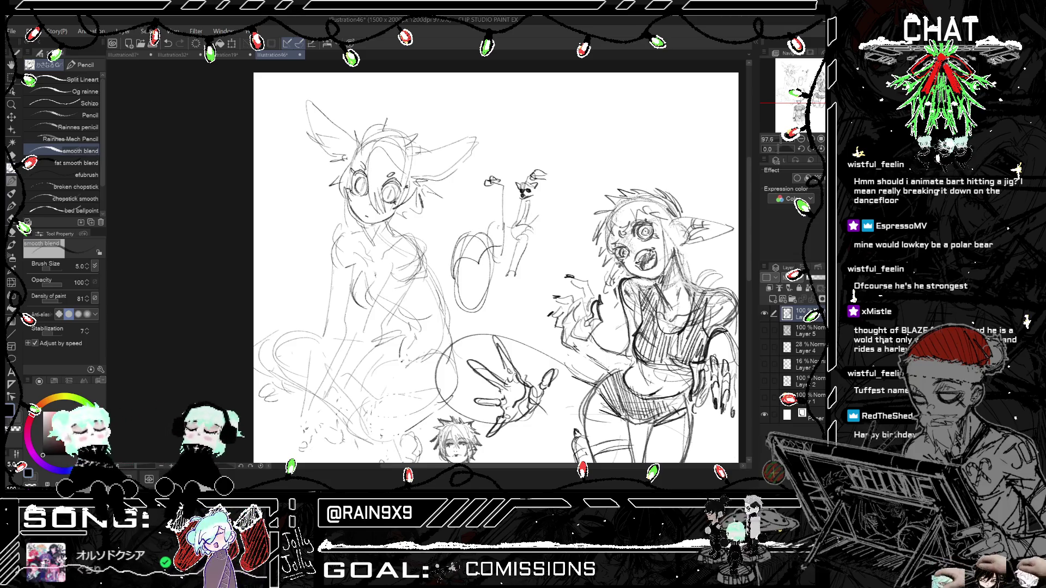
drag(541, 229, 548, 260)
drag(555, 236, 534, 261)
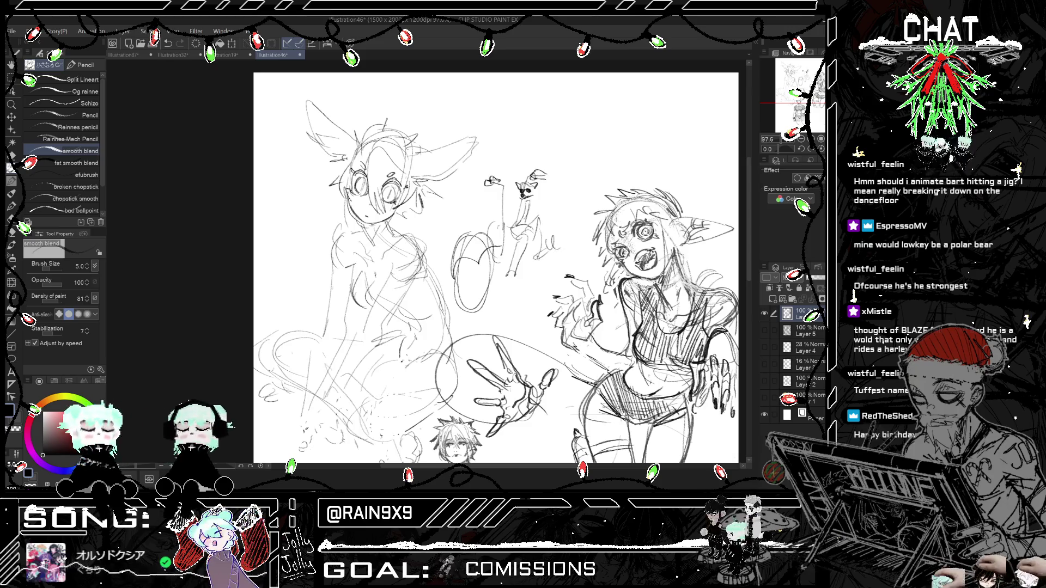
key(ctrl+z)
drag(546, 222, 544, 264)
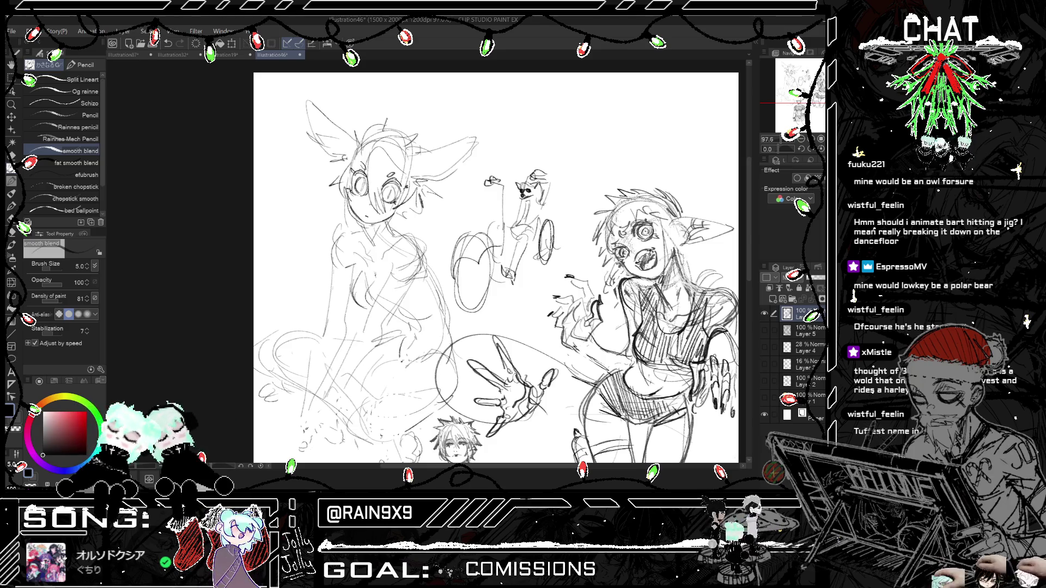
key(ctrl+h)
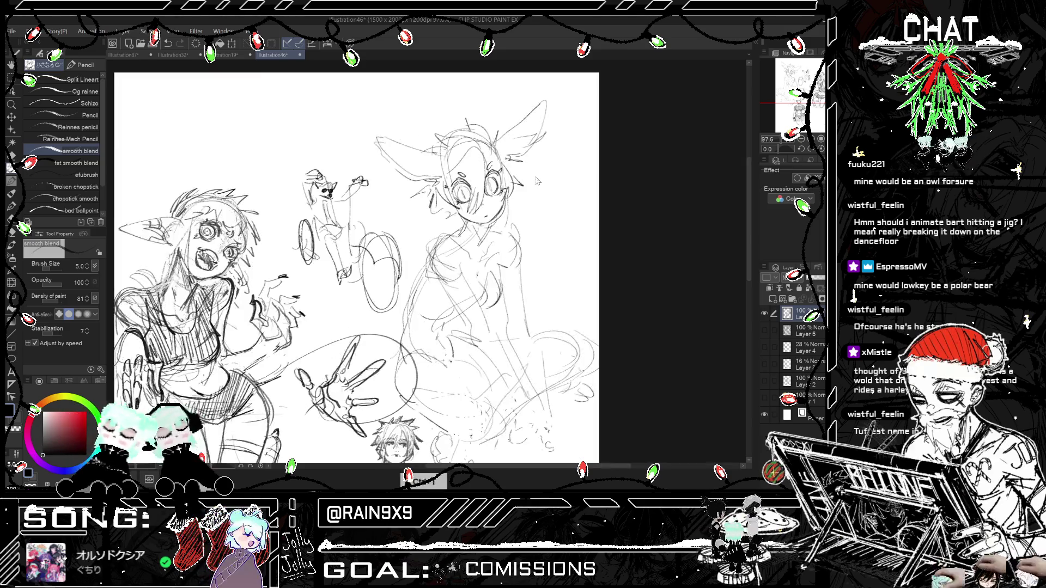
Step: At 100% zoom, darken both motorbike wheels, add a speed line and redraw the rider's head stroke
key(ctrl+h)
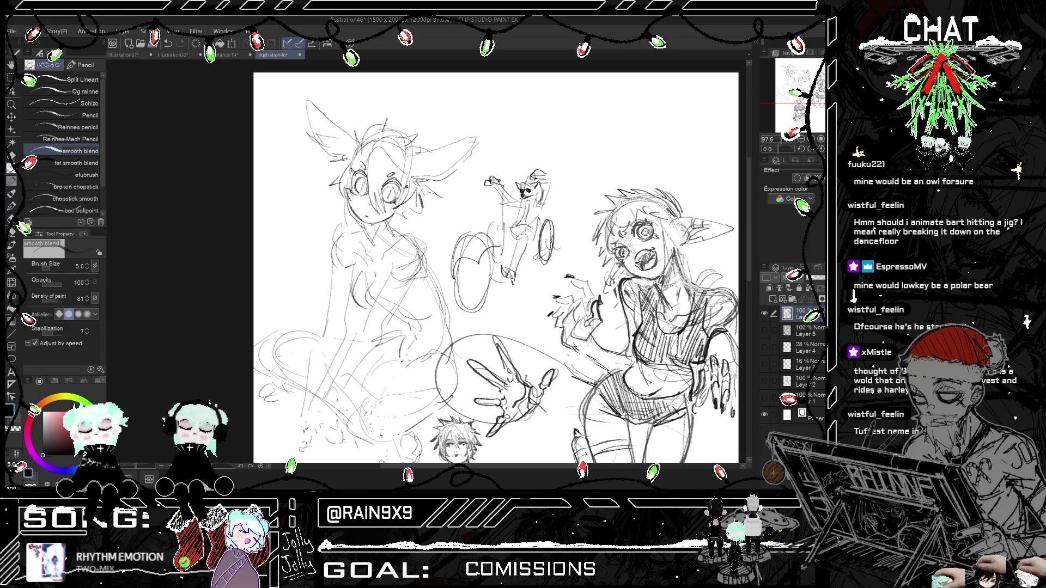
scroll(546, 181, down, 1)
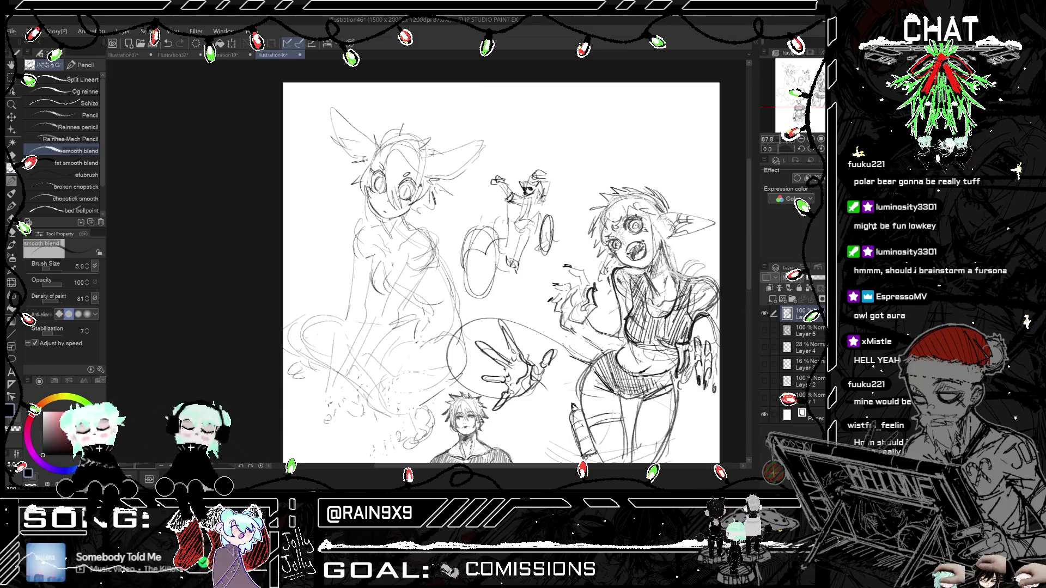
key(ctrl+plus)
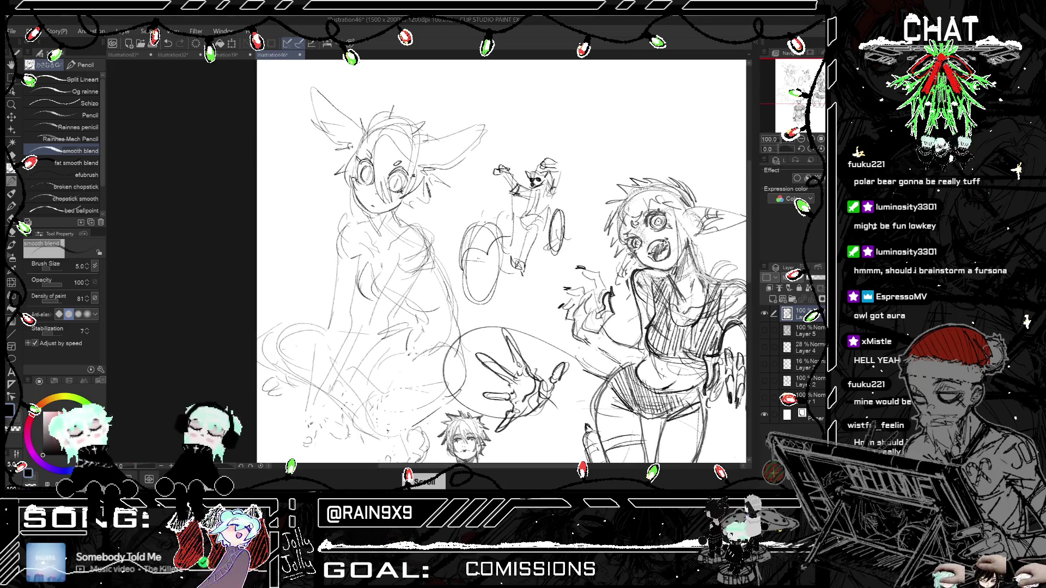
drag(485, 255, 469, 305)
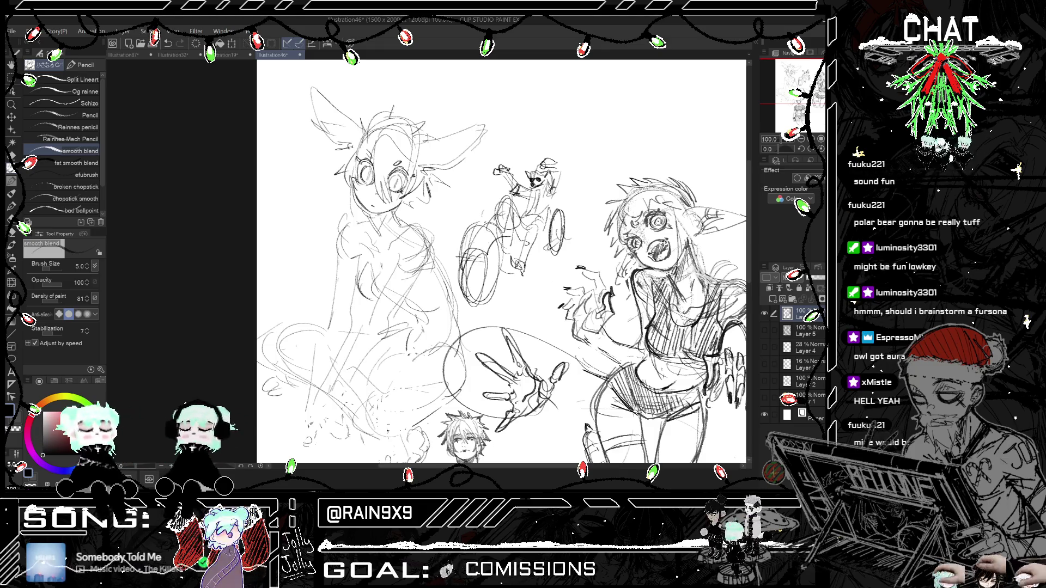
drag(557, 212, 561, 251)
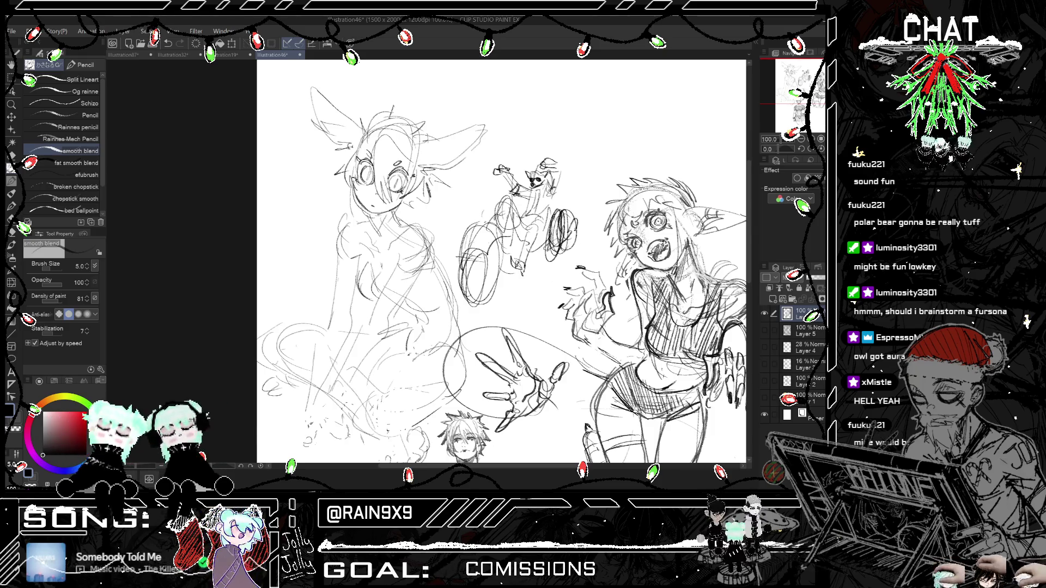
drag(599, 154, 578, 209)
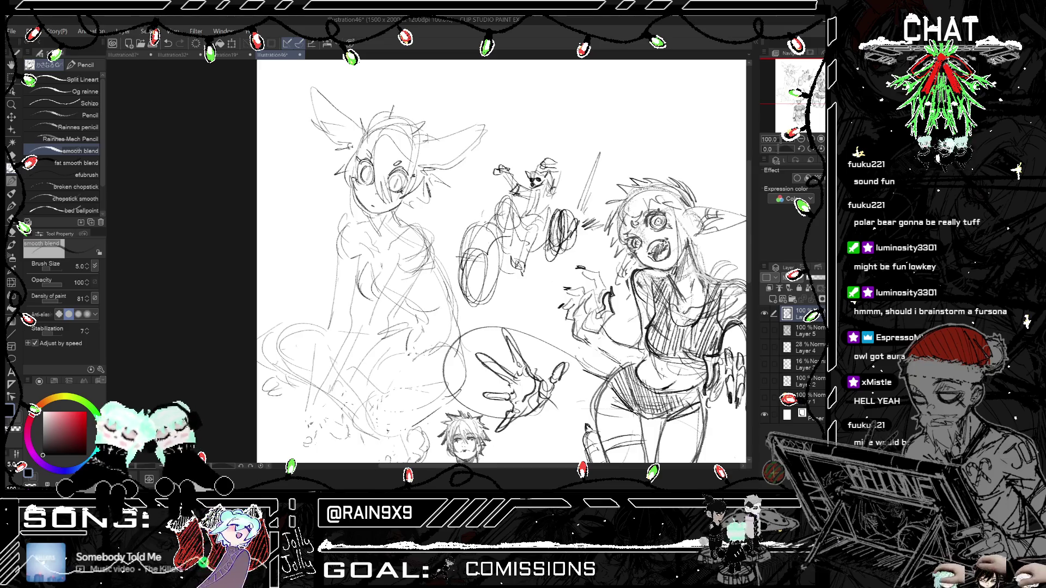
key(h)
key(h)
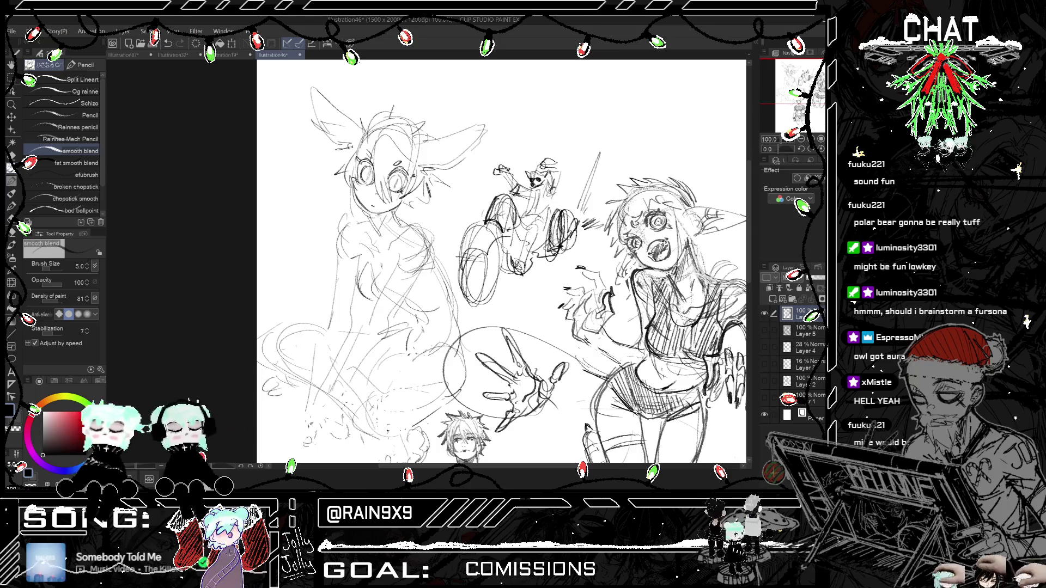
key(ctrl+z)
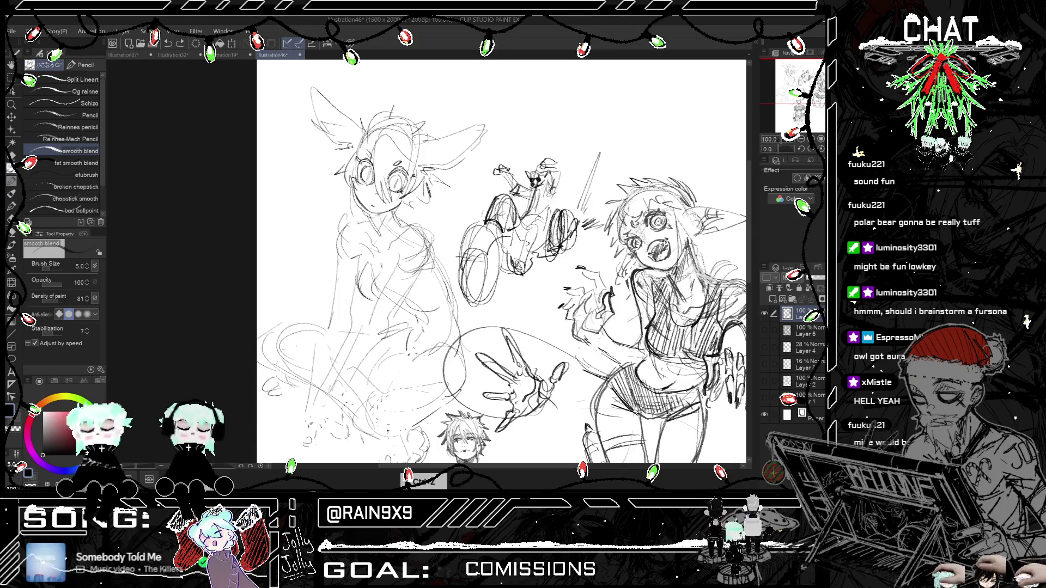
drag(544, 162, 567, 166)
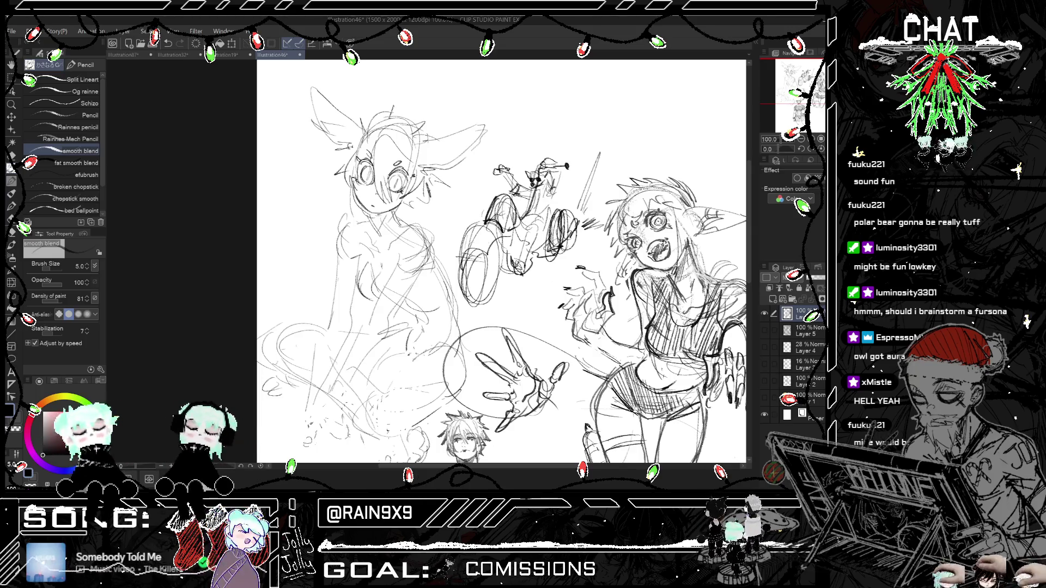
key(ctrl+t)
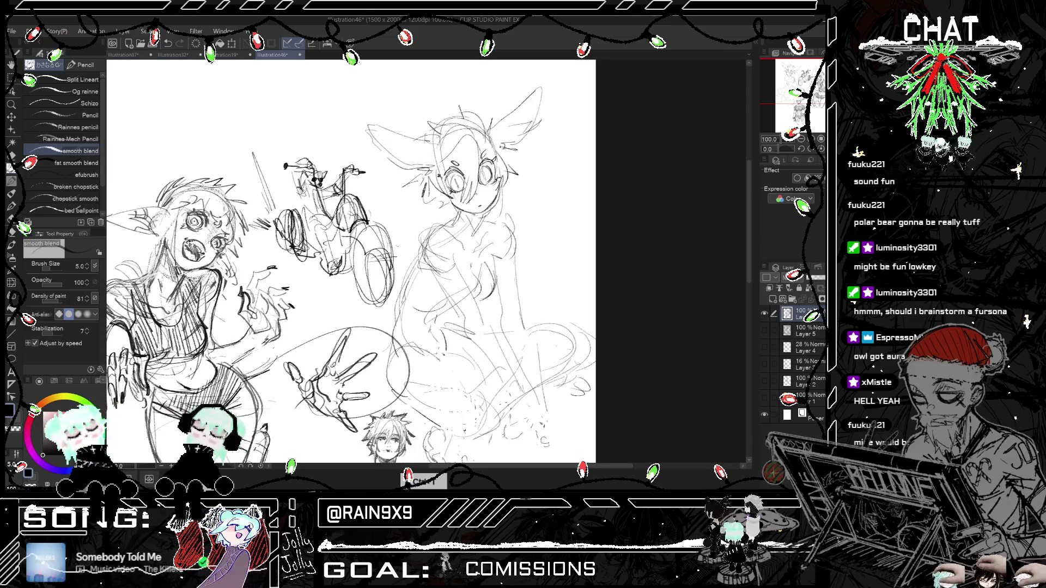
Step: Darken the motorbike's front and rear wheels with bold pencil strokes, mirroring the view to check
key(ctrl+t)
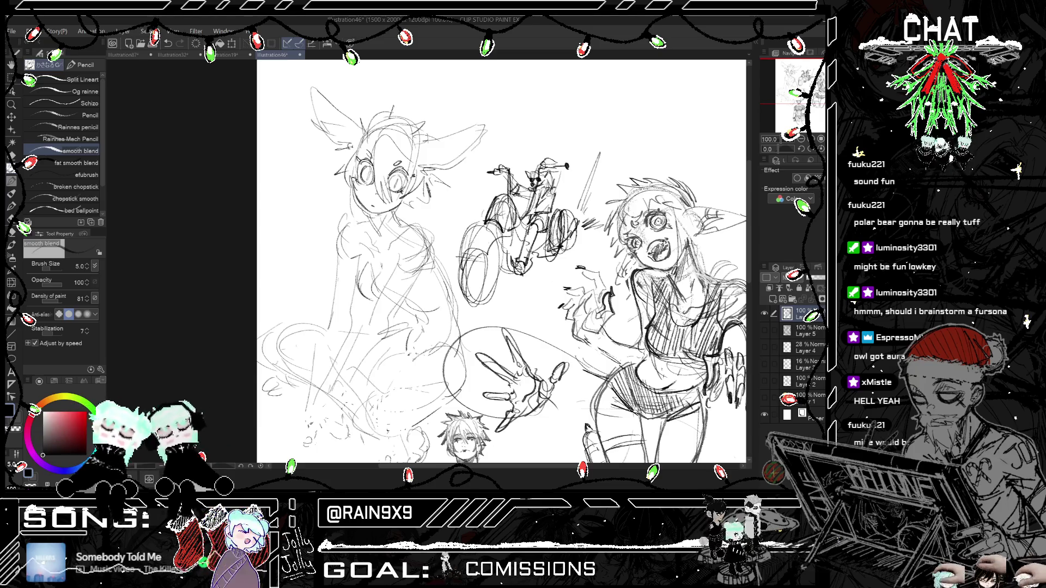
drag(536, 175, 542, 187)
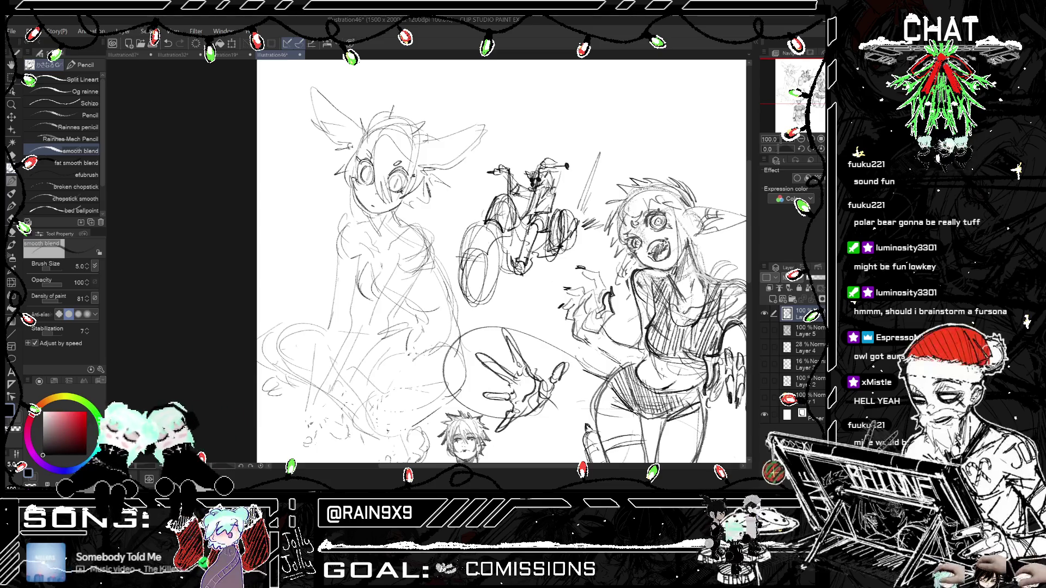
key(h)
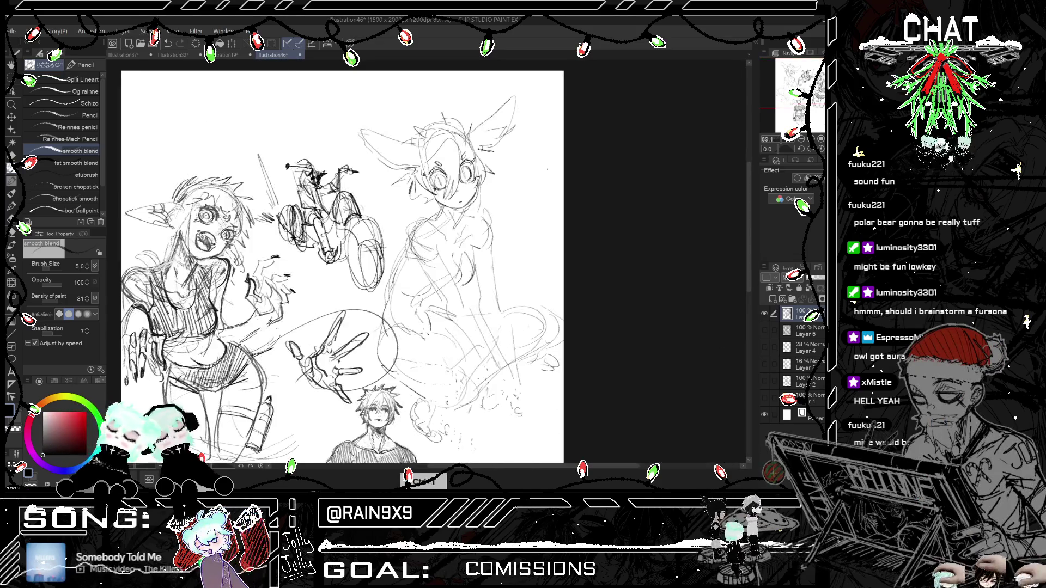
key(h)
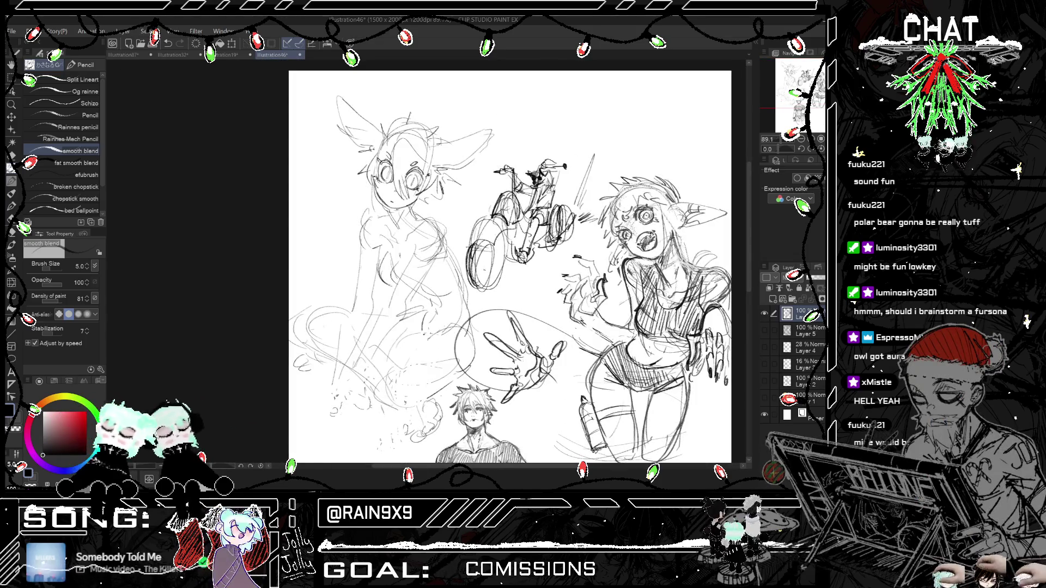
drag(492, 242, 482, 282)
drag(504, 239, 489, 281)
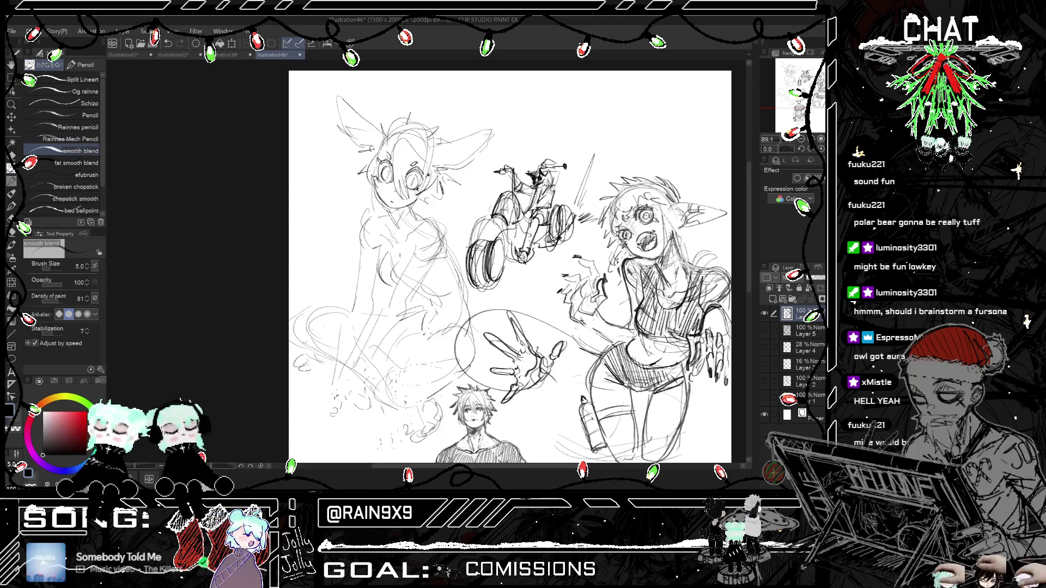
drag(566, 216, 559, 249)
Step: Strengthen the front wheel's top, the bike body and its bottom edge with dark pencil lines
key(h)
key(h)
drag(493, 233, 466, 246)
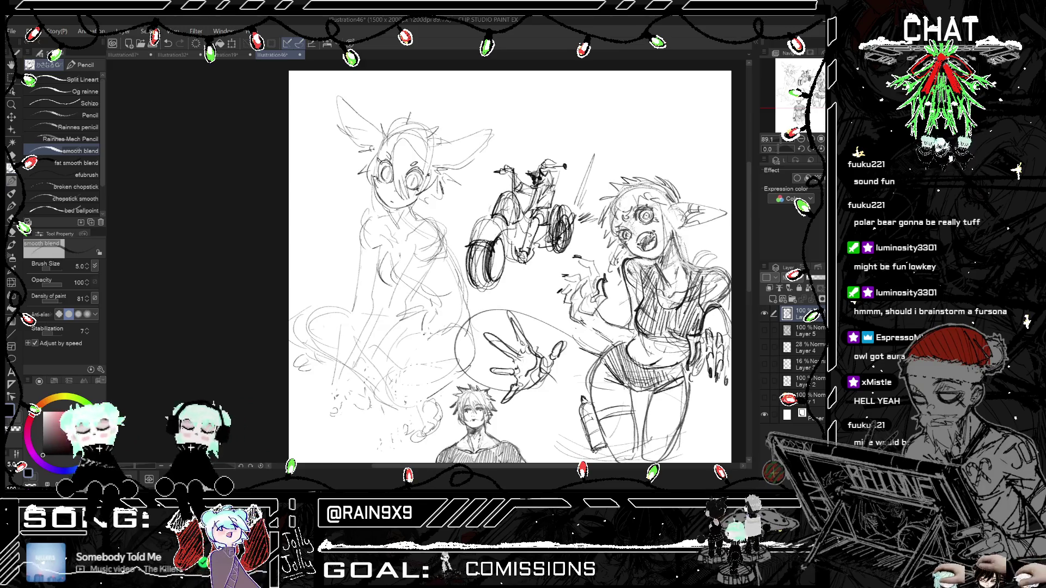
mouse_move(519, 232)
mouse_down()
mouse_move(515, 249)
mouse_move(533, 257)
mouse_up()
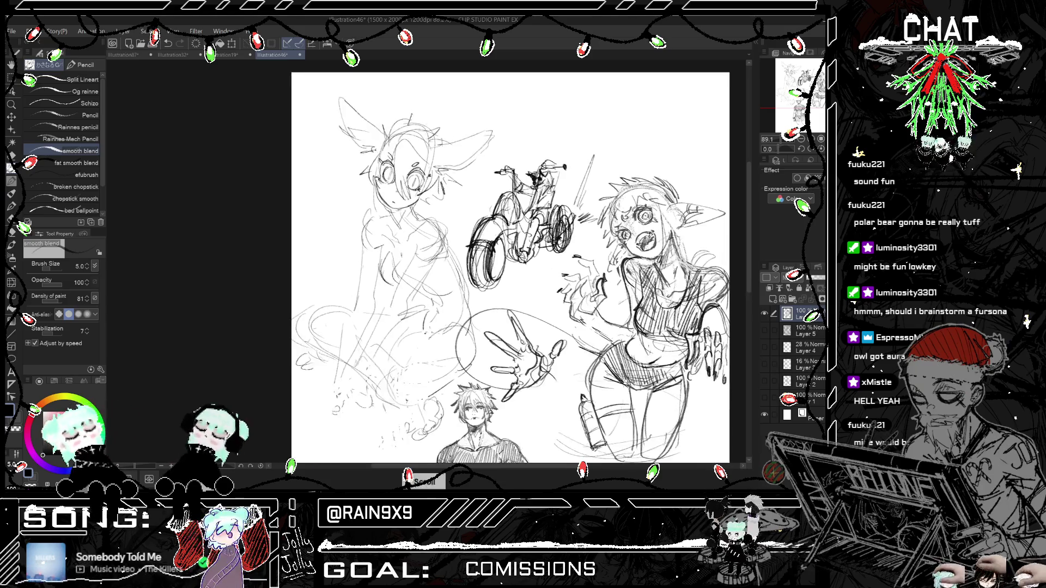
key(ctrl+minus)
key(h)
key(h)
drag(517, 269, 556, 245)
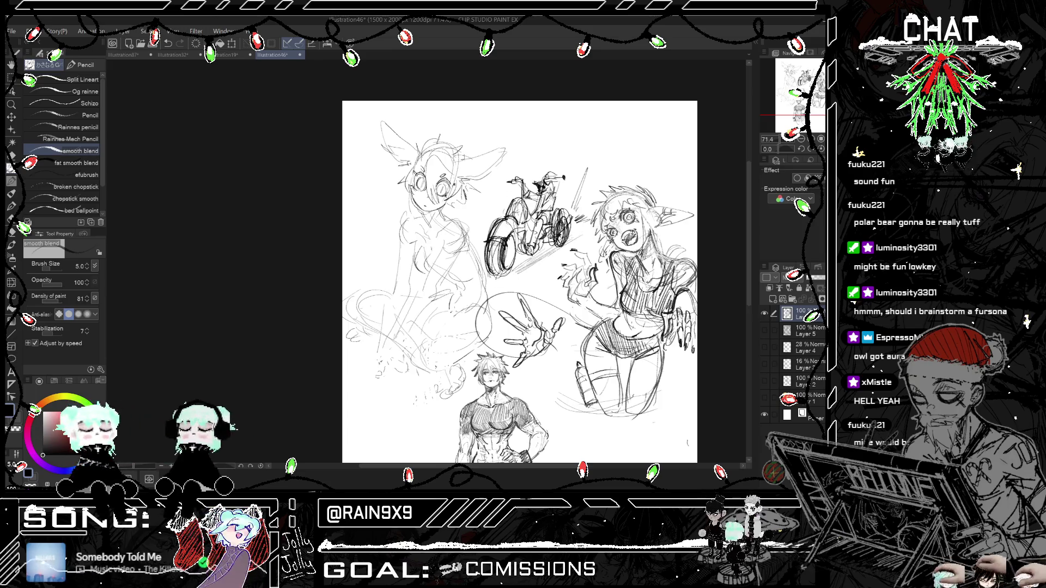
drag(545, 263, 565, 252)
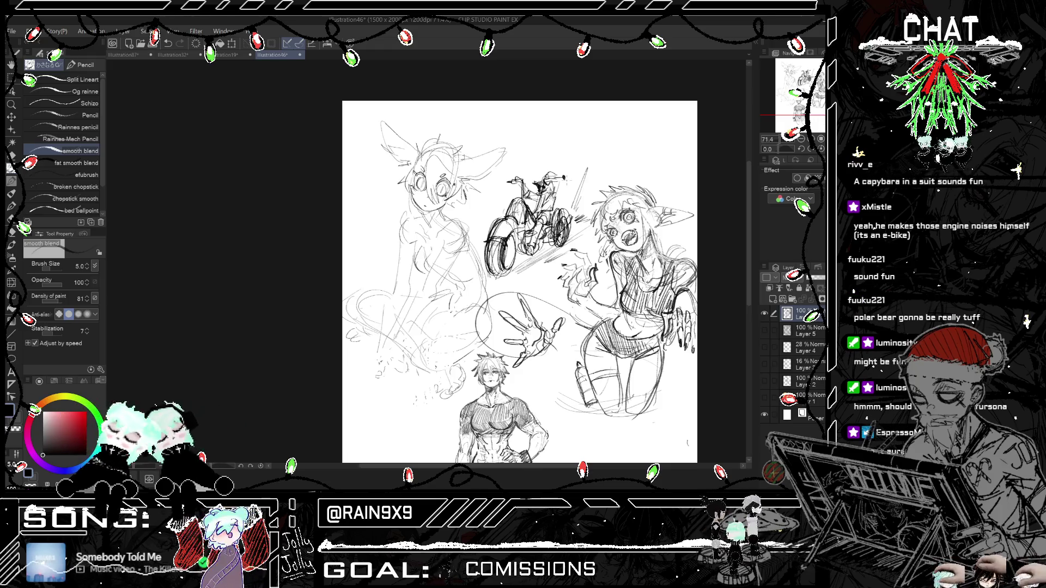
scroll(519, 282, up, 2)
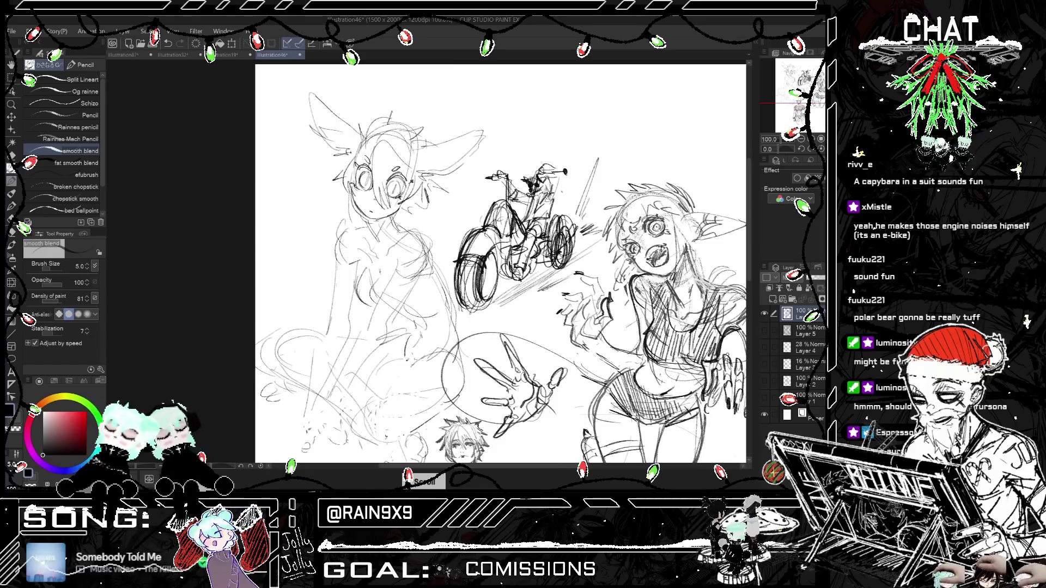
key(h)
key(h)
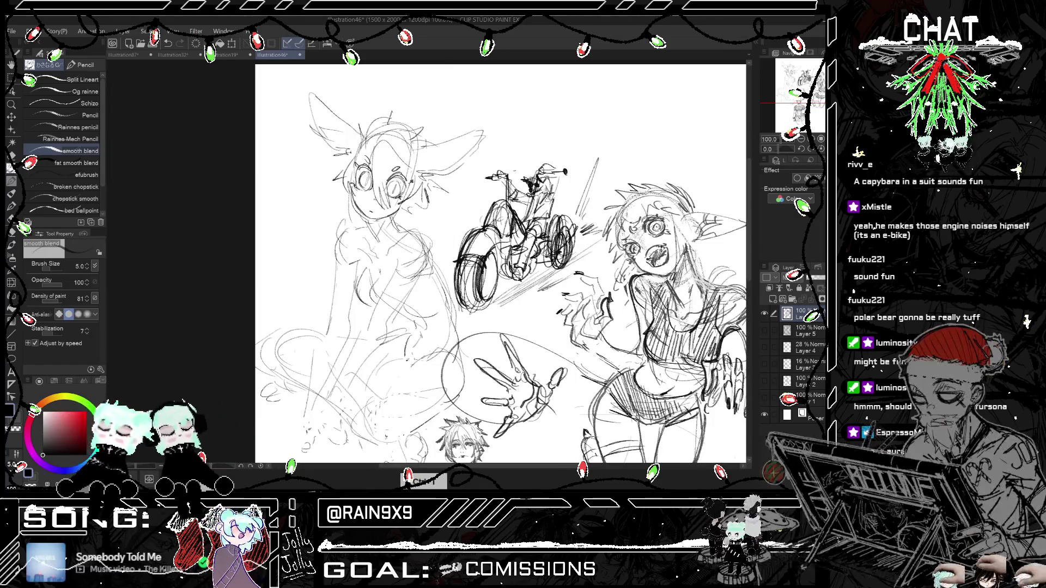
Step: Sketch an oval head with a face mark above the rider, zoom out, and switch to the Lasso
drag(504, 165, 518, 156)
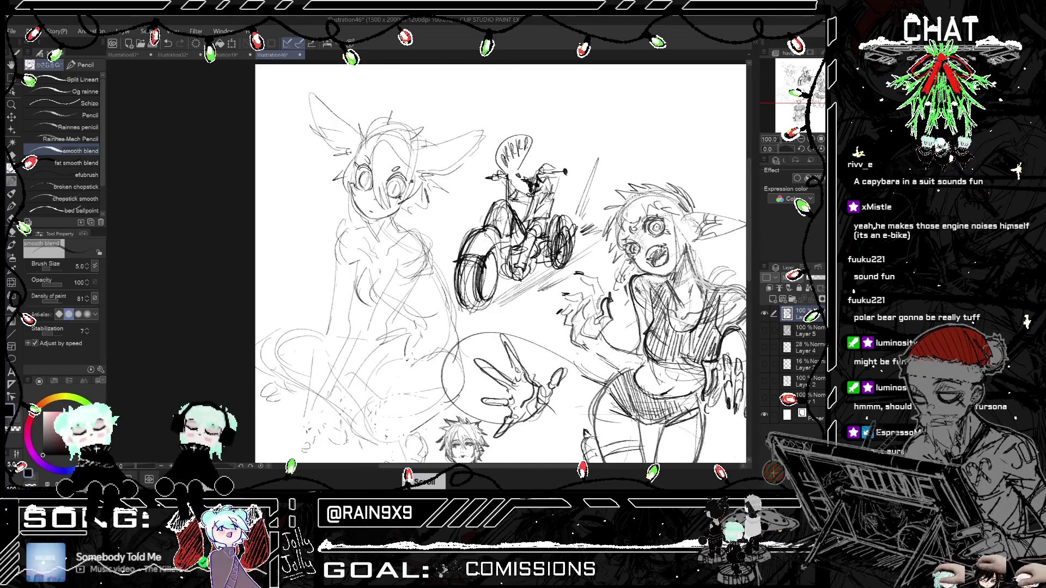
drag(499, 164, 504, 155)
key(ctrl+minus)
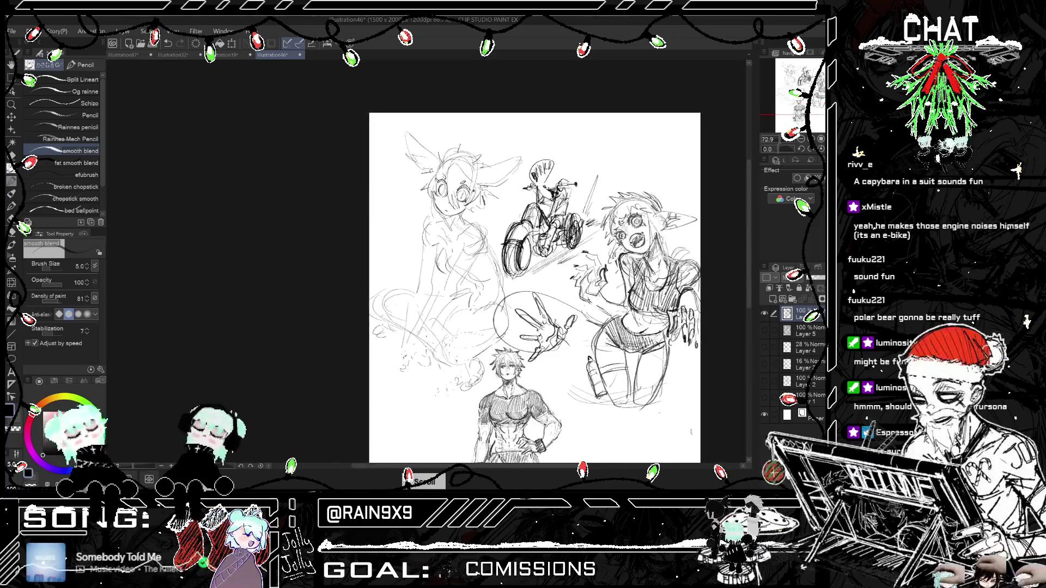
key(m)
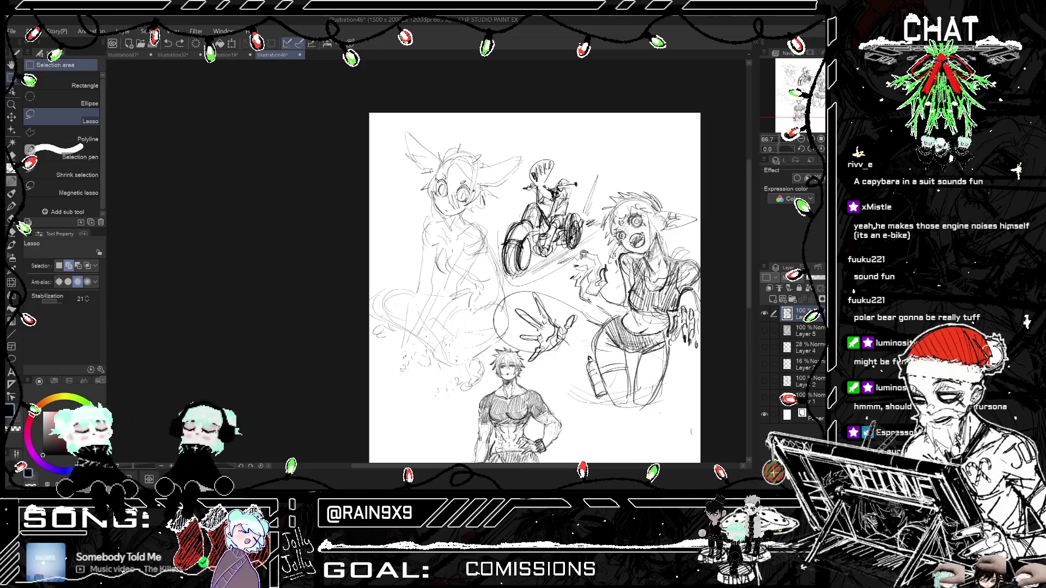
Step: Lasso the bike and rider, scale them to 63% and move them to the top-right corner
mouse_move(544, 136)
mouse_down()
mouse_move(573, 185)
mouse_move(708, 126)
mouse_up()
key(ctrl+t)
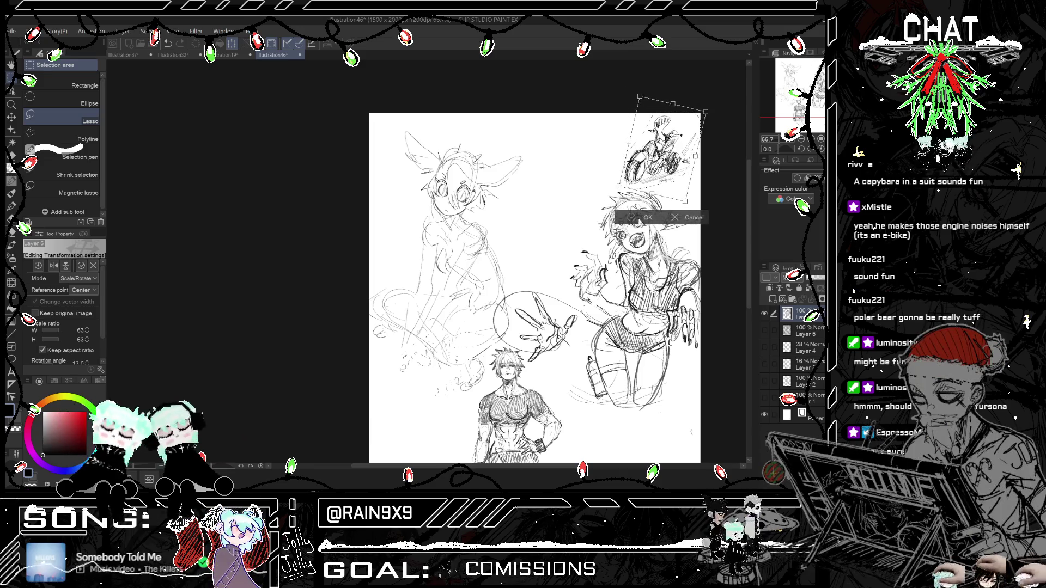
click(643, 217)
Step: Return to the Pencil, undo a stray stroke and mirror the canvas to check the layout
key(p)
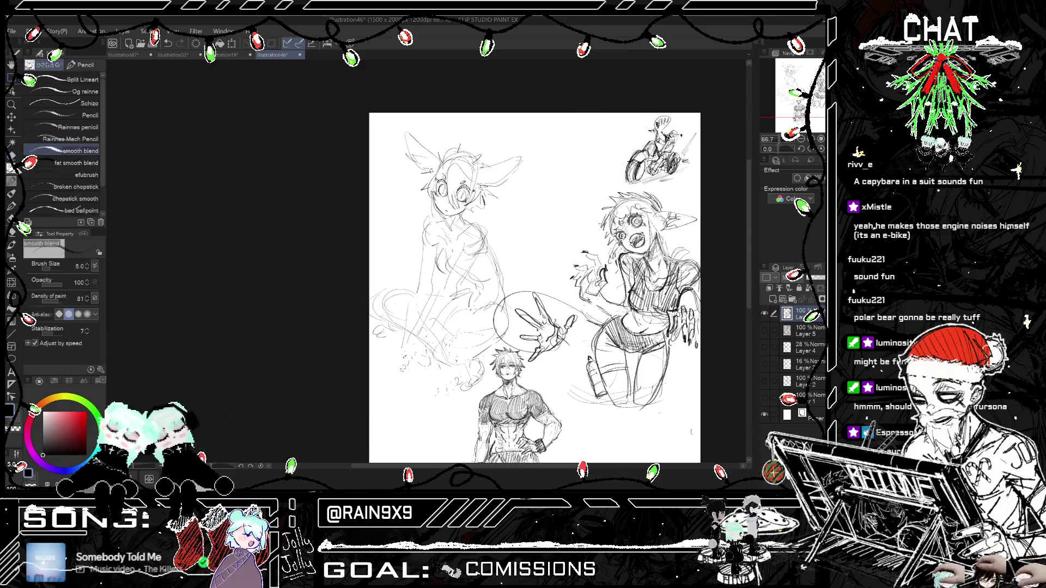
key(ctrl+z)
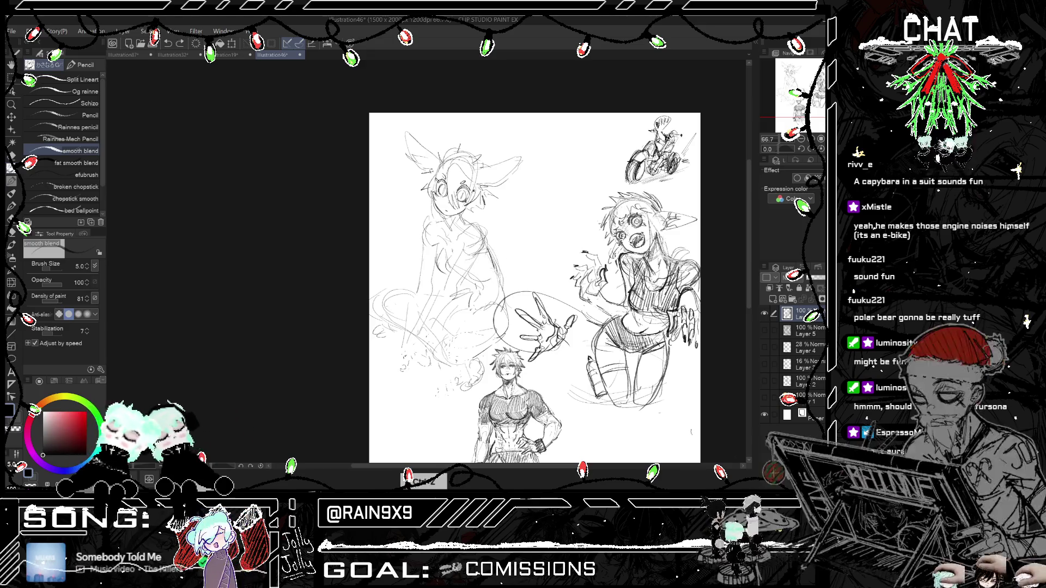
key(ctrl+h)
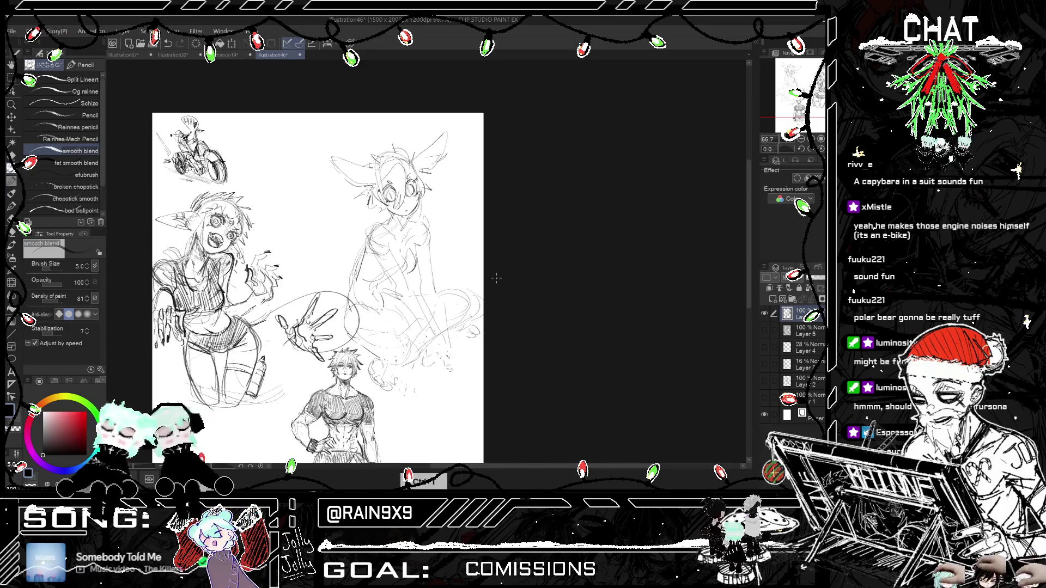
Step: Redraw a short stroke on the seated figure's torso after undoing two rejected attempts
key(ctrl+h)
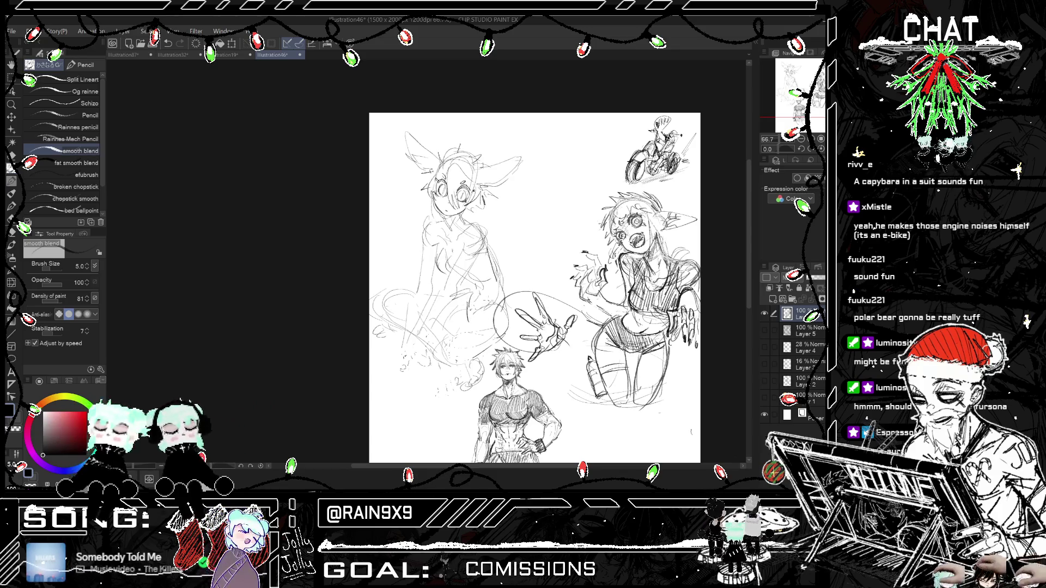
drag(470, 308, 464, 328)
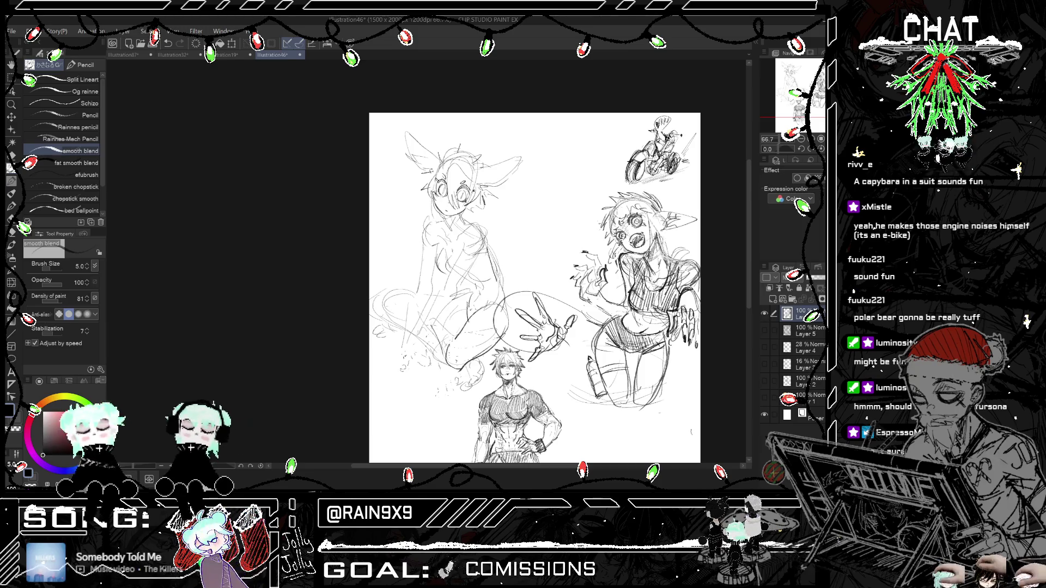
key(ctrl+h)
key(ctrl+h)
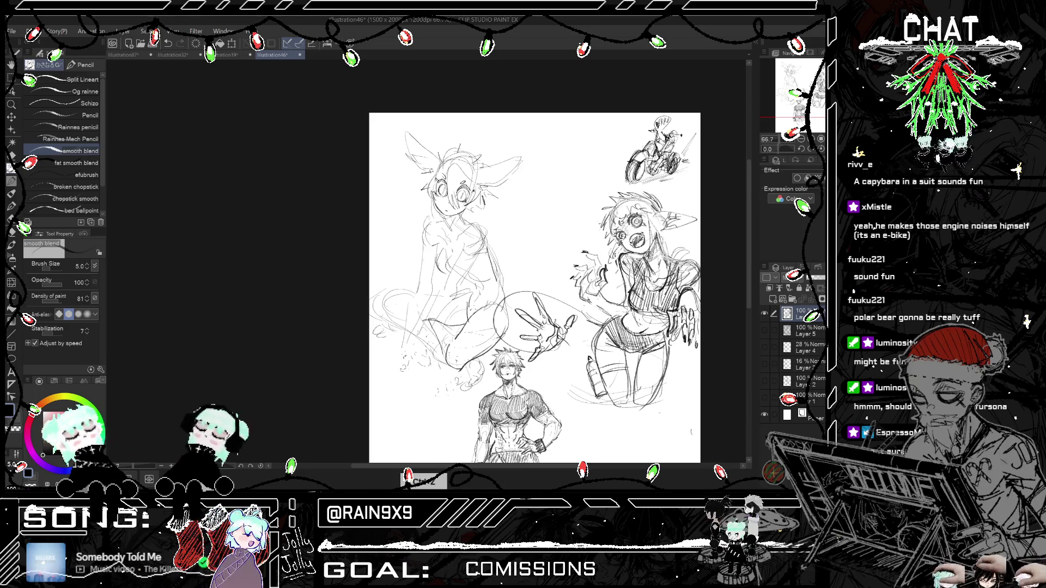
key(ctrl+h)
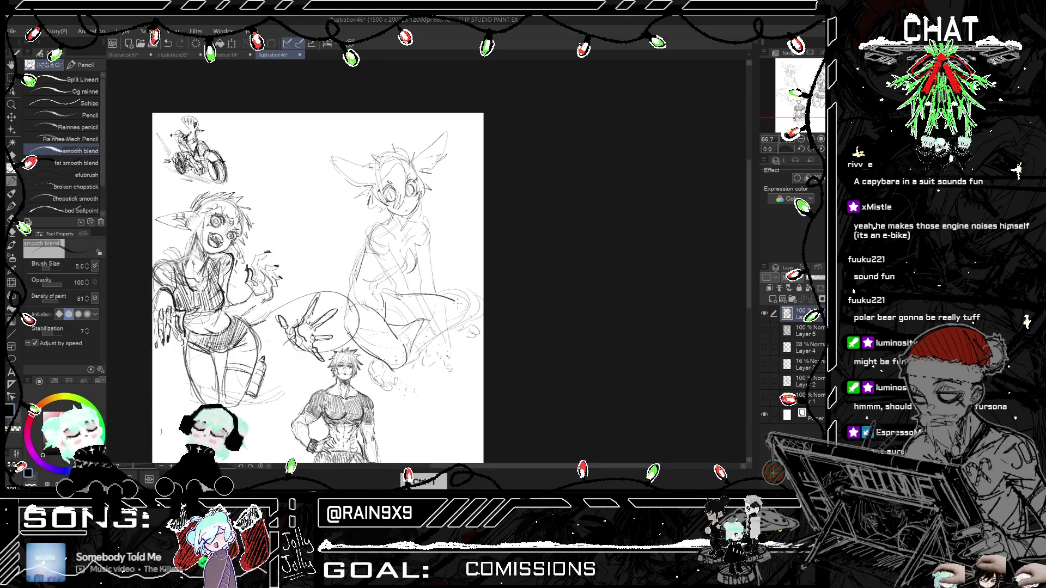
key(ctrl+h)
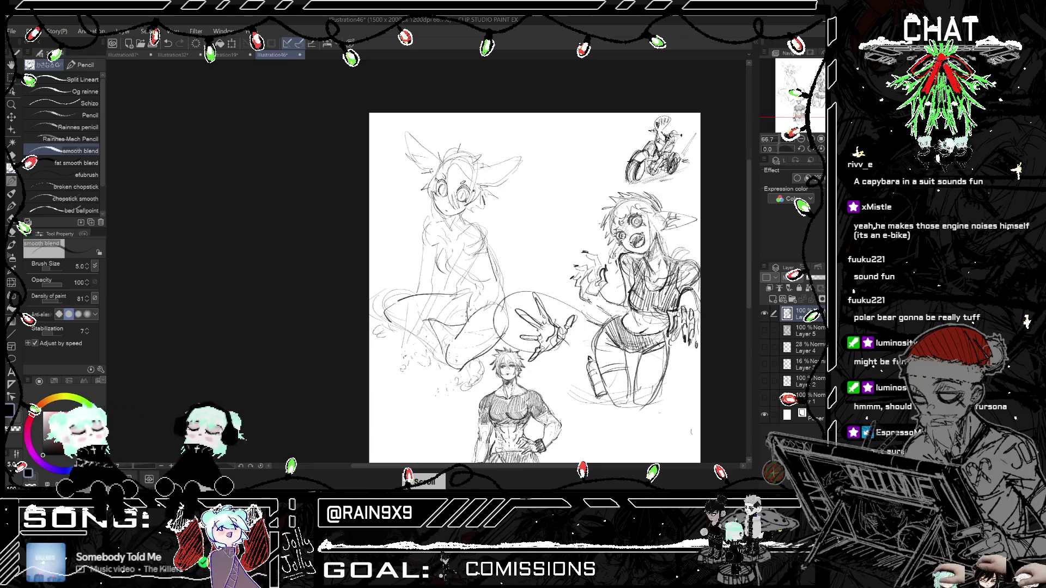
drag(461, 250, 444, 294)
key(ctrl+z)
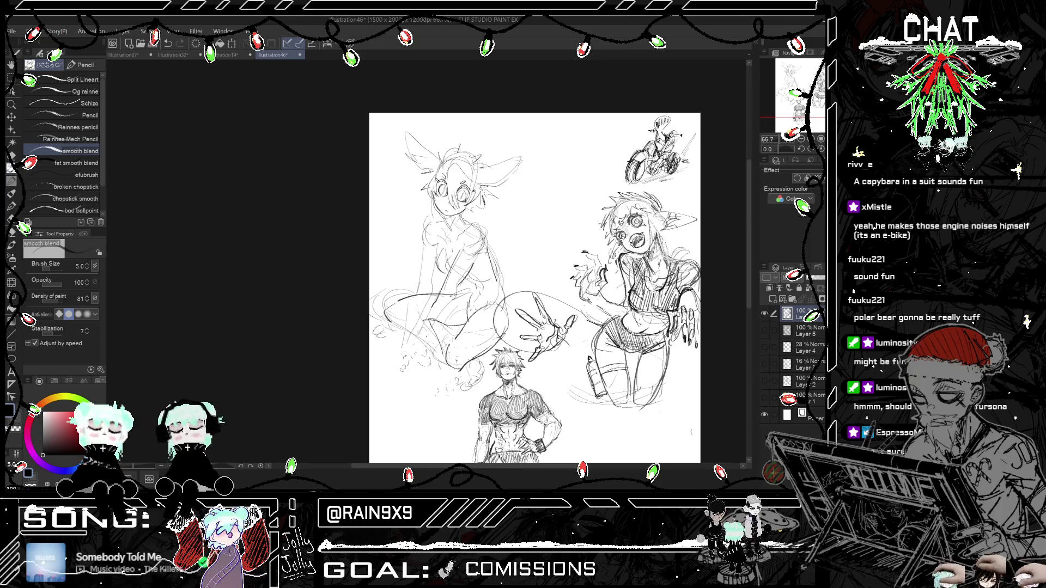
key(ctrl+z)
drag(476, 259, 458, 285)
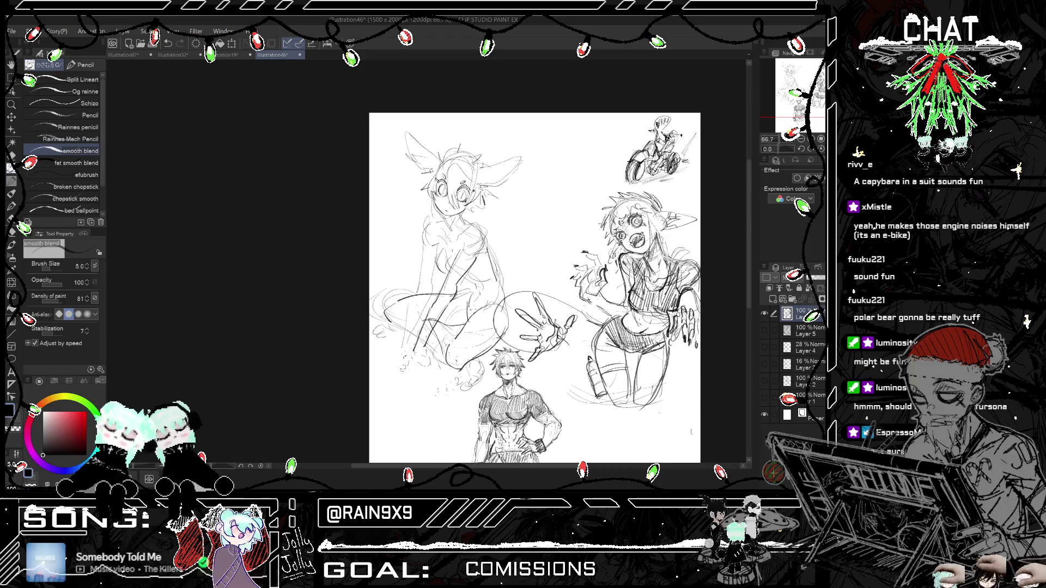
Step: Add pencil strokes along the seated figure's side, undoing rejected dark torso lines, then zoom out
key(ctrl+h)
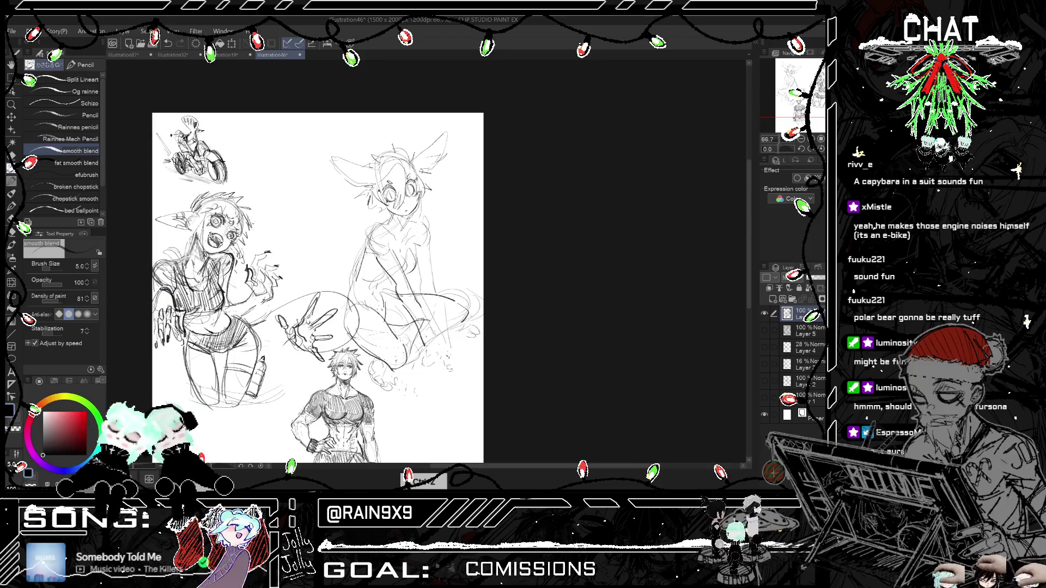
mouse_move(406, 304)
mouse_down()
mouse_move(426, 340)
mouse_move(430, 328)
mouse_move(450, 343)
mouse_up()
key(ctrl+h)
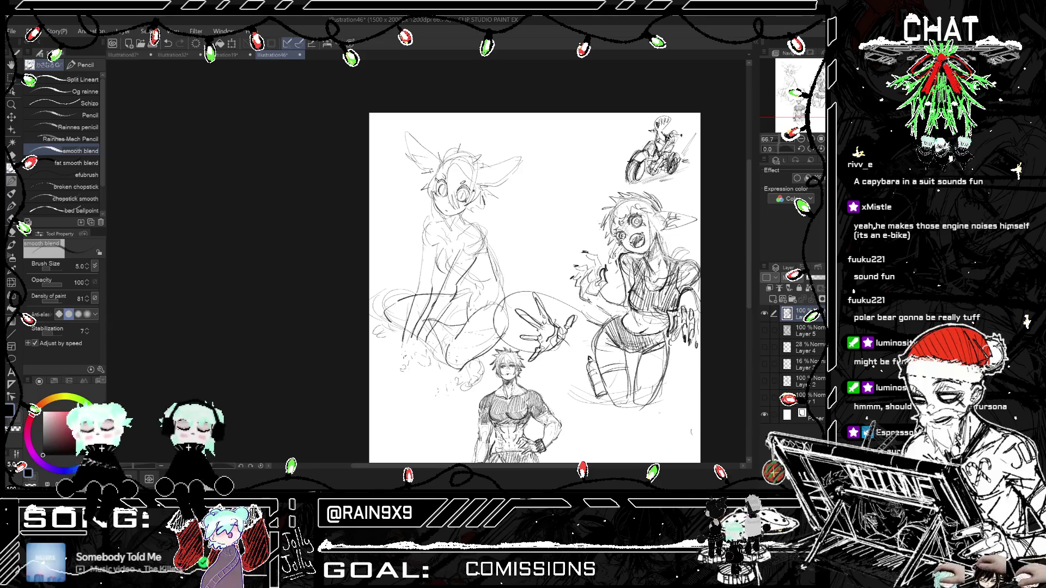
mouse_move(439, 229)
mouse_down()
mouse_move(449, 244)
mouse_move(423, 248)
mouse_up()
key(ctrl+z)
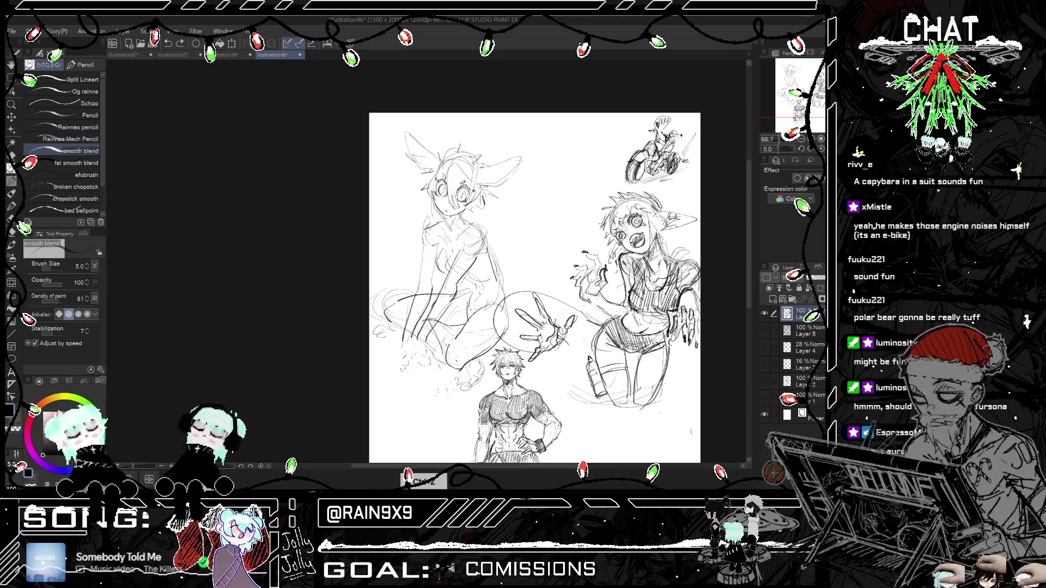
key(h)
key(h)
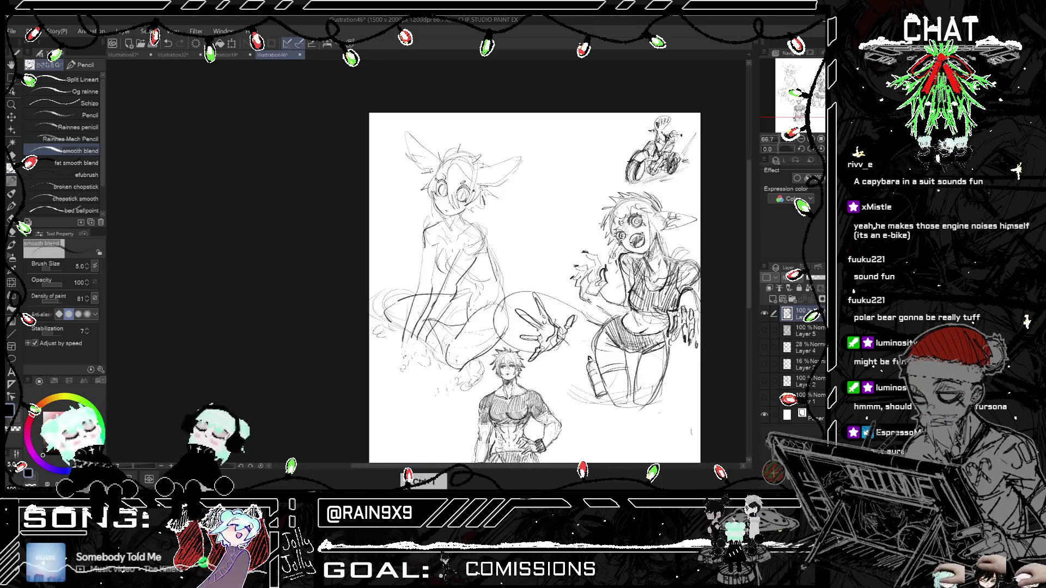
key(ctrl+z)
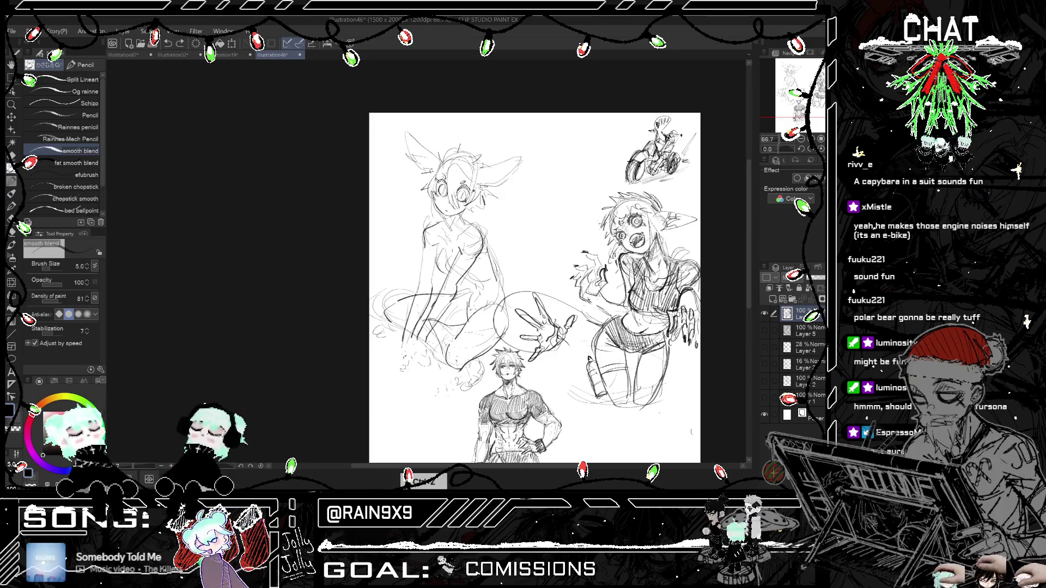
key(ctrl+minus)
Step: Add two short strokes on and beside the seated figure, then zoom in on its face
key(h)
key(h)
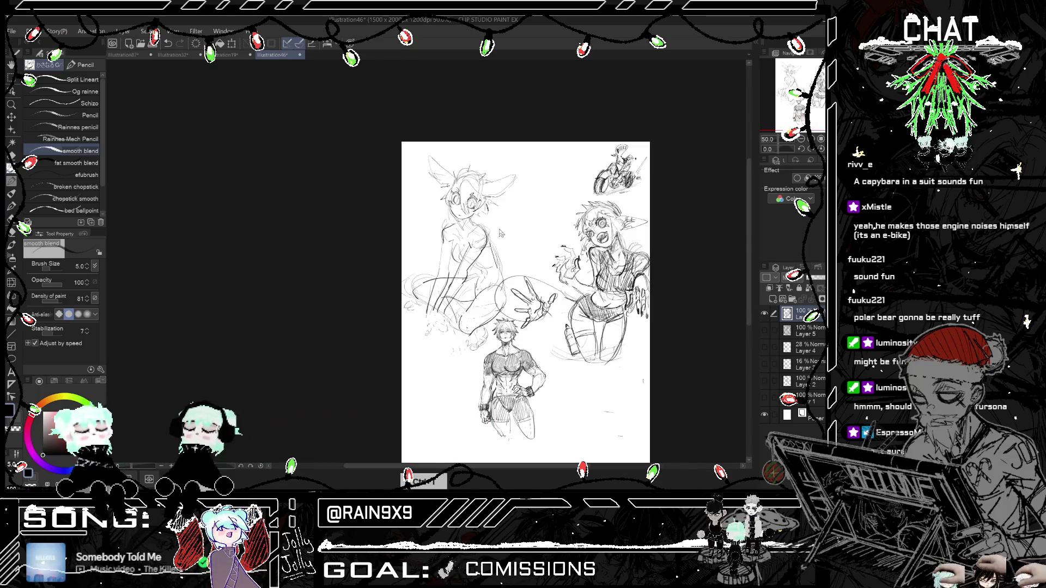
scroll(506, 262, up, 1)
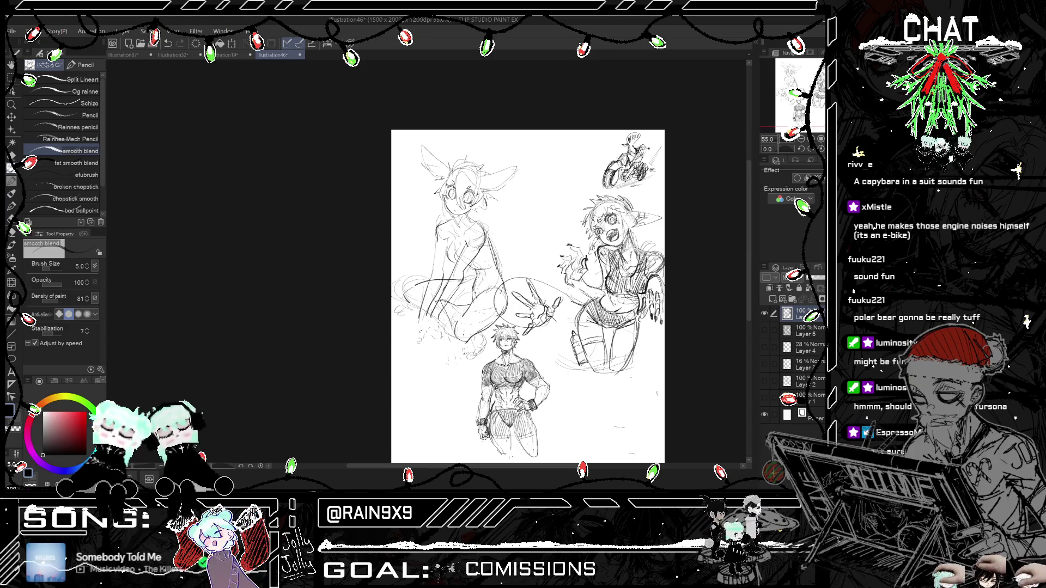
key(h)
key(h)
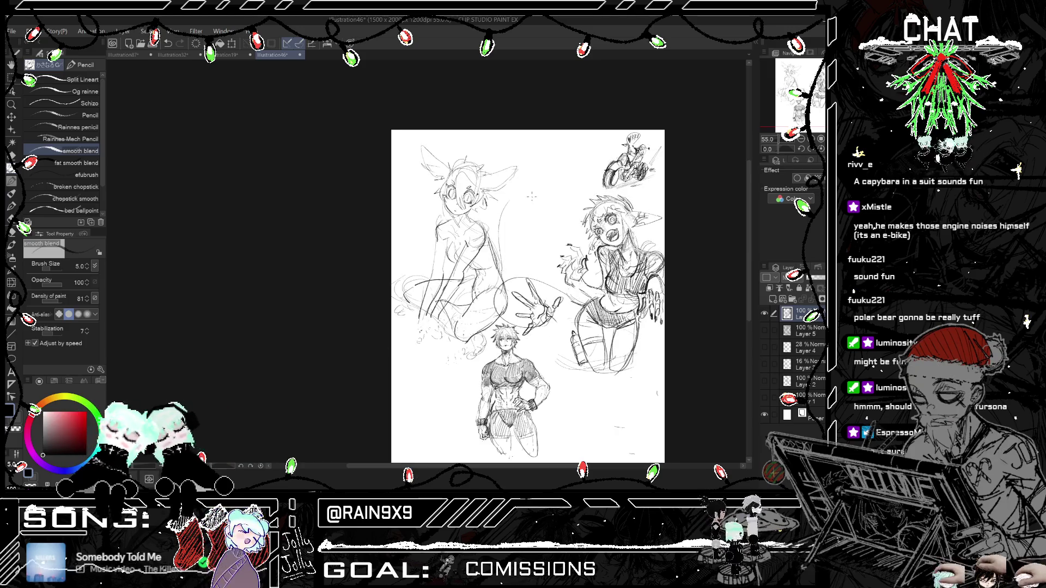
key(h)
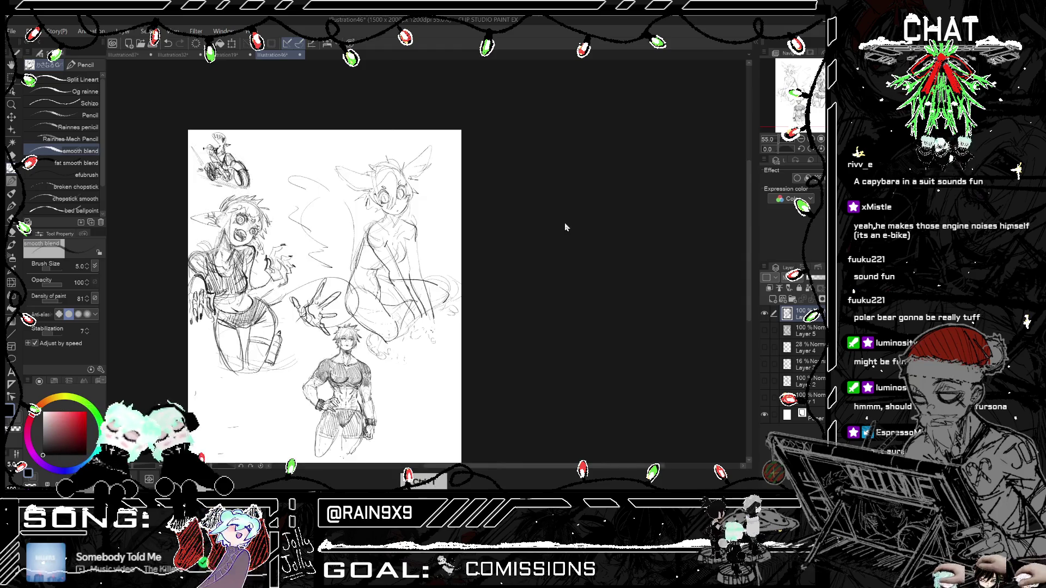
key(h)
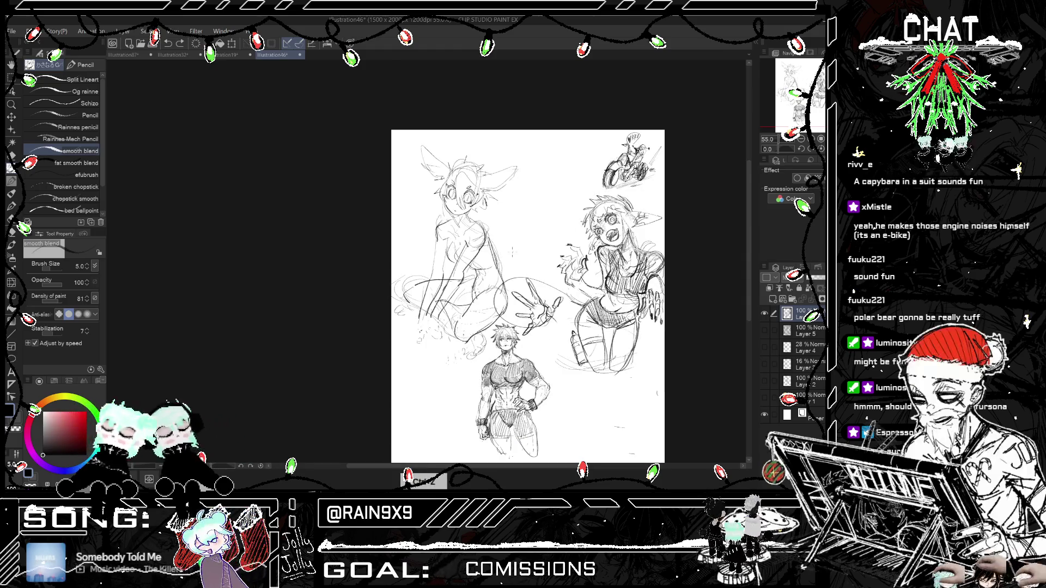
drag(508, 264, 531, 259)
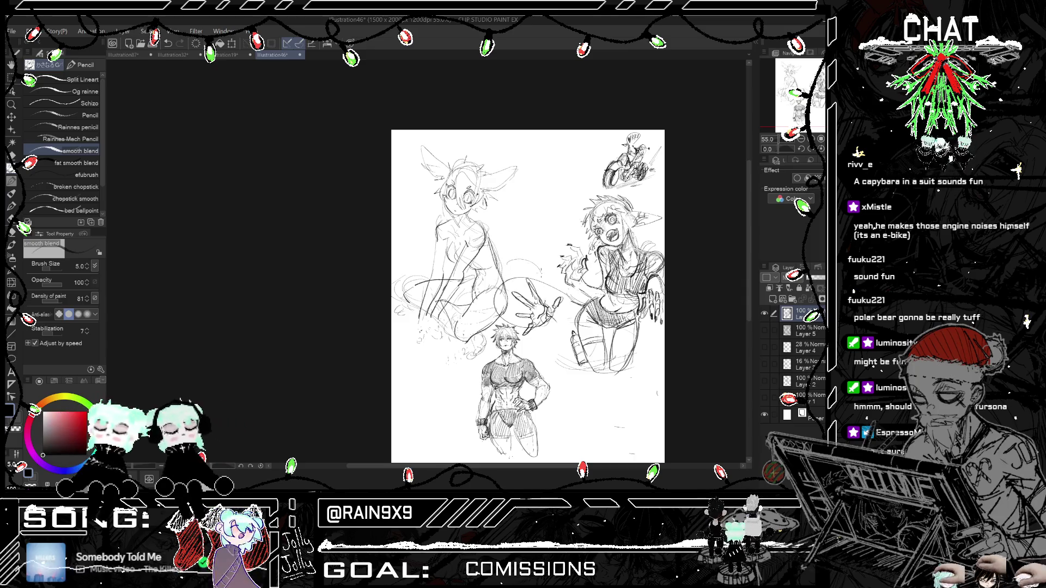
drag(409, 263, 400, 293)
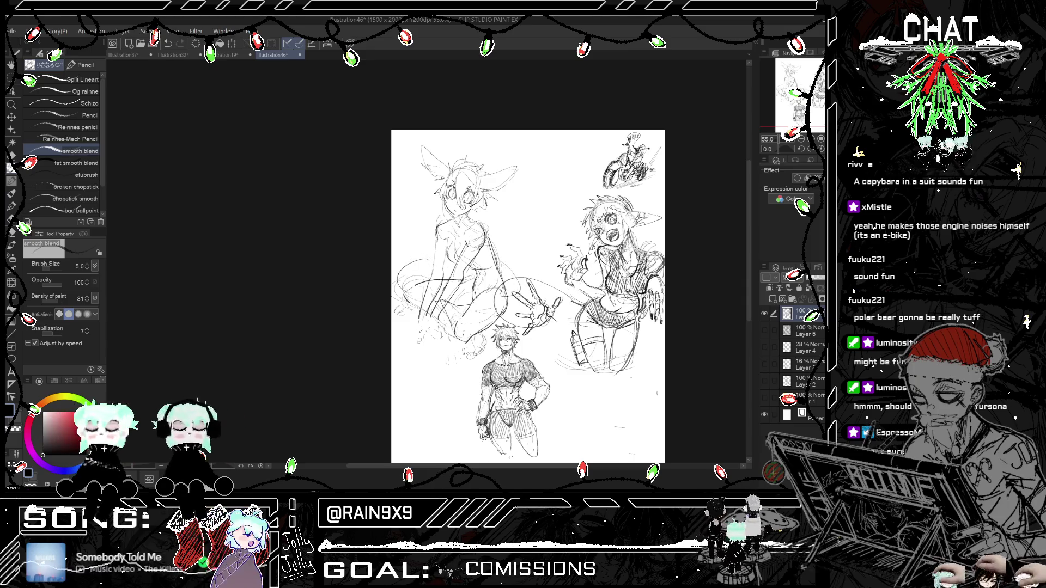
key(h)
key(h)
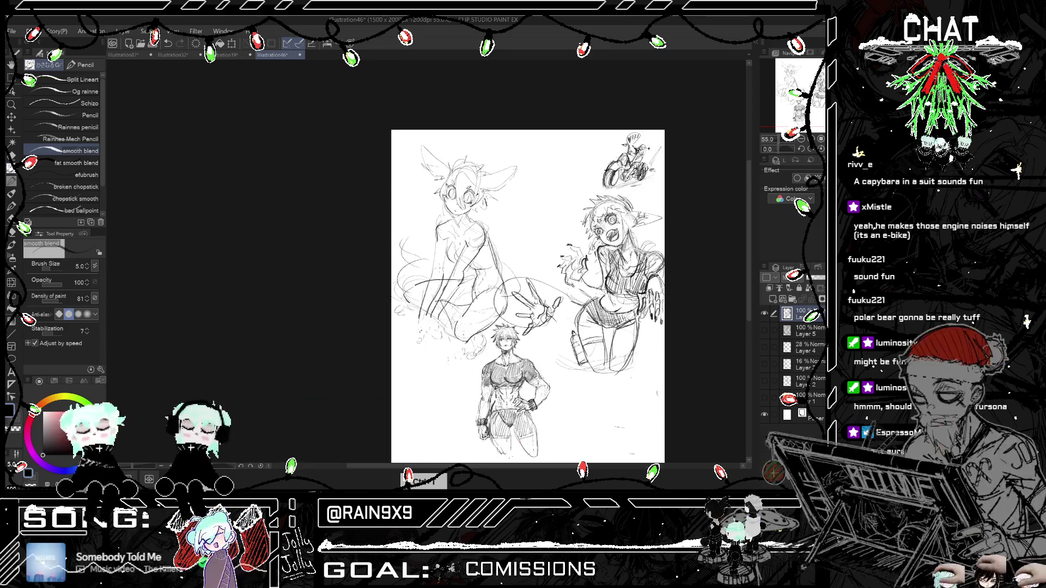
scroll(538, 288, up, 3)
scroll(456, 196, up, 2)
scroll(455, 195, up, 2)
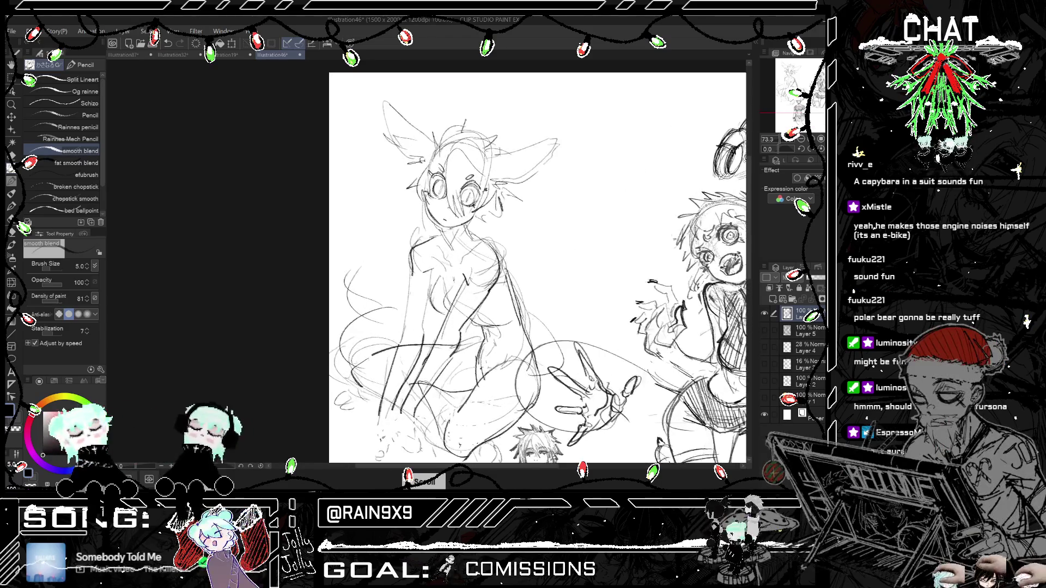
Step: Draw a short stroke by the seated figure's left ear, then zoom out to 50% to view the page
scroll(456, 195, up, 1)
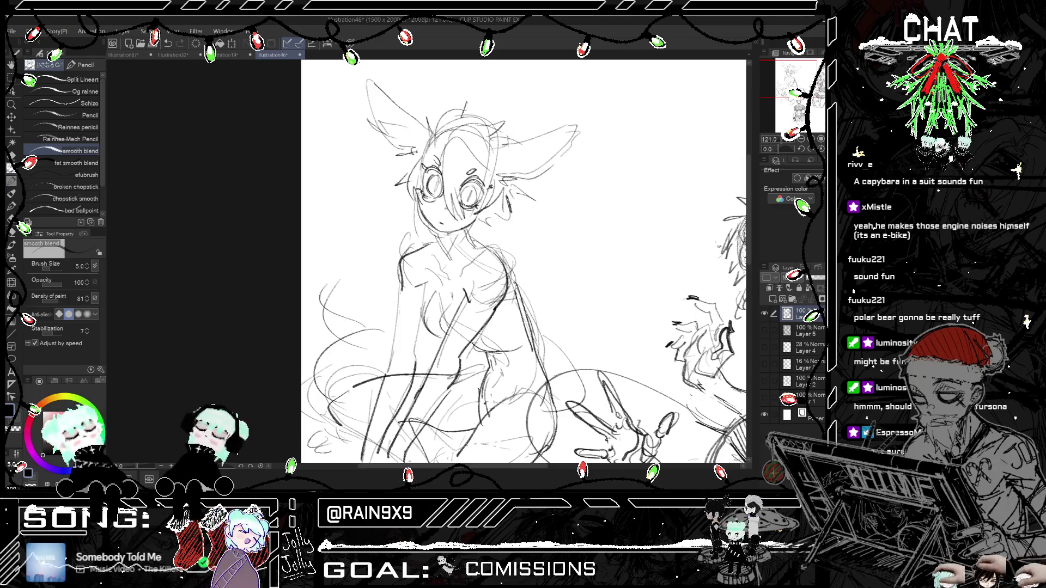
key(h)
key(h)
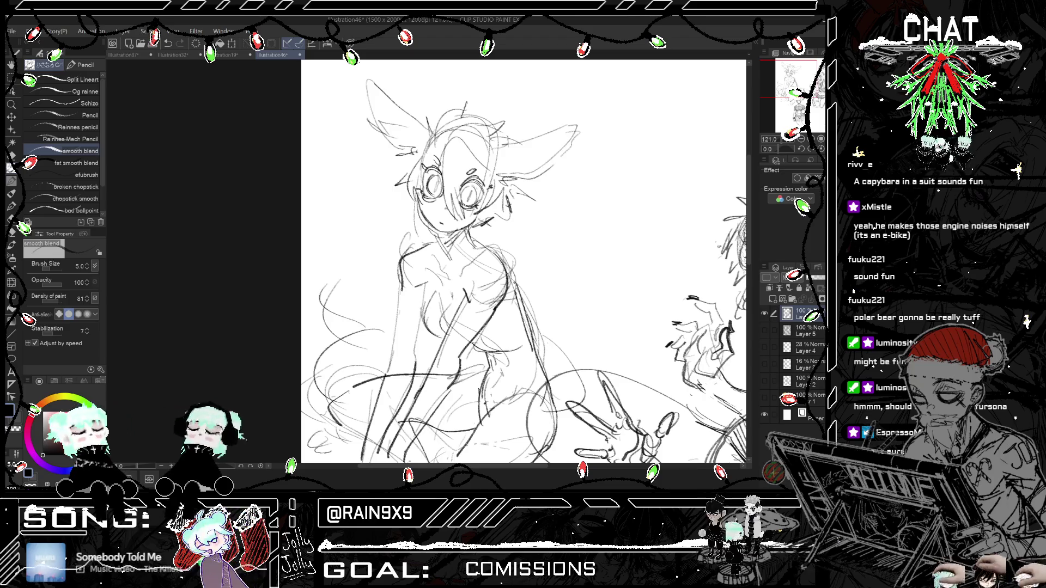
scroll(539, 139, down, 2)
scroll(539, 139, down, 2)
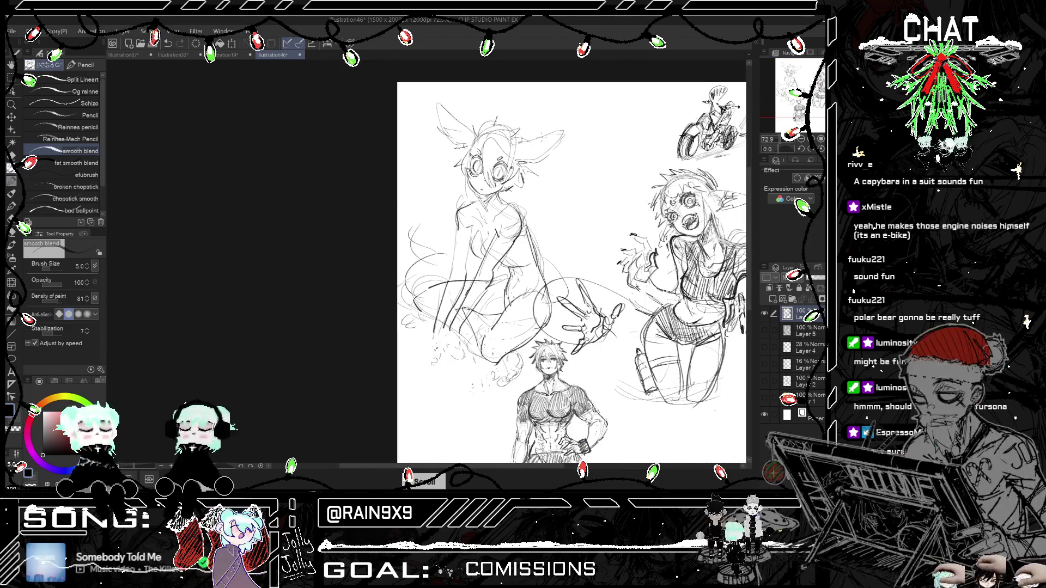
drag(434, 111, 451, 130)
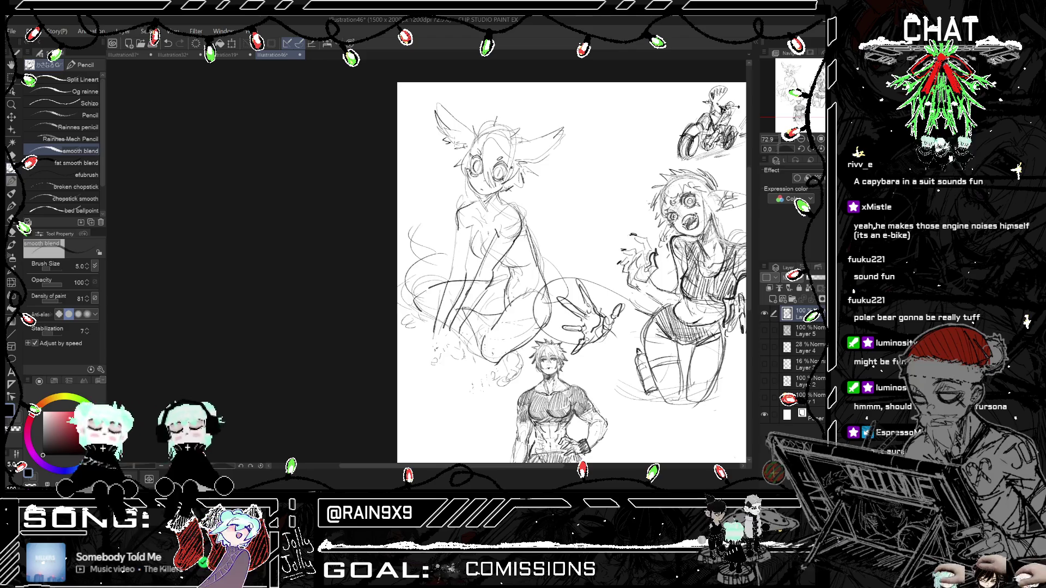
key(h)
scroll(431, 106, down, 2)
Step: With the smooth blend pencil at size 5.0, sketch finger lines on the seated figure's lowered hand, undoing the last one
key(h)
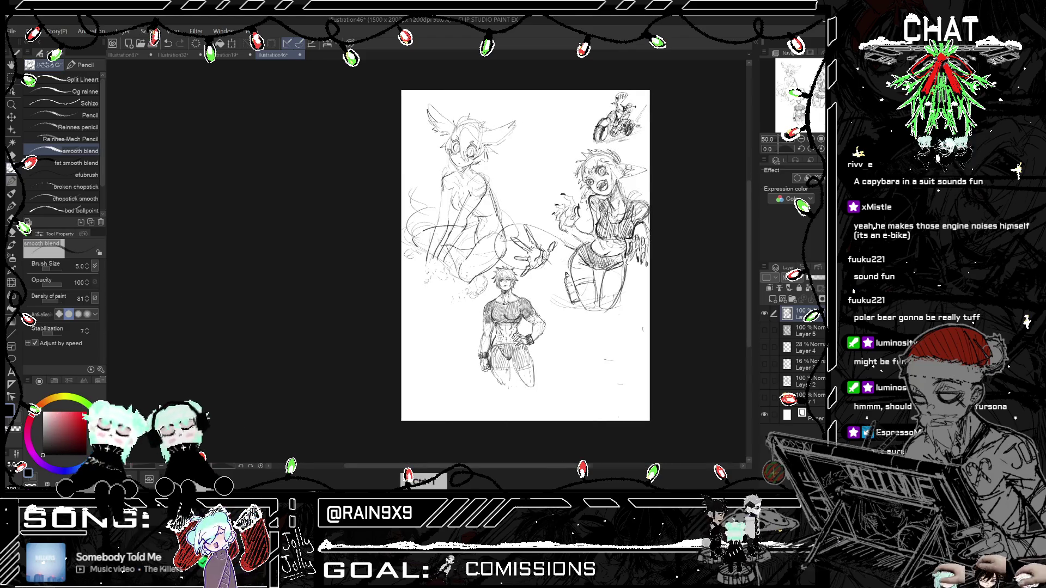
scroll(470, 261, down, 2)
scroll(470, 262, up, 2)
scroll(470, 262, up, 1)
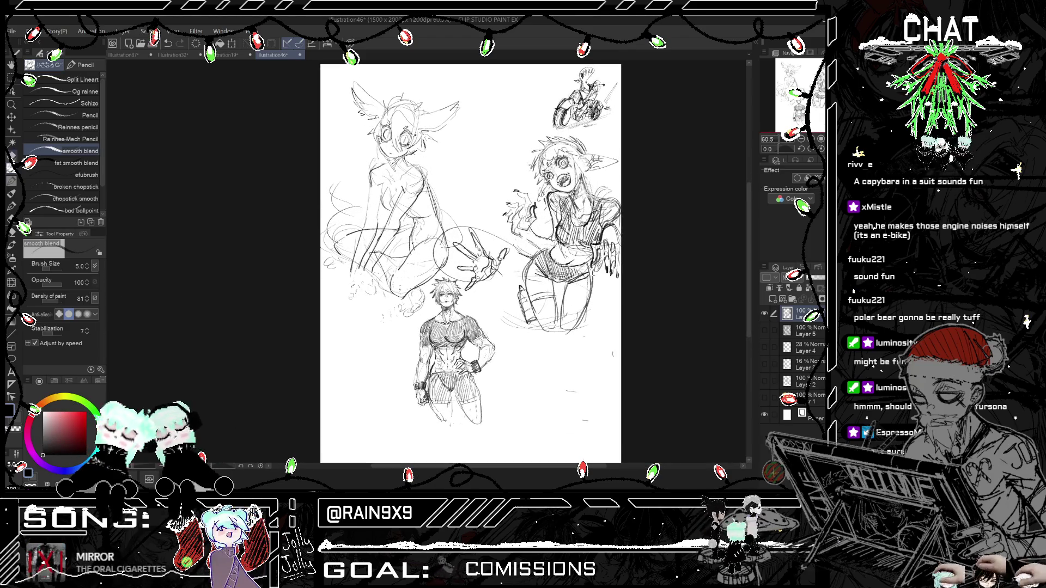
key(e)
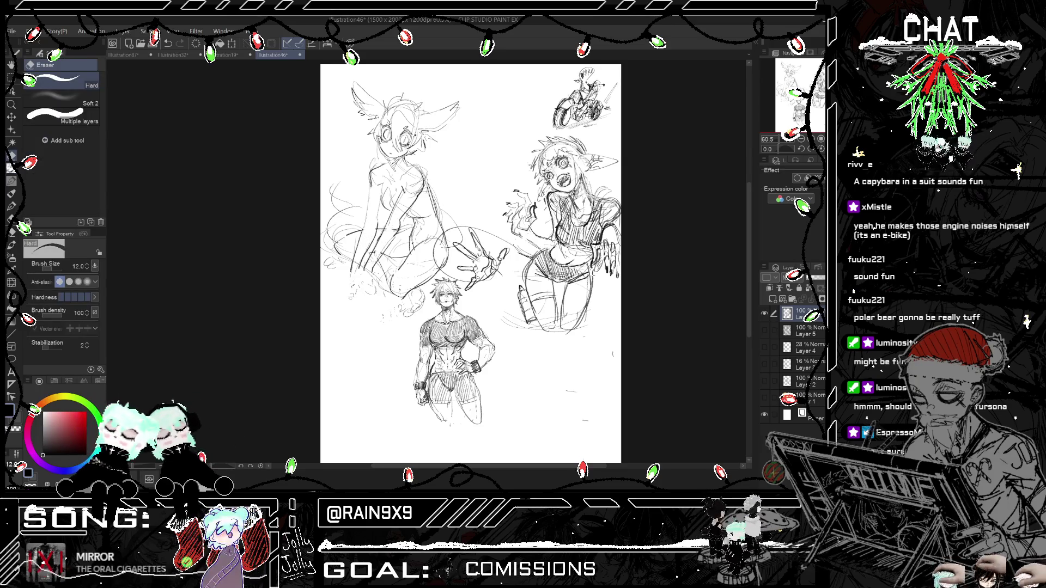
scroll(470, 261, down, 1)
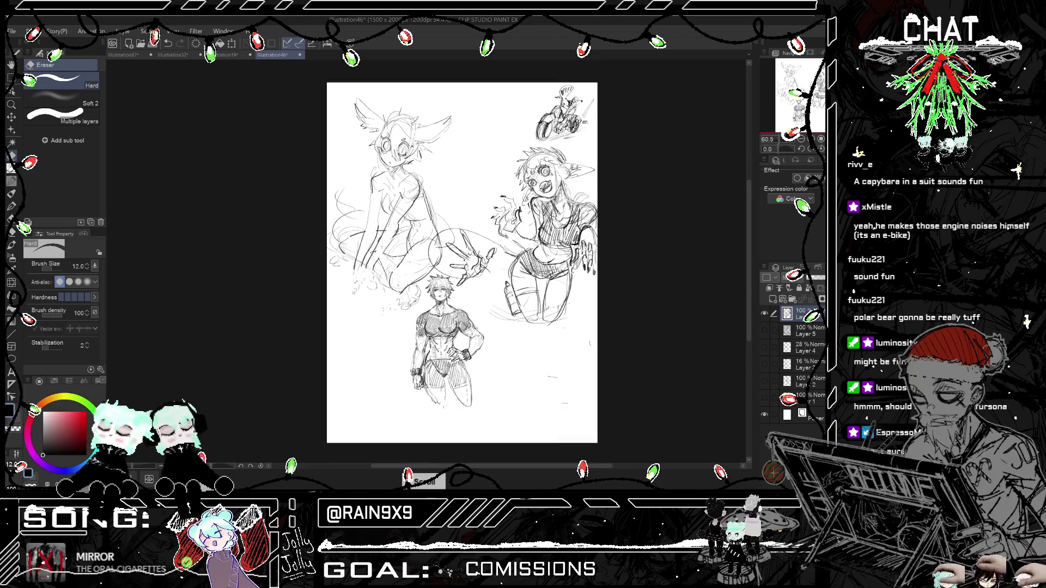
key(h)
key(h)
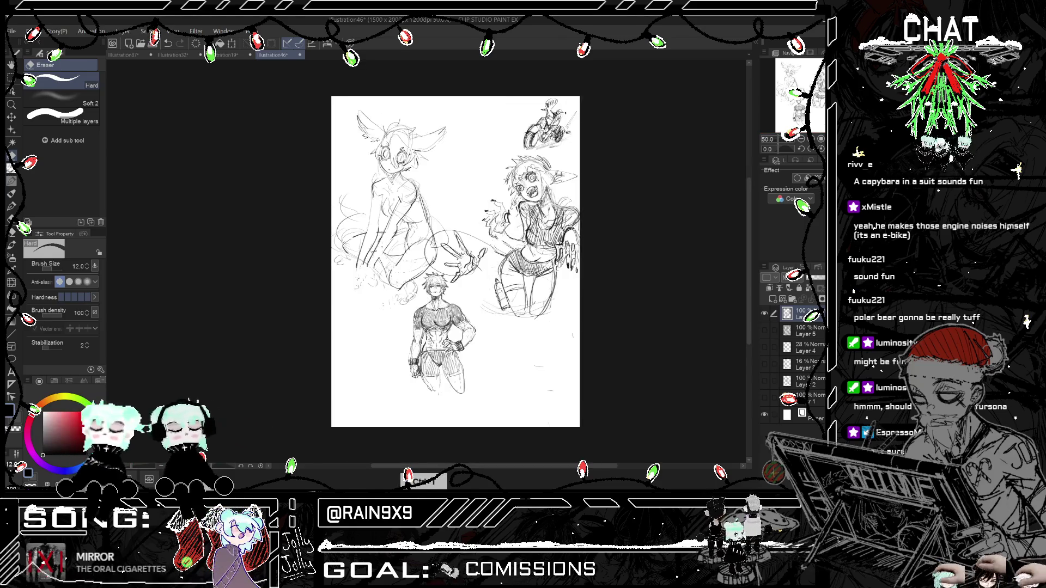
key(p)
scroll(362, 270, up, 1)
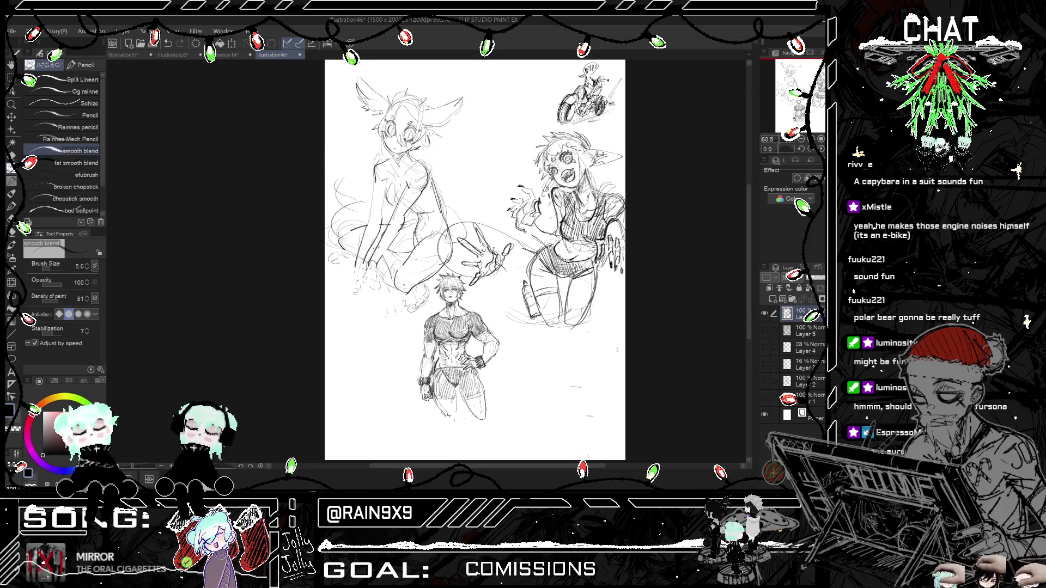
drag(365, 279, 357, 304)
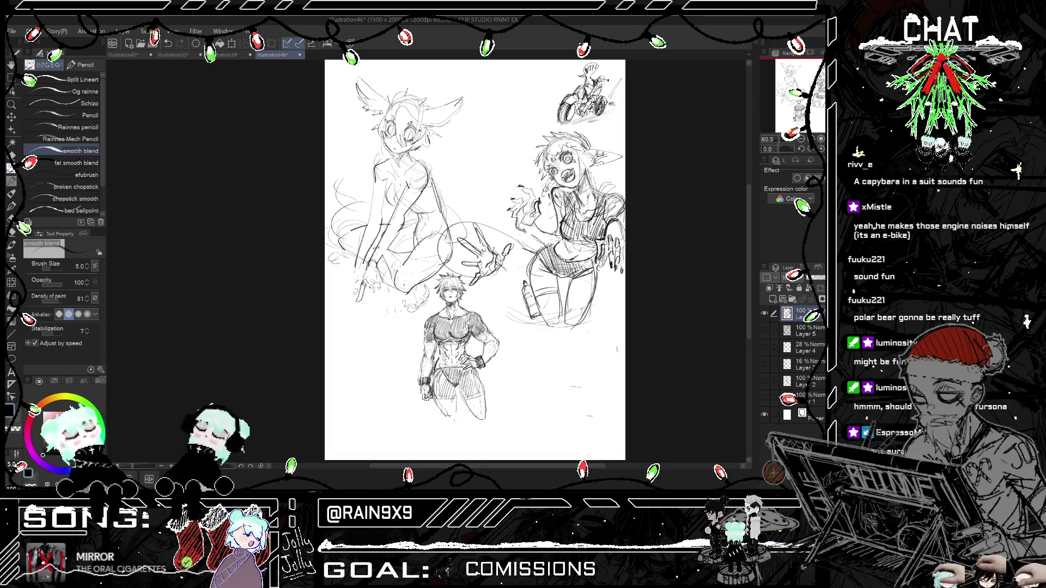
key(ctrl+z)
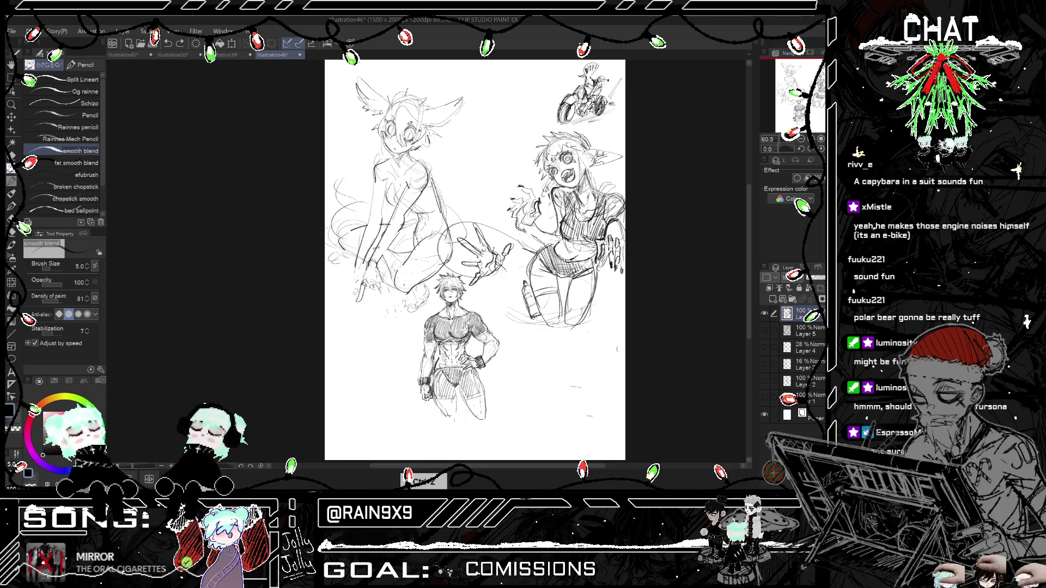
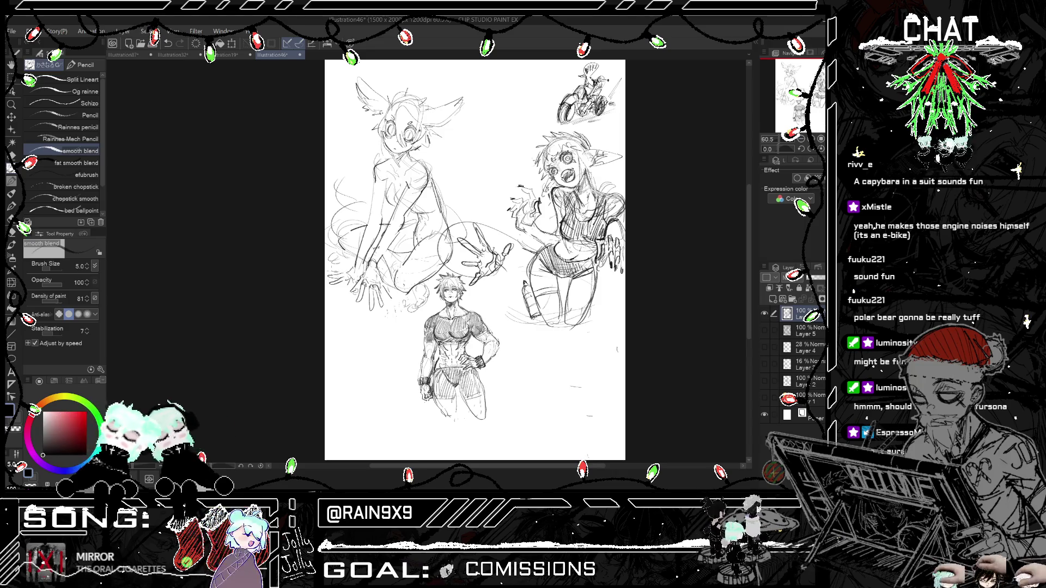
Step: Mirror the page view to check the sketches, then flip it back to normal
key(ctrl+minus)
key(h)
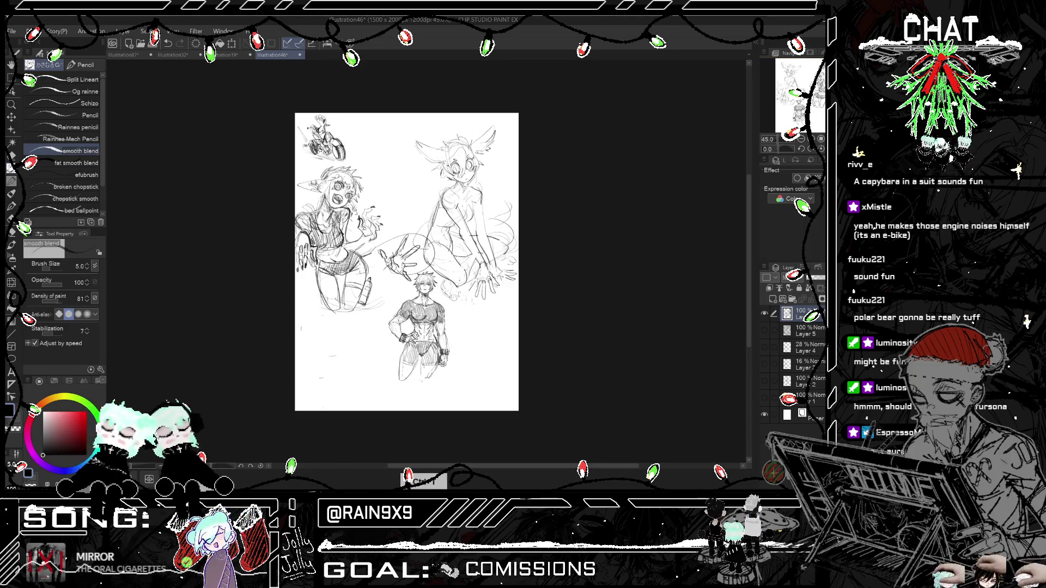
key(h)
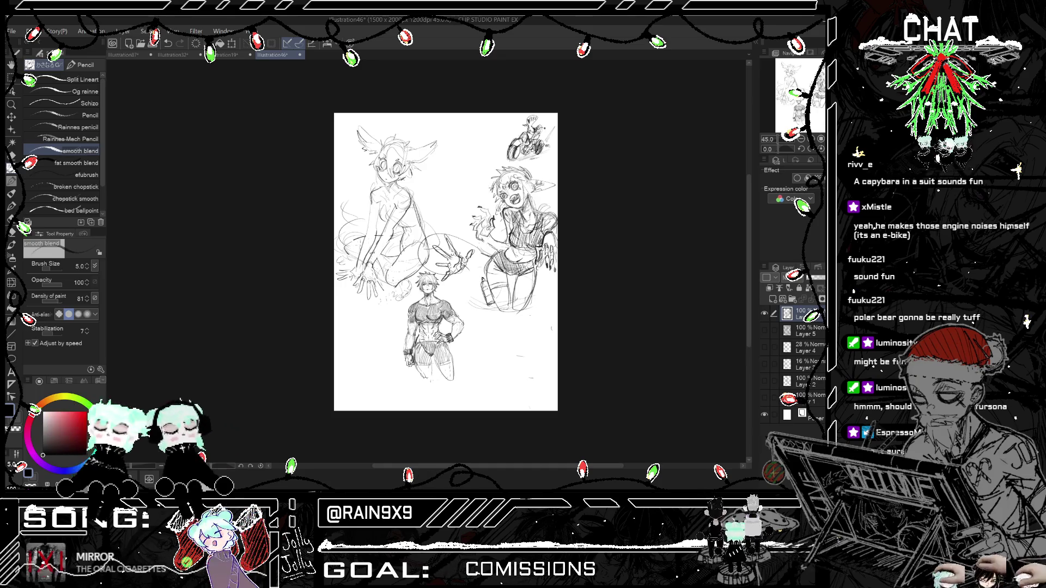
Step: Zoom to 100% on the empty paper below-right of the muscular man
key(ctrl+plus)
key(ctrl+plus)
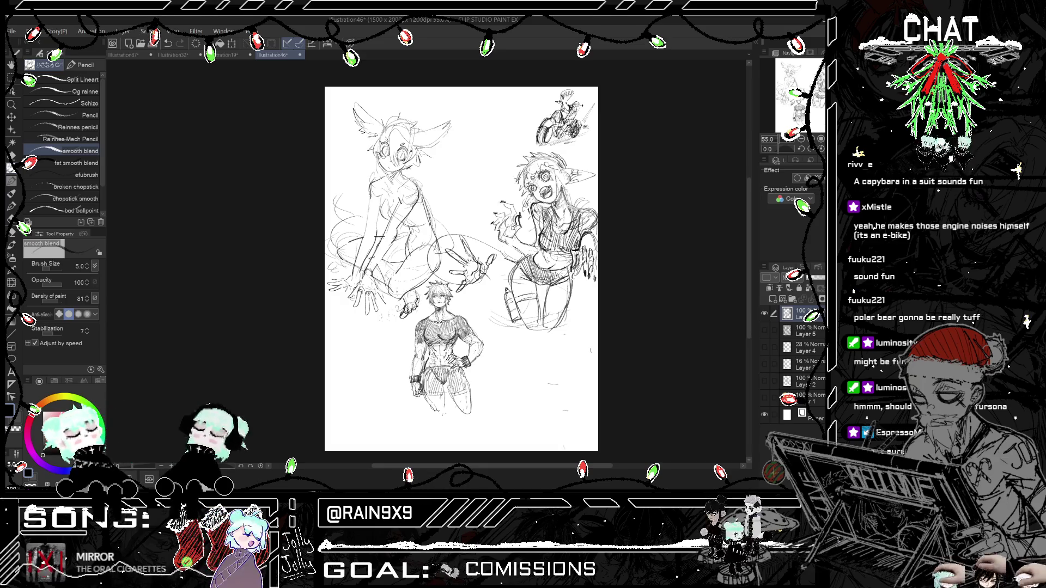
scroll(419, 288, down, 2)
scroll(408, 255, down, 2)
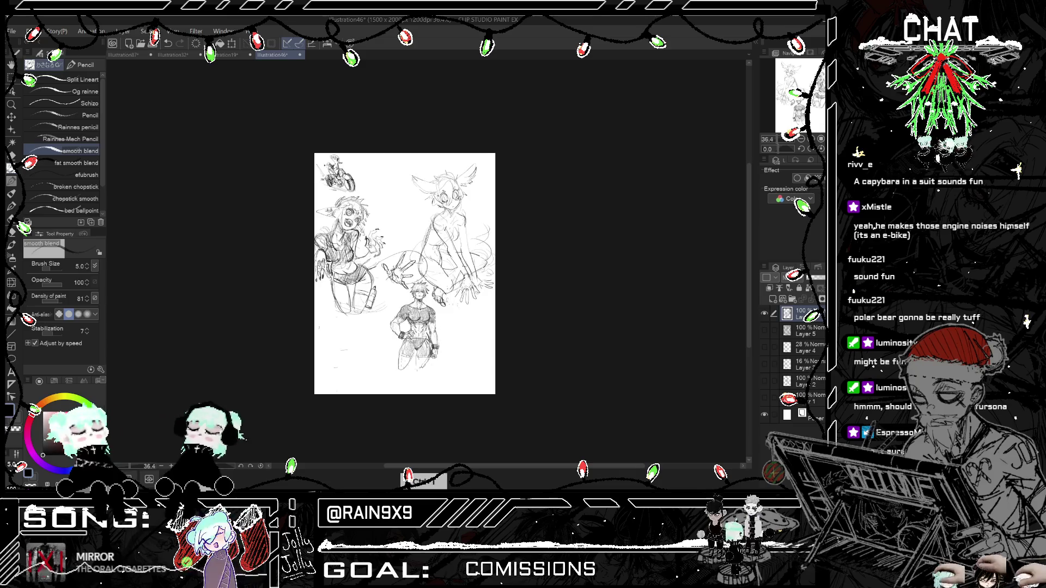
scroll(408, 254, down, 2)
scroll(473, 237, up, 2)
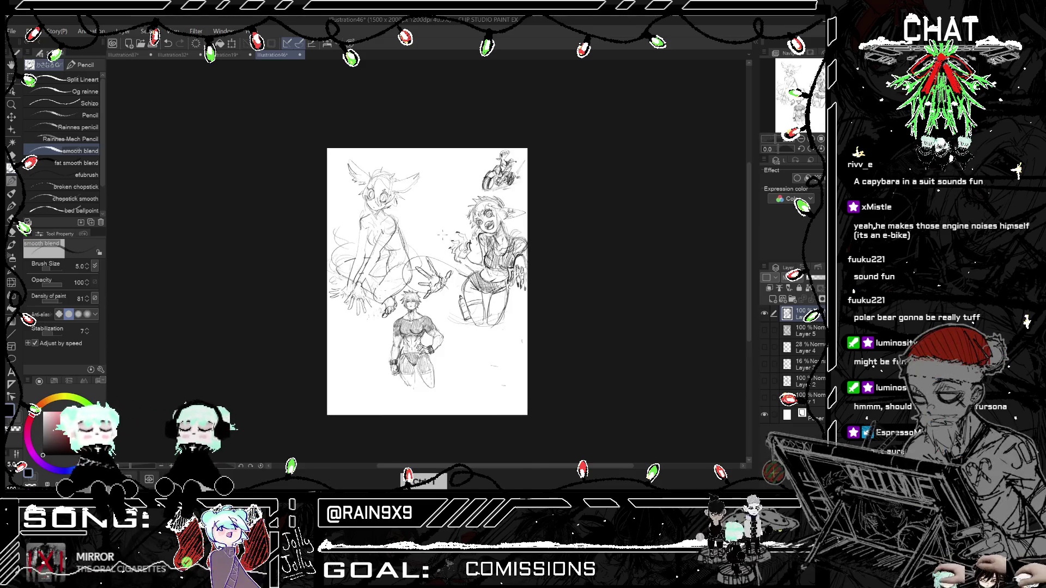
scroll(472, 237, up, 1)
scroll(473, 237, up, 1)
scroll(392, 229, down, 3)
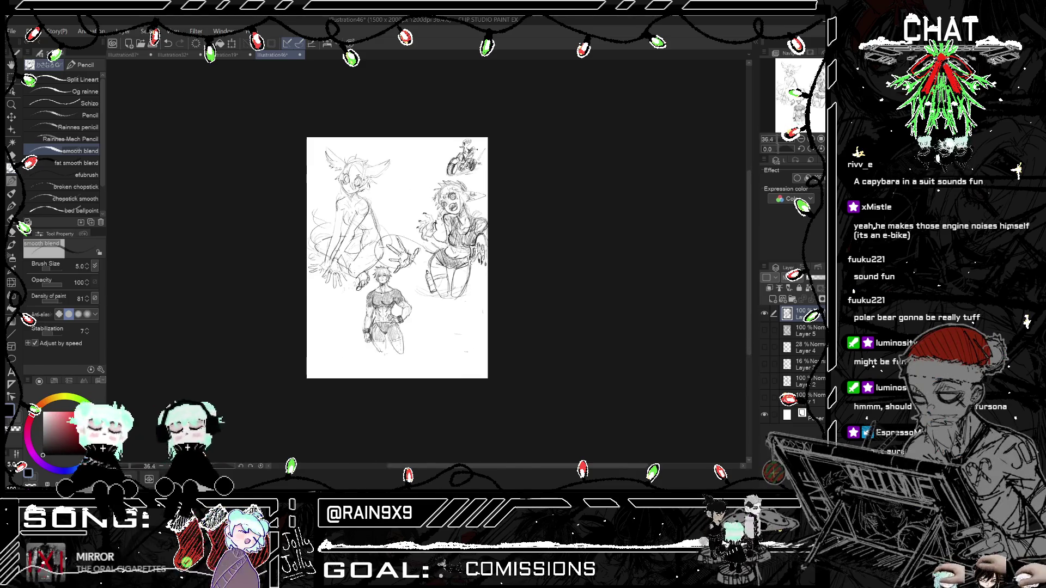
scroll(392, 229, up, 1)
scroll(392, 229, up, 2)
scroll(458, 359, up, 2)
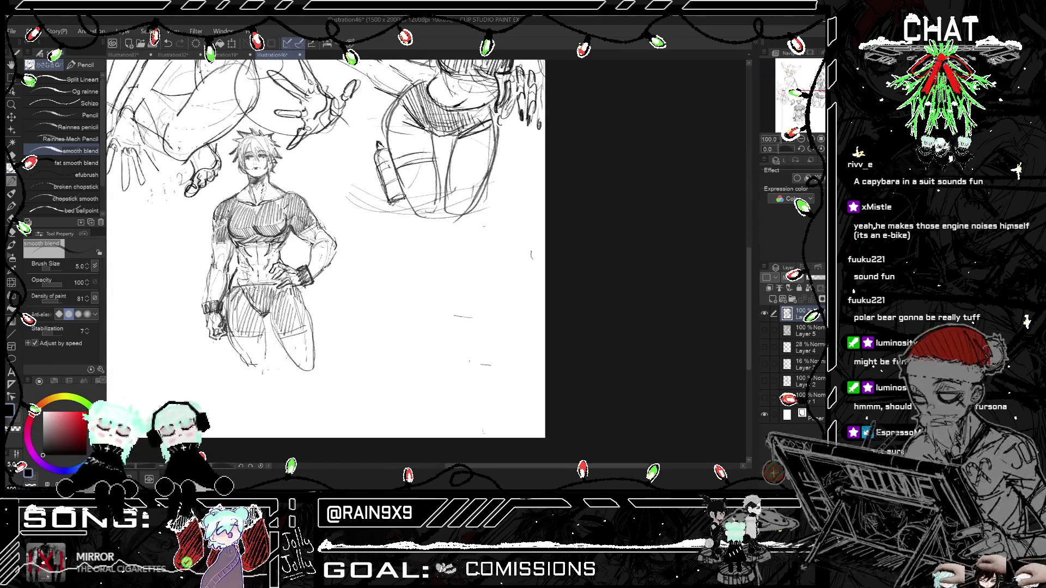
Step: Sketch the new figure's first curves and head loop, undoing the rough attempts
key(ctrl+z)
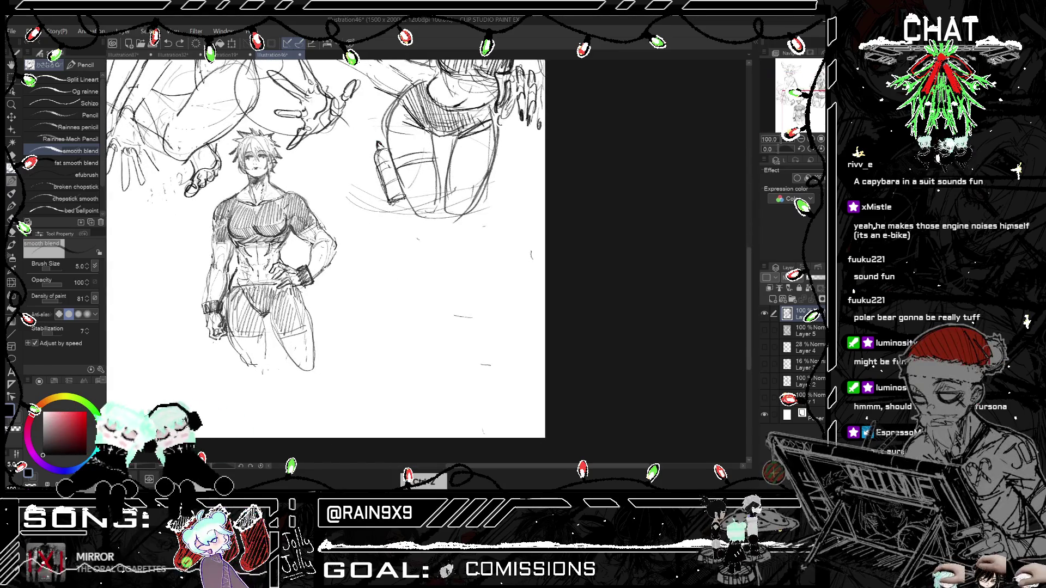
mouse_move(394, 253)
mouse_down()
mouse_move(380, 340)
mouse_move(433, 331)
mouse_move(381, 354)
mouse_move(435, 366)
mouse_up()
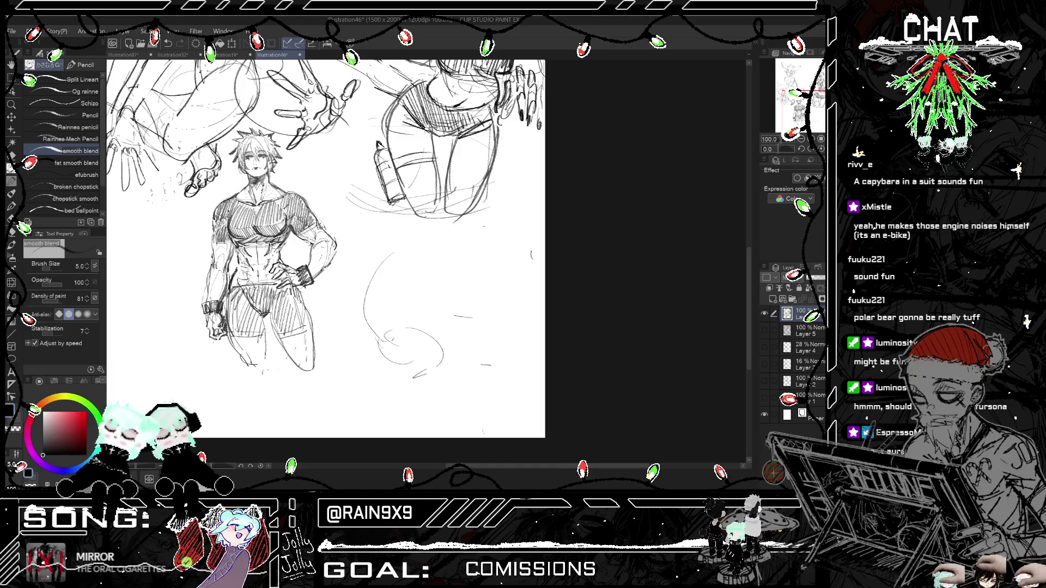
key(ctrl+z)
key(ctrl+z)
drag(406, 330, 416, 384)
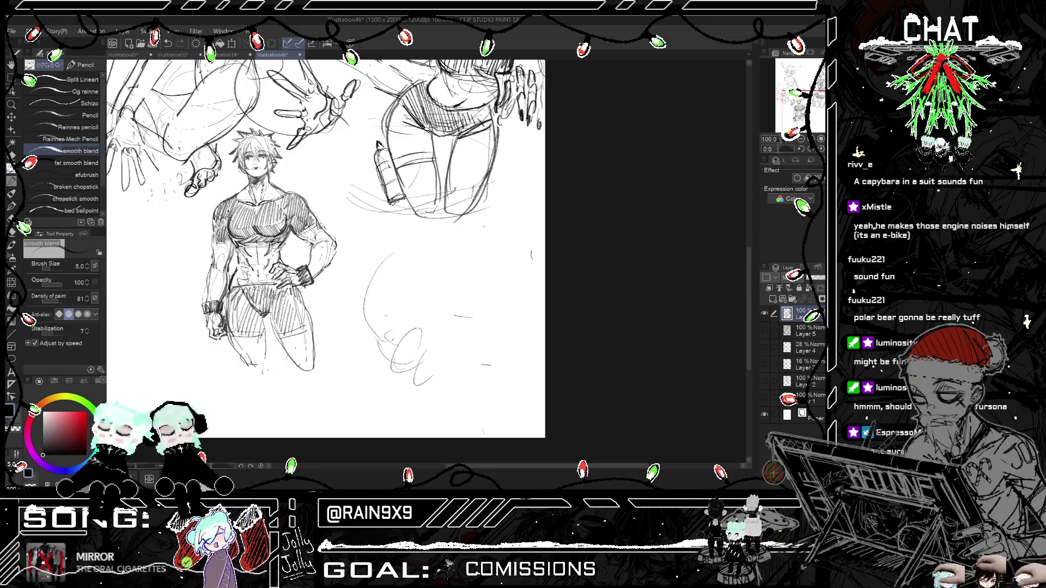
drag(403, 298, 372, 333)
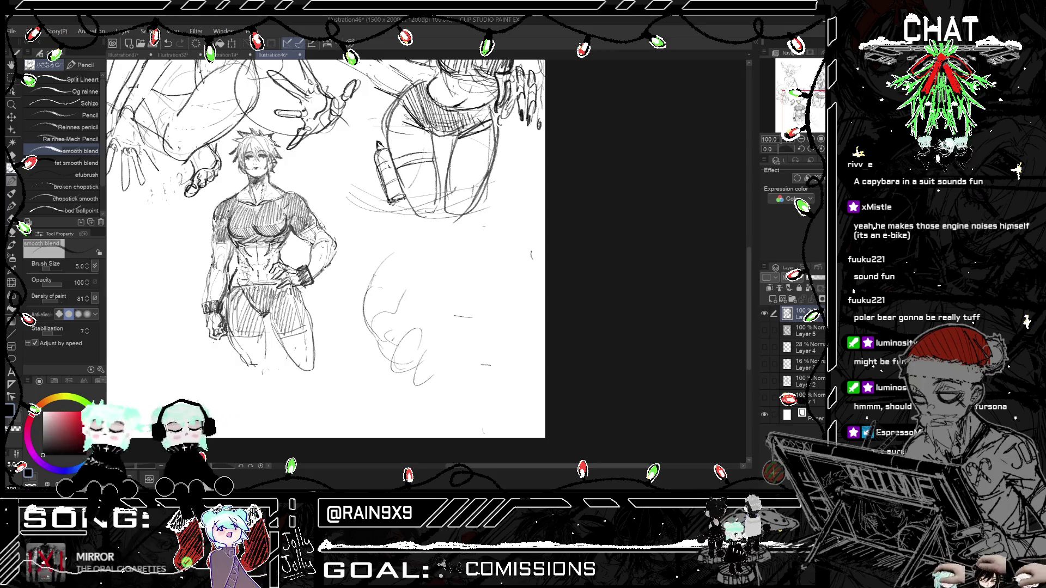
mouse_move(408, 232)
mouse_down()
mouse_move(388, 248)
mouse_move(413, 275)
mouse_up()
key(ctrl+z)
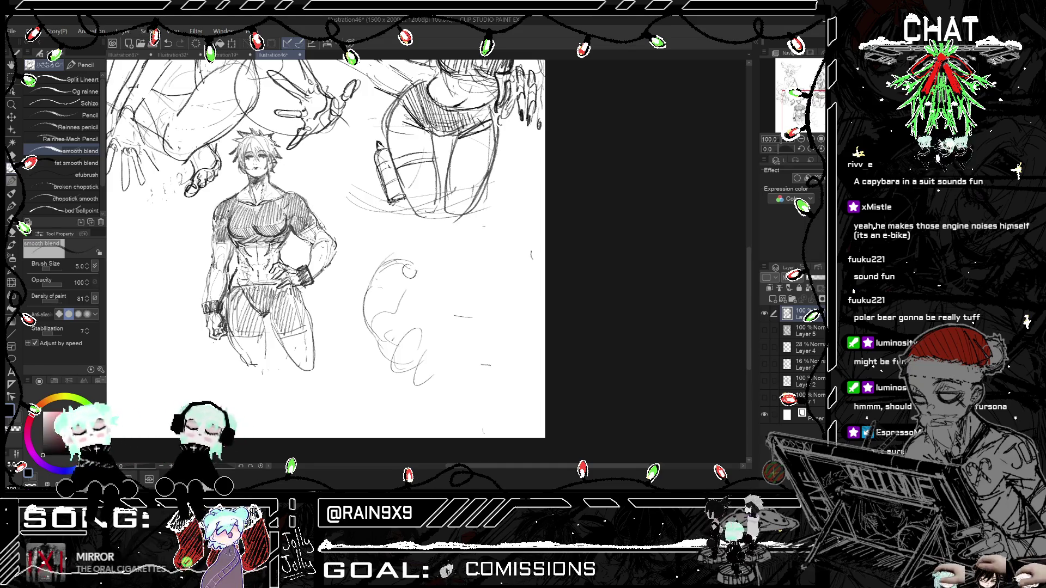
key(ctrl+z)
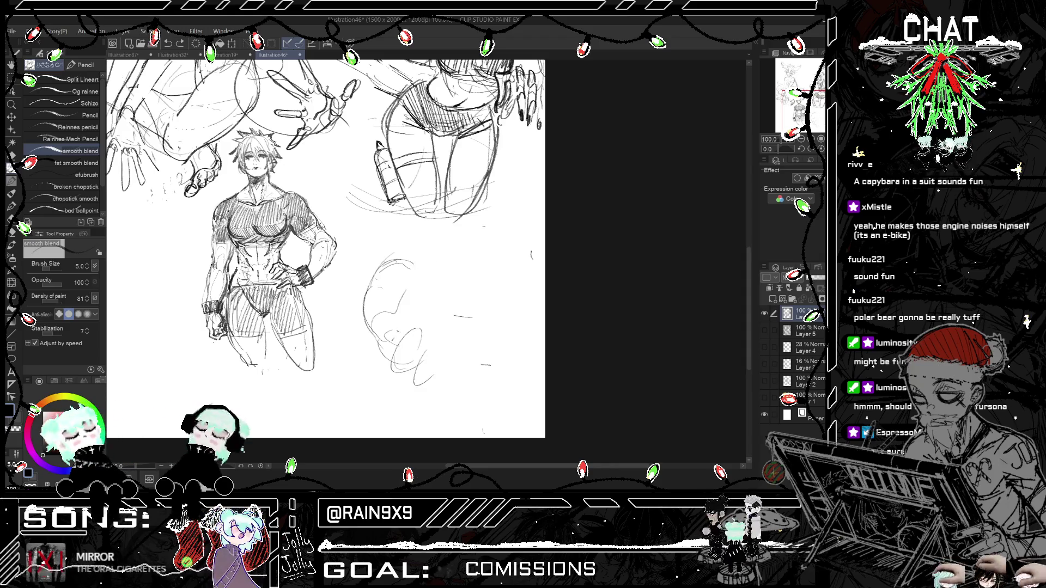
mouse_move(406, 289)
mouse_down()
mouse_move(397, 316)
mouse_move(425, 365)
mouse_up()
Step: Refine the bottom of the head with short strokes, checking it in the mirrored view
key(ctrl+z)
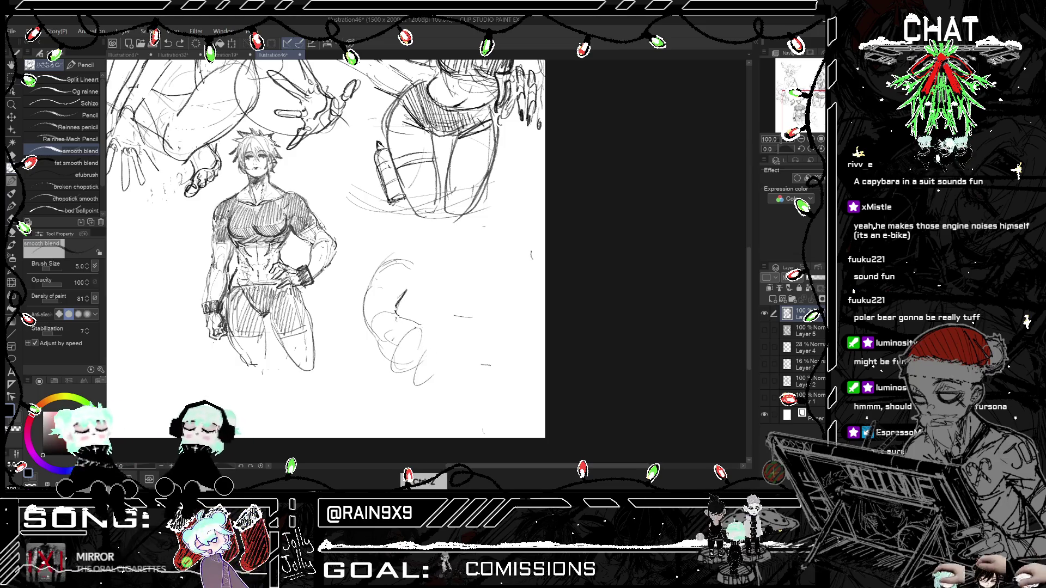
key(h)
key(h)
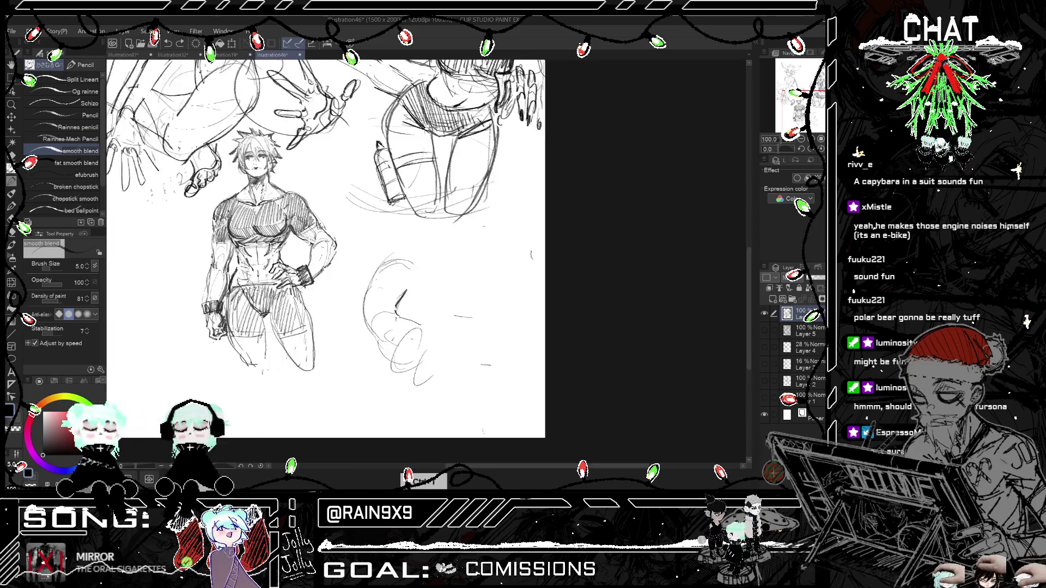
drag(396, 359, 436, 383)
key(h)
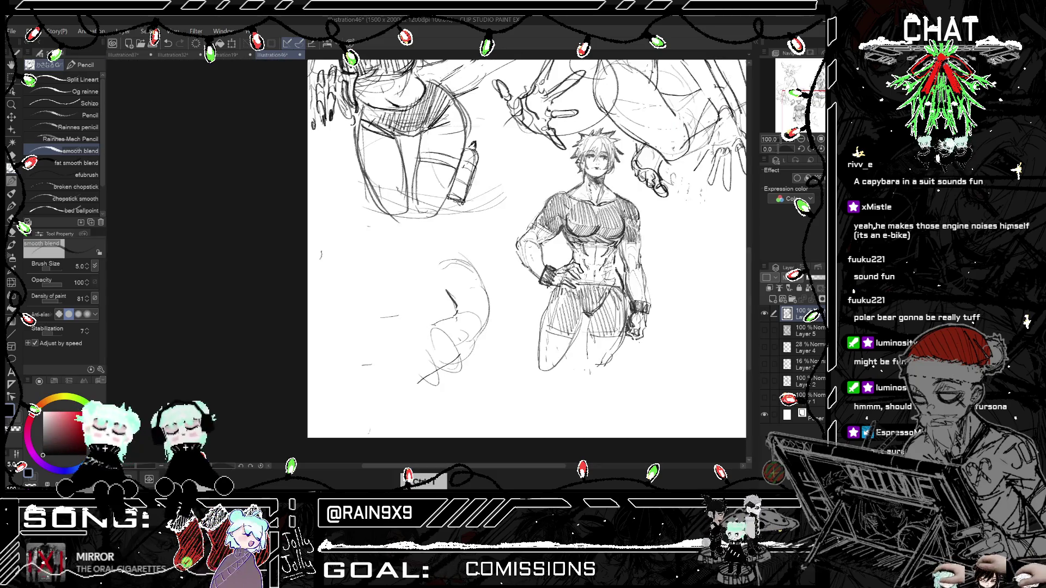
key(ctrl+z)
drag(428, 329, 422, 347)
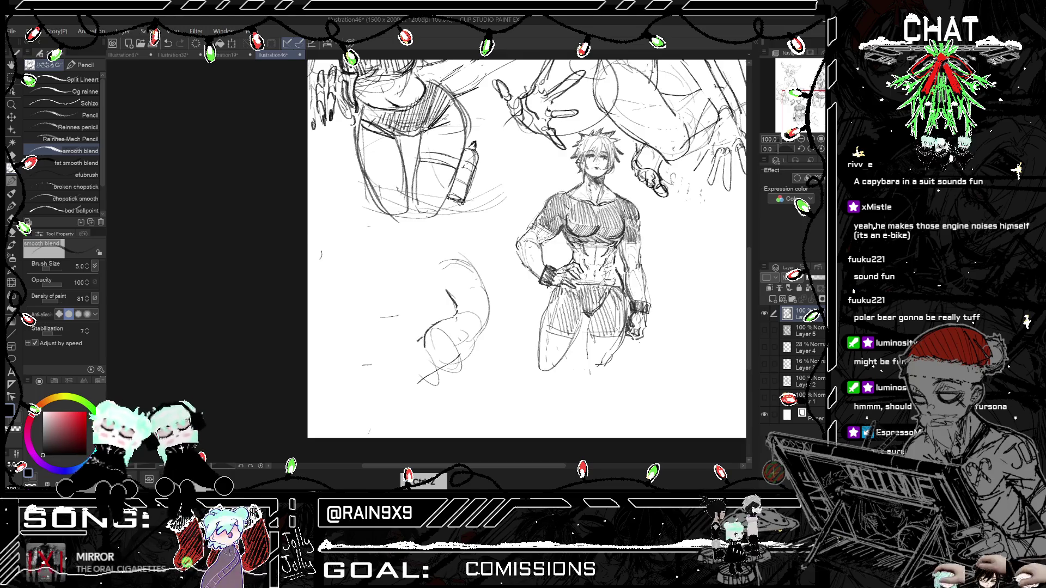
key(h)
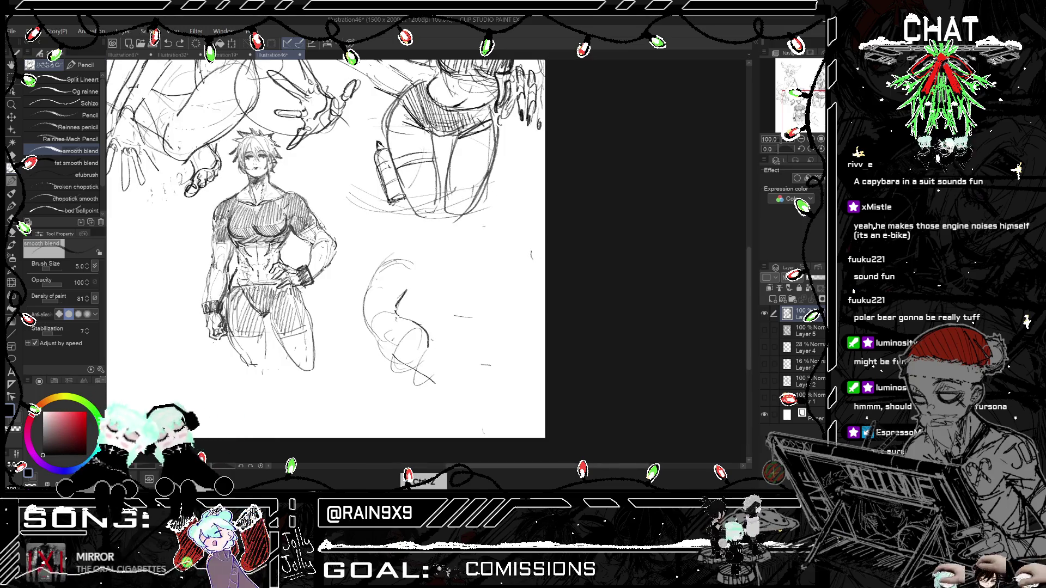
key(h)
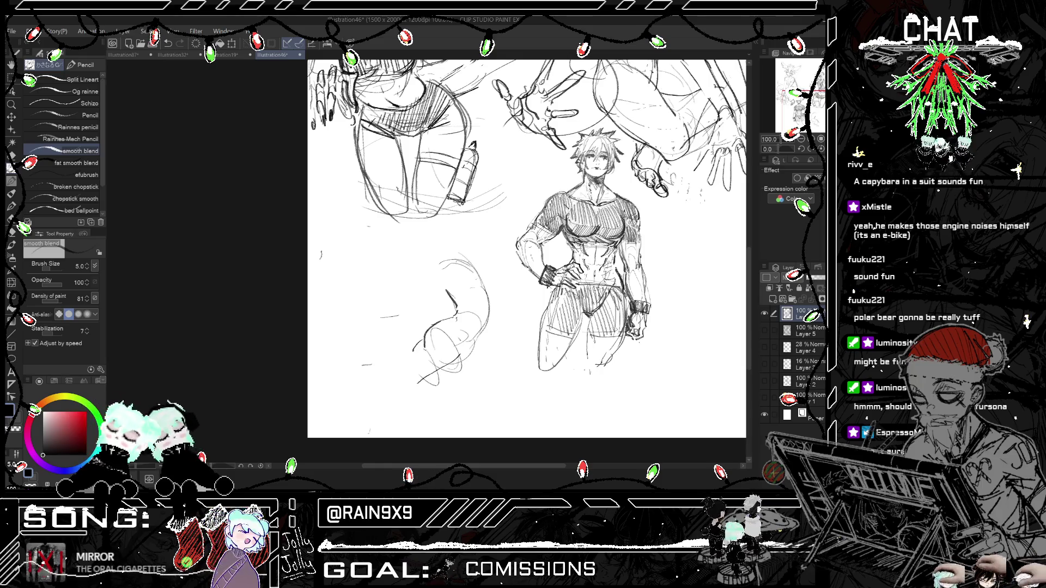
Step: Draw the reaching arm's diagonal line and the forearm's right edge
drag(425, 345, 400, 375)
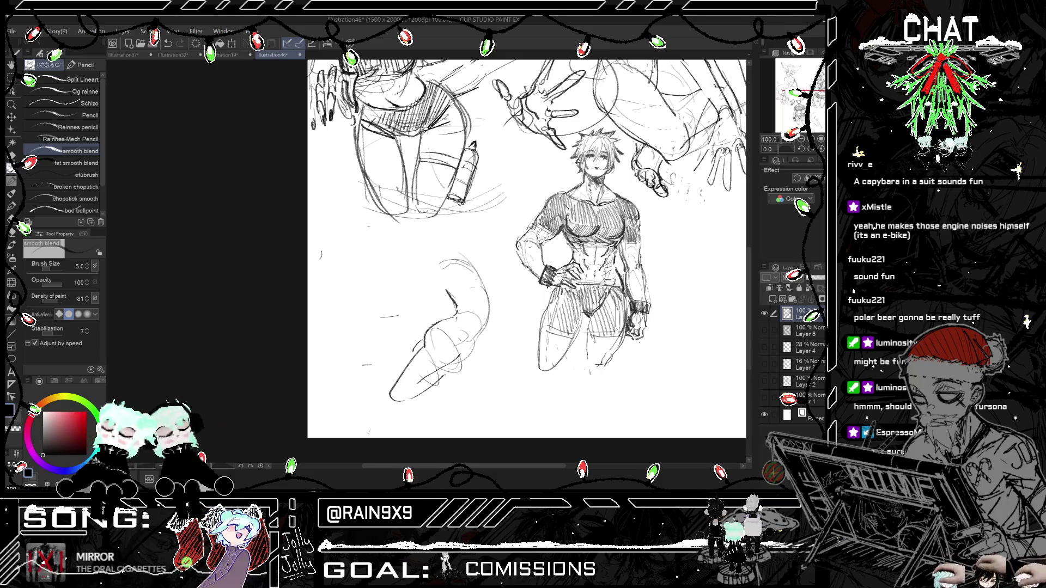
key(h)
key(h)
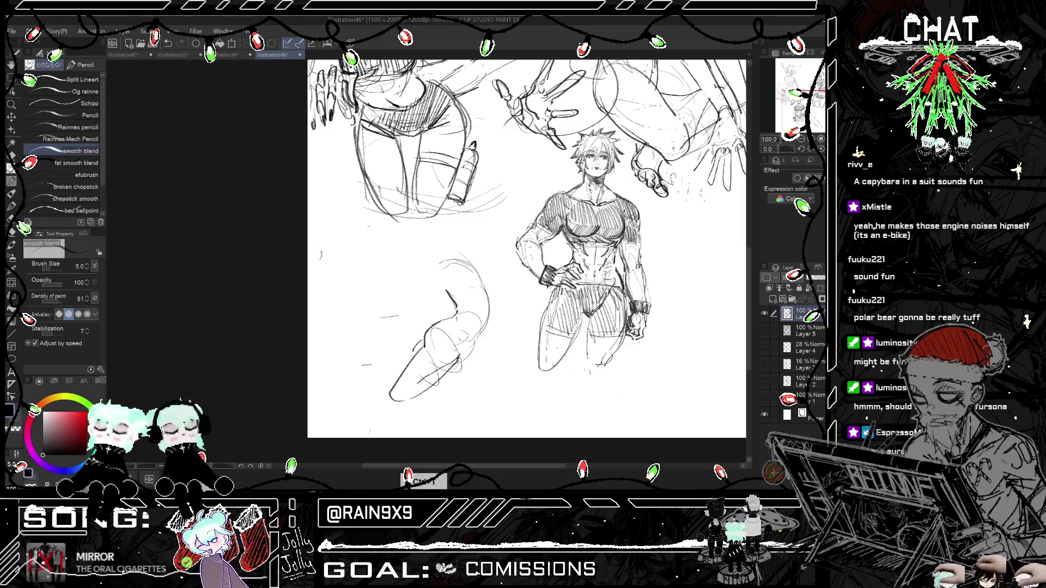
key(h)
drag(402, 377, 398, 417)
key(h)
key(h)
key(ctrl+z)
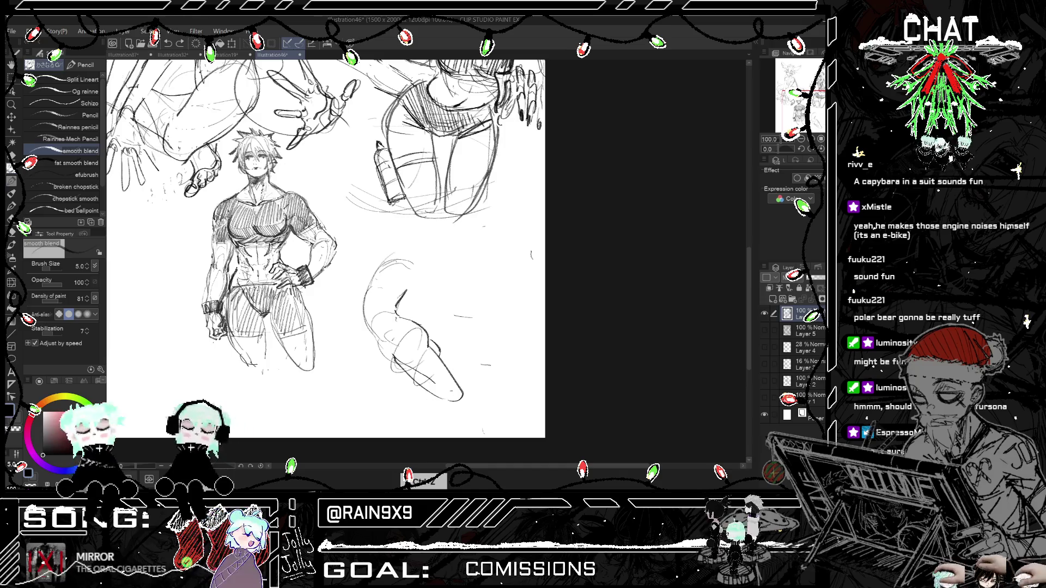
drag(445, 359, 471, 391)
key(h)
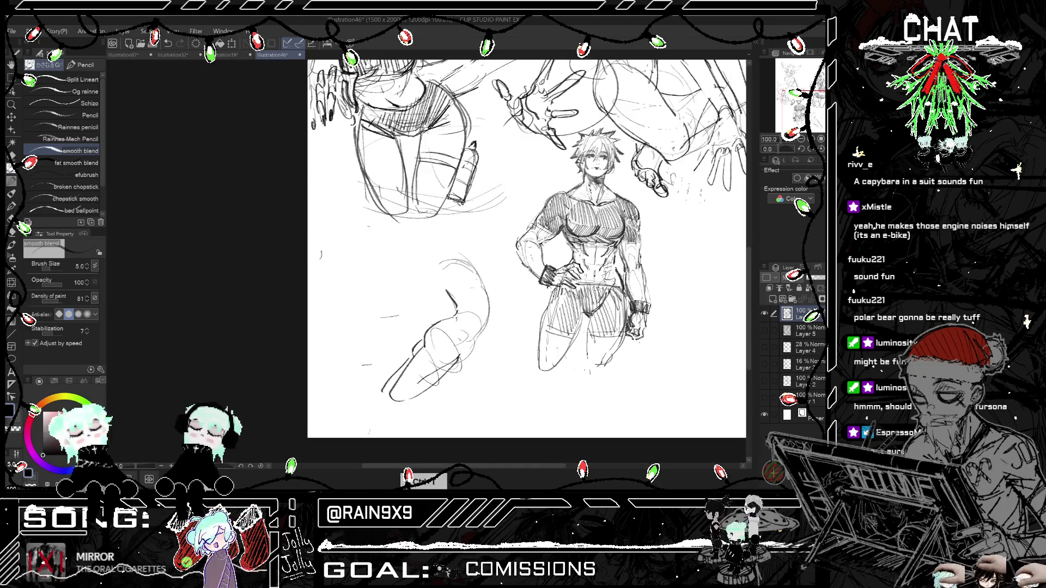
Step: Add a small shoulder-joint circle and a stroke for the hand at lower left
key(h)
mouse_move(397, 261)
mouse_down()
mouse_move(428, 304)
mouse_move(436, 297)
mouse_up()
key(h)
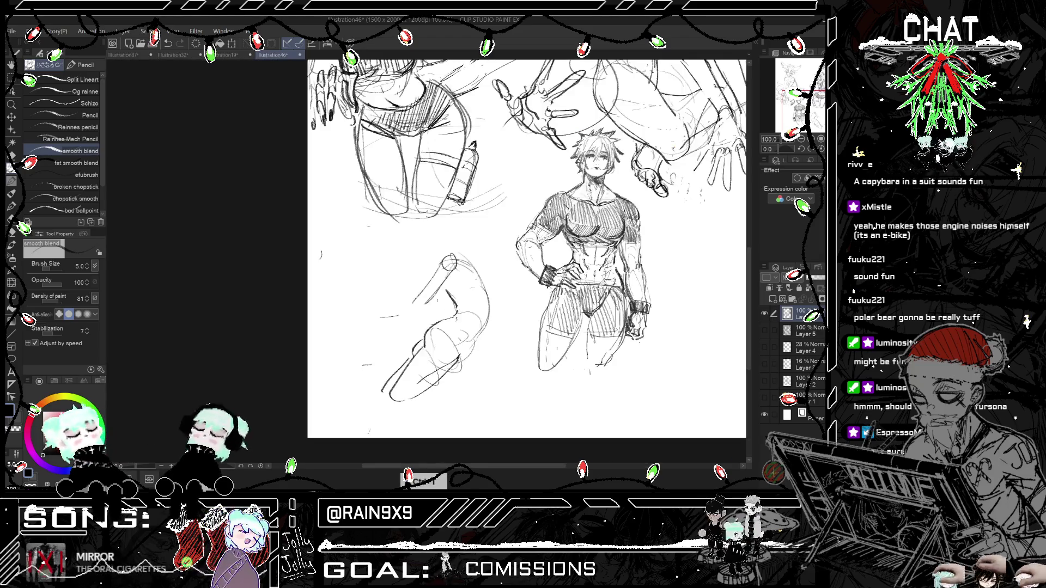
mouse_move(387, 334)
mouse_down()
mouse_move(423, 312)
mouse_move(396, 316)
mouse_up()
key(h)
key(h)
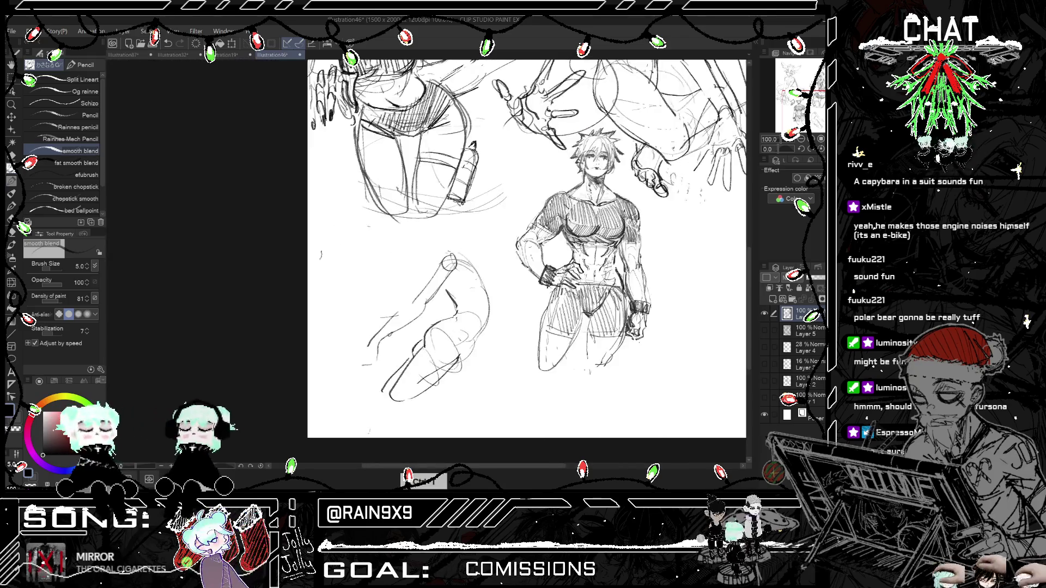
key(h)
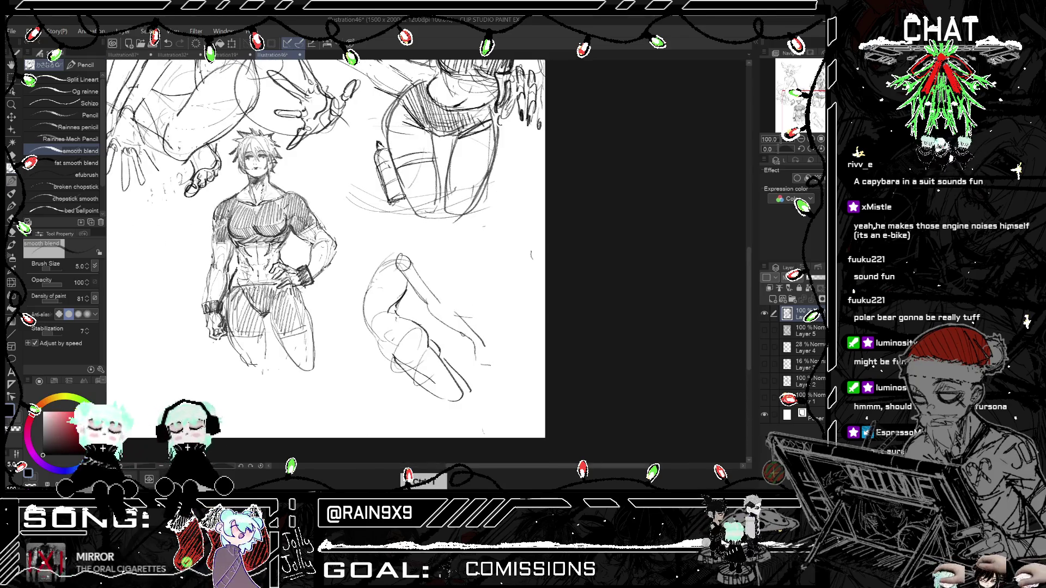
Step: Draw a line along the figure's left side and sketch the top of the figure
drag(364, 282, 384, 262)
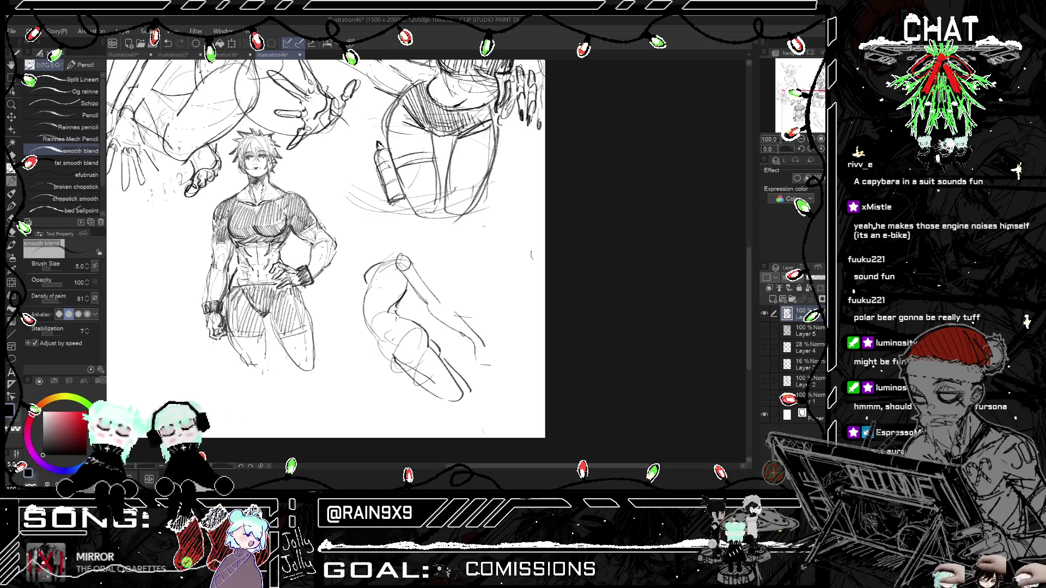
key(ctrl+z)
key(h)
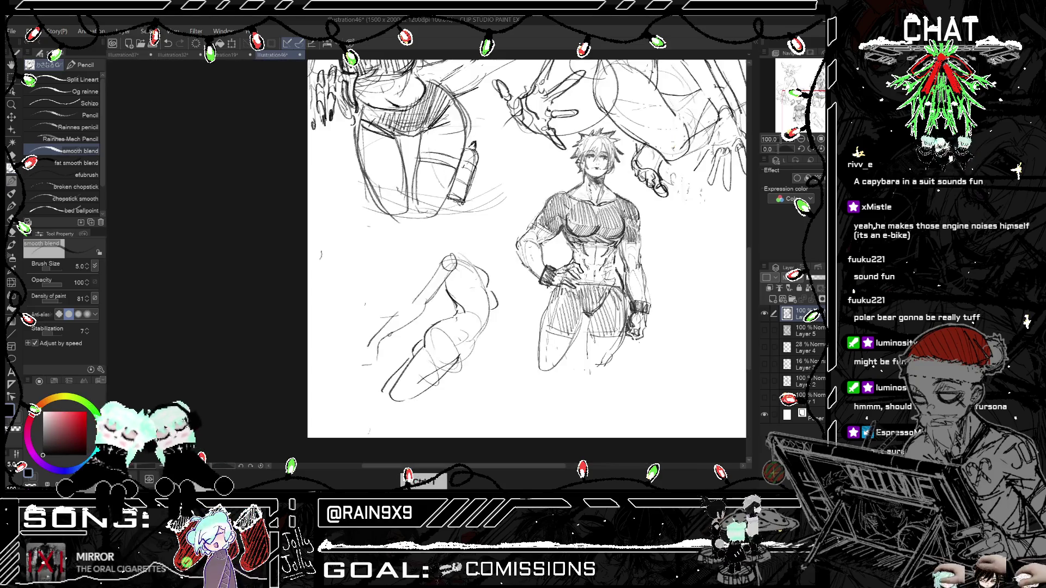
key(h)
drag(363, 288, 359, 308)
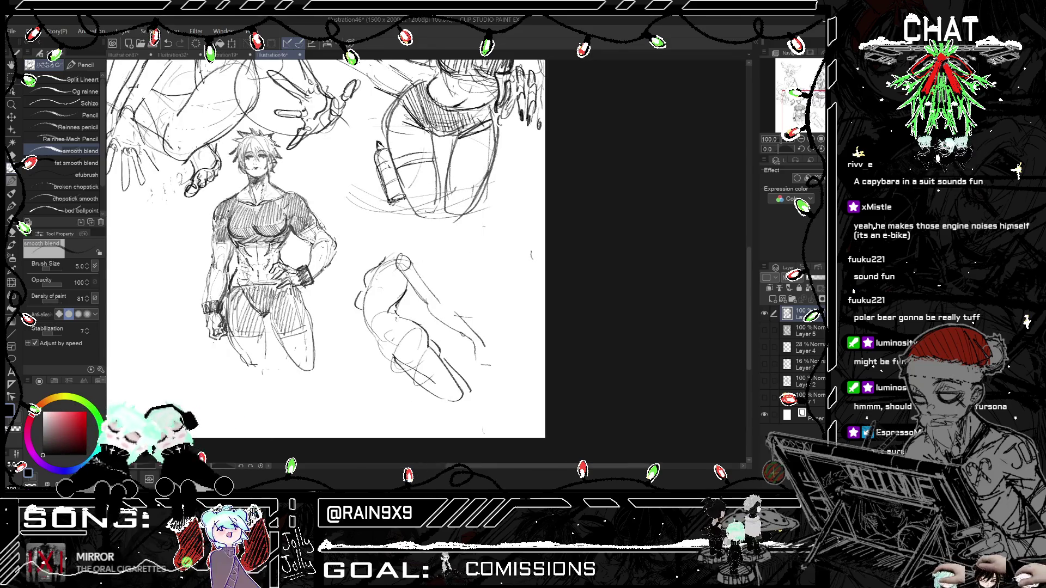
mouse_move(374, 260)
mouse_down()
mouse_move(358, 240)
mouse_move(383, 230)
mouse_up()
Step: Draw a stroke along the figure's left edge and check its proportions in the mirrored view
key(h)
key(h)
drag(362, 291, 366, 315)
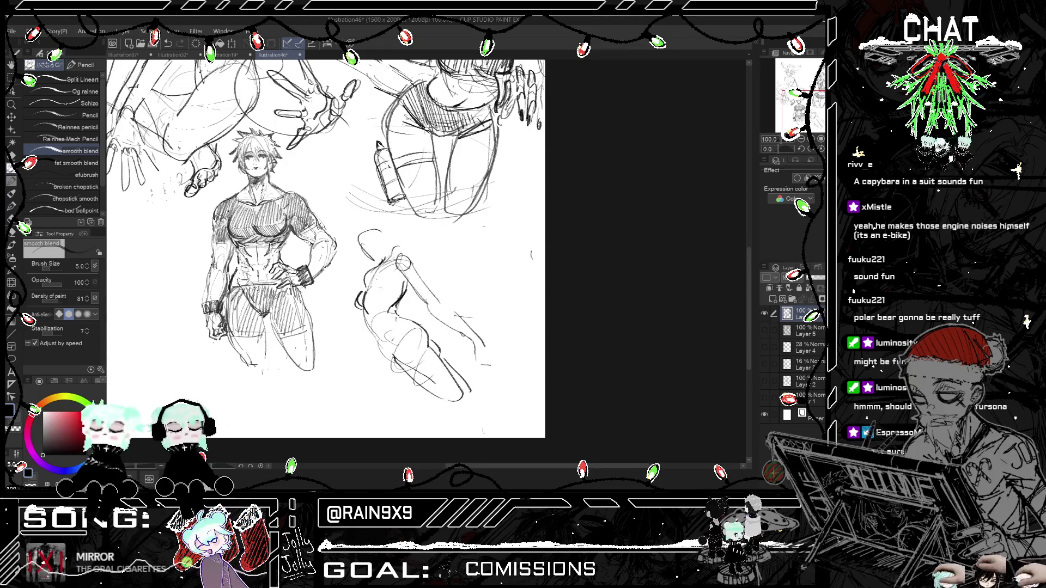
key(h)
key(h)
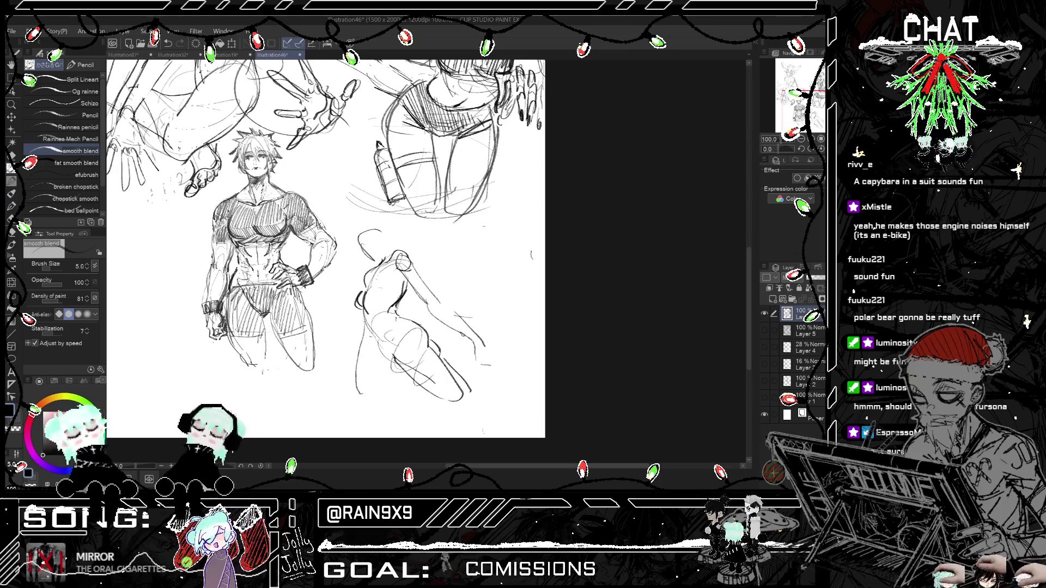
key(h)
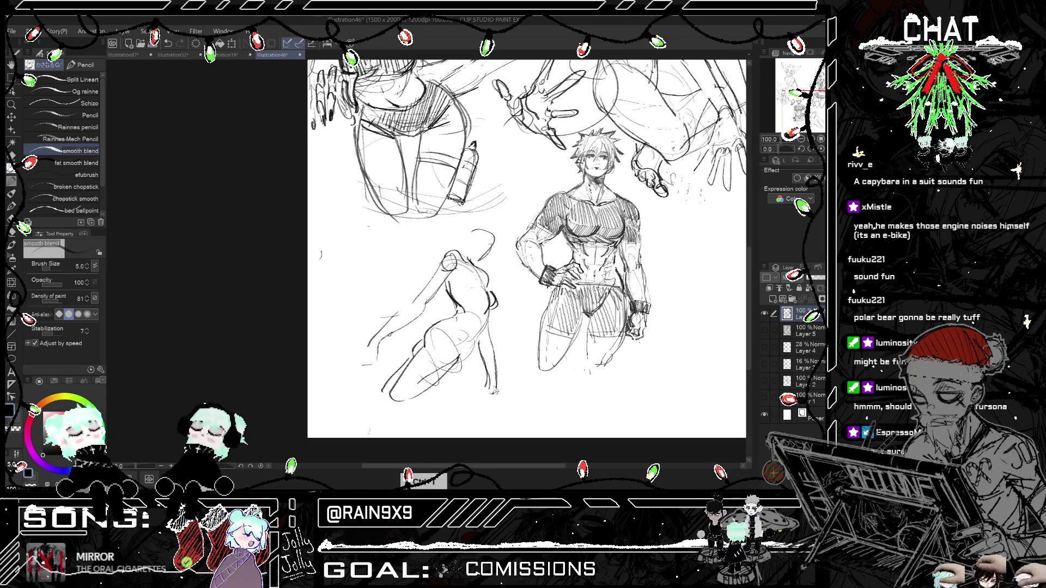
key(h)
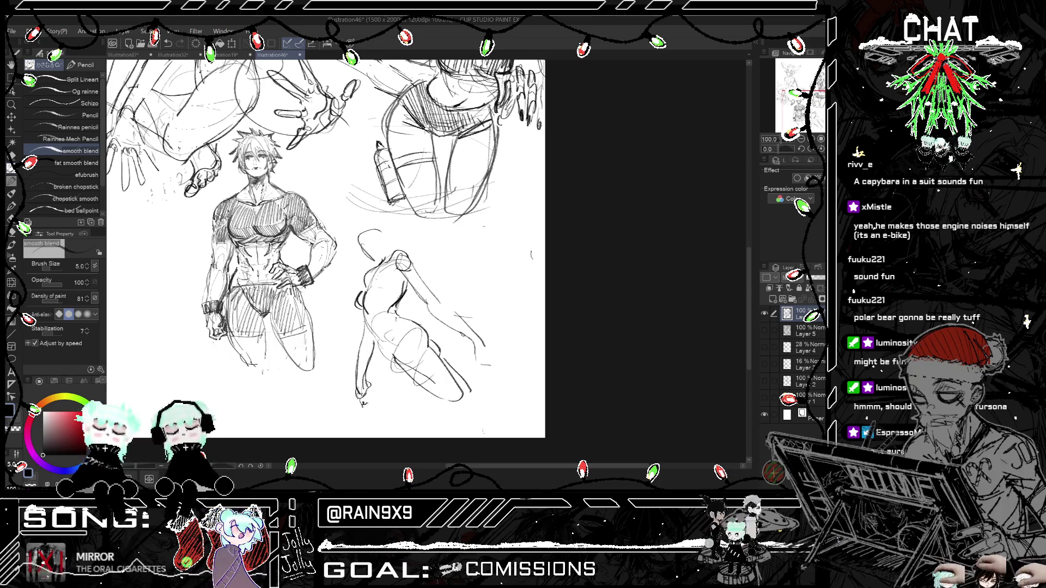
key(h)
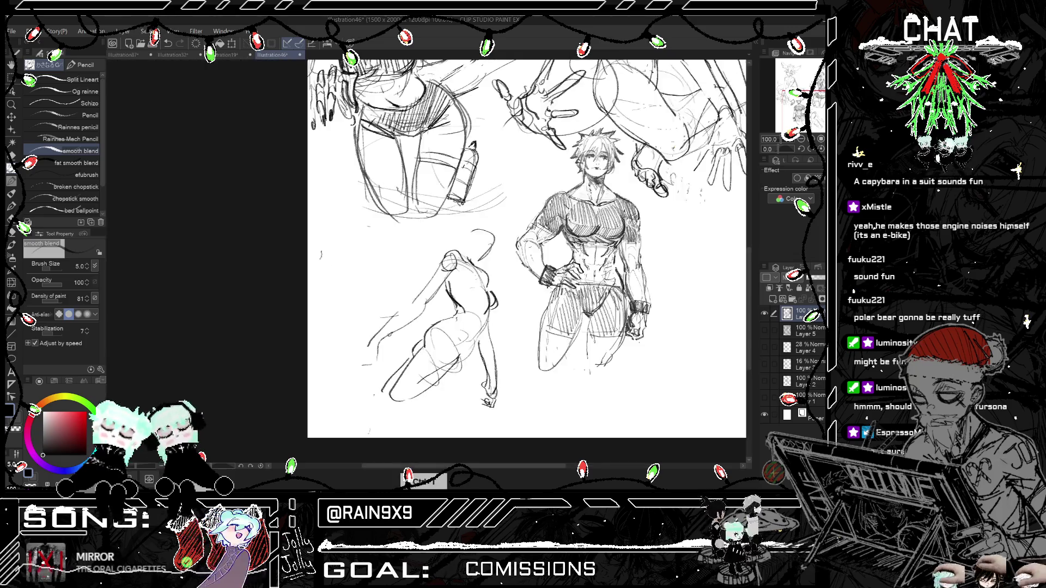
key(h)
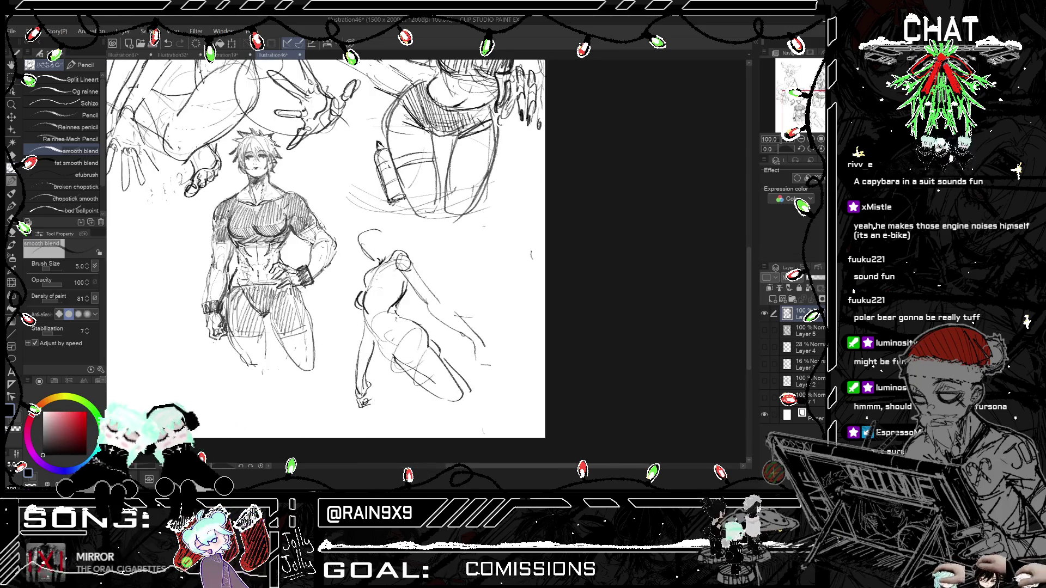
key(ctrl+z)
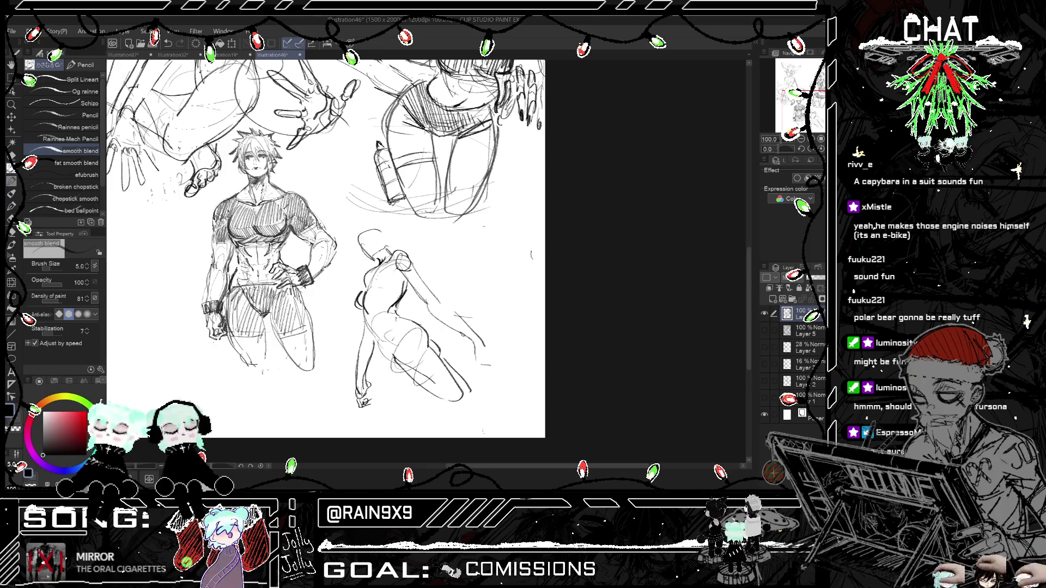
Step: Add a stroke atop the head and one near the hip, checking the pose mirrored
drag(364, 235, 389, 240)
key(ctrl+h)
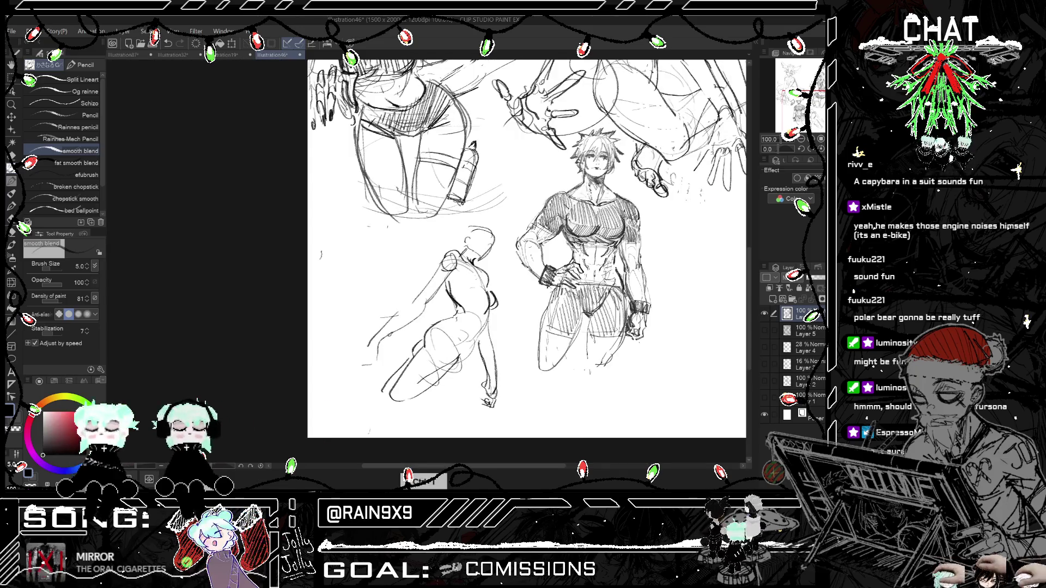
key(ctrl+h)
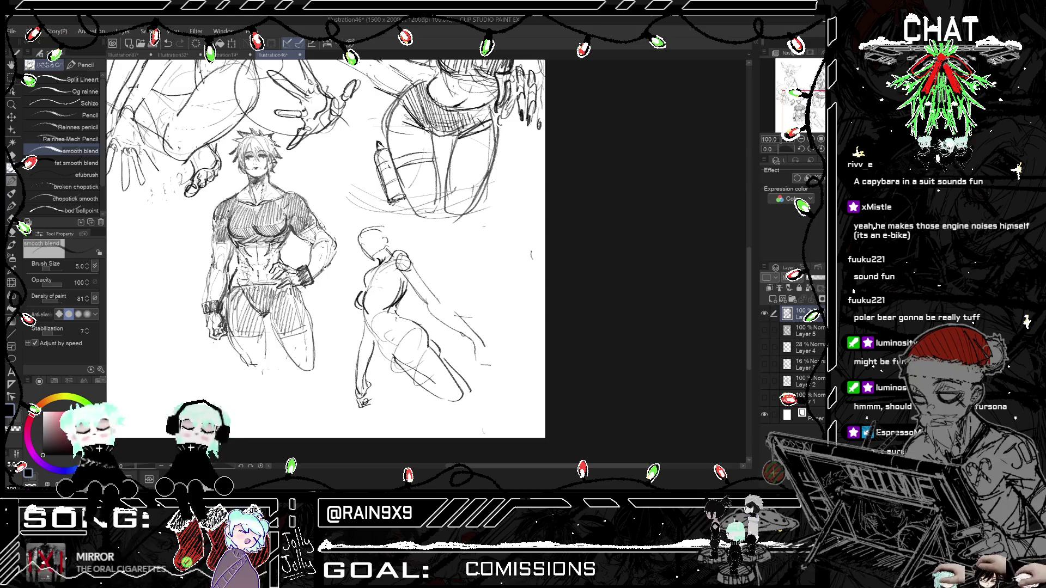
drag(368, 321, 390, 357)
key(ctrl+h)
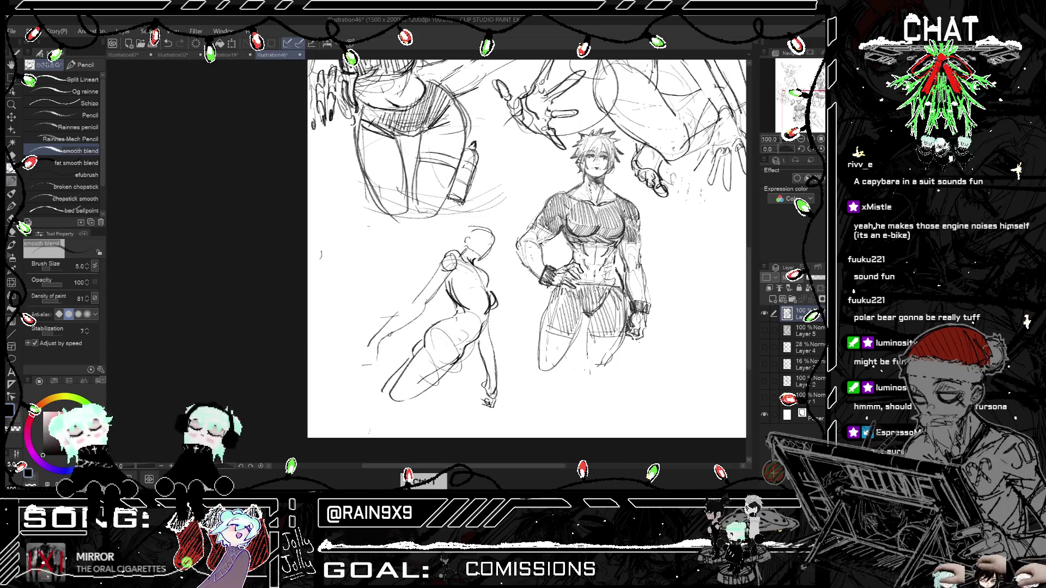
key(ctrl+h)
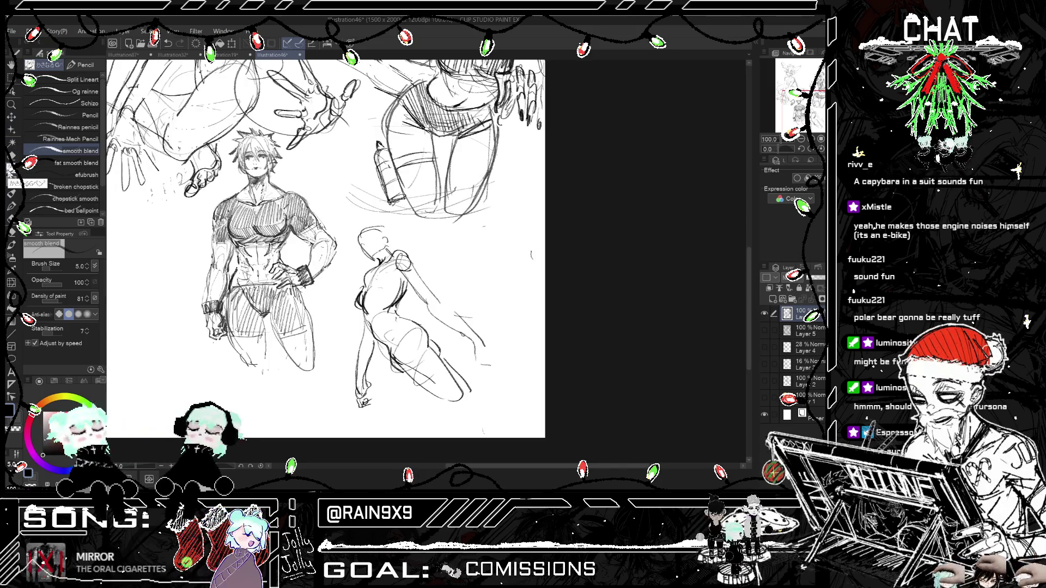
key(ctrl+h)
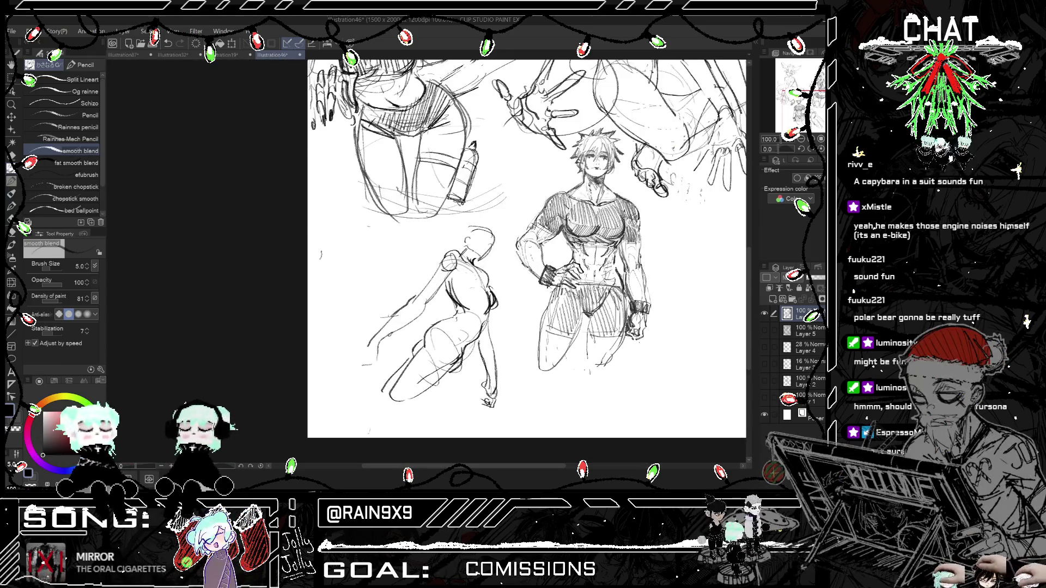
key(ctrl+h)
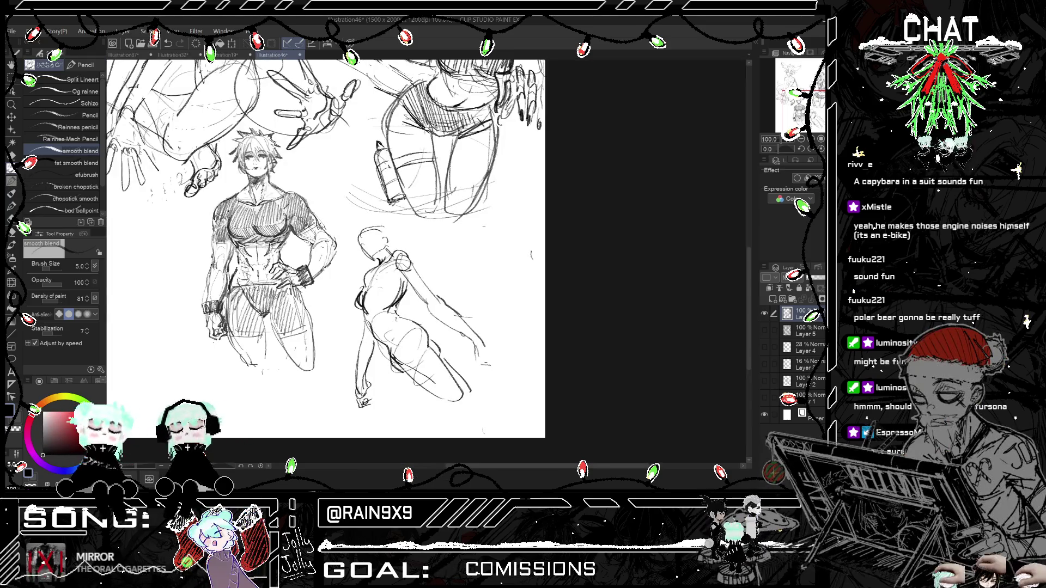
key(ctrl+z)
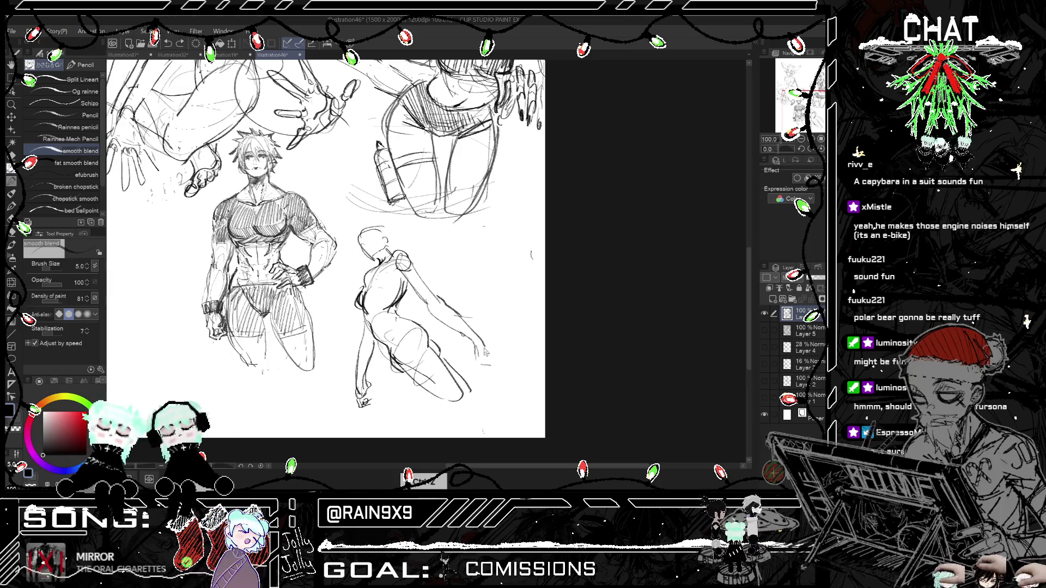
drag(482, 351, 498, 359)
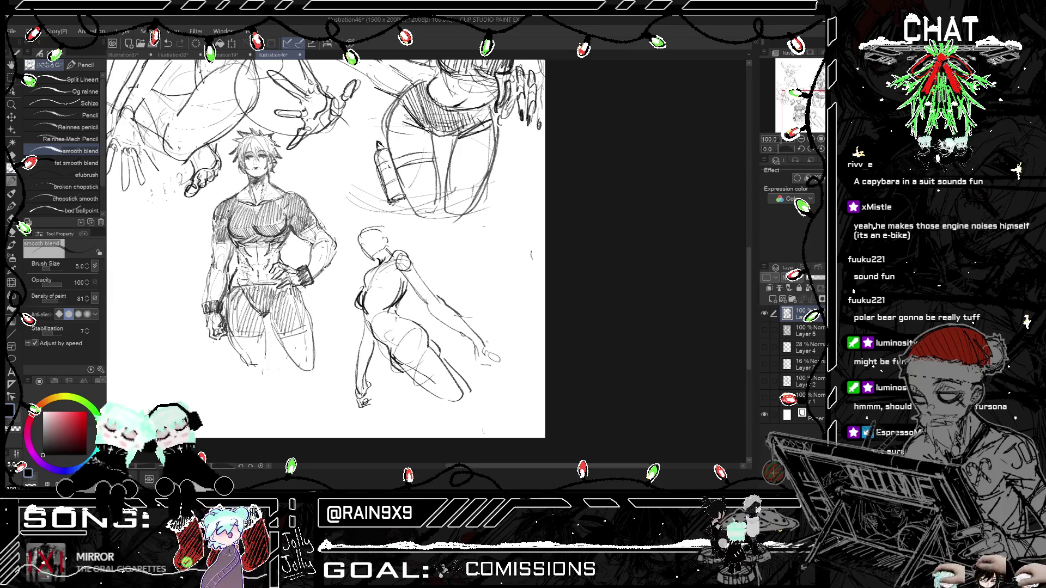
key(ctrl+h)
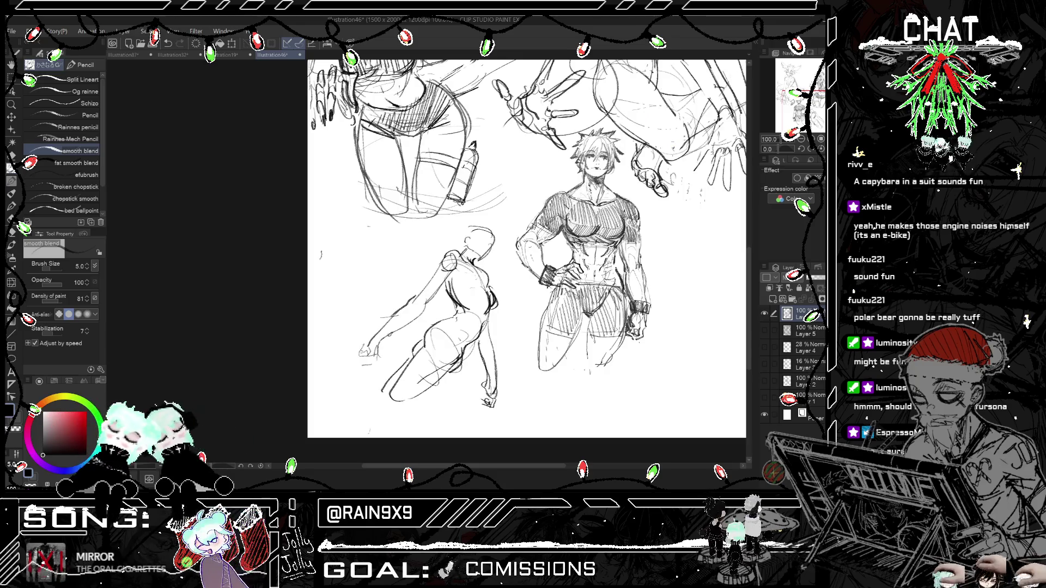
mouse_move(357, 355)
mouse_down()
mouse_move(346, 362)
mouse_move(368, 363)
mouse_up()
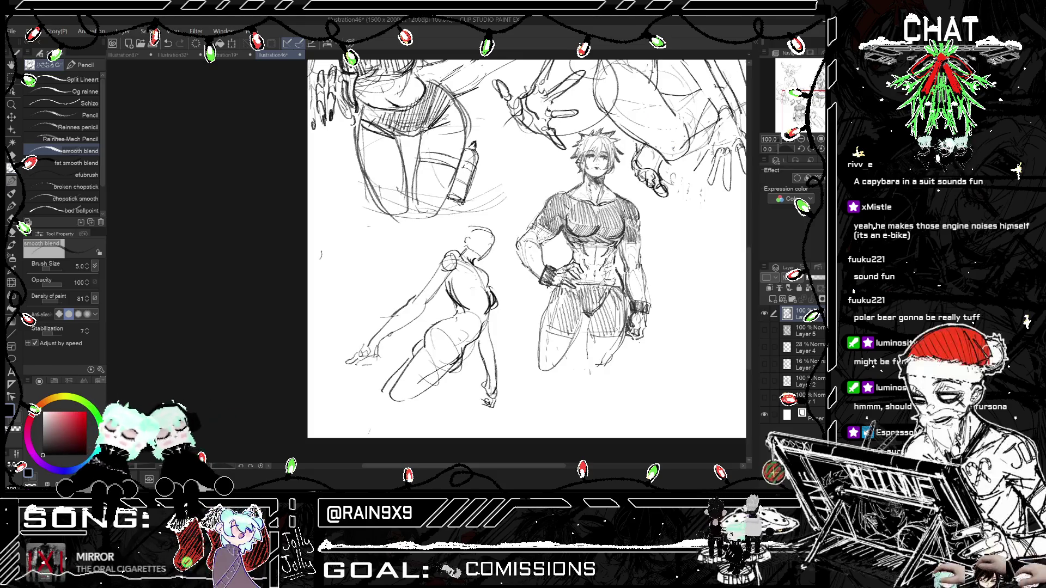
key(ctrl+h)
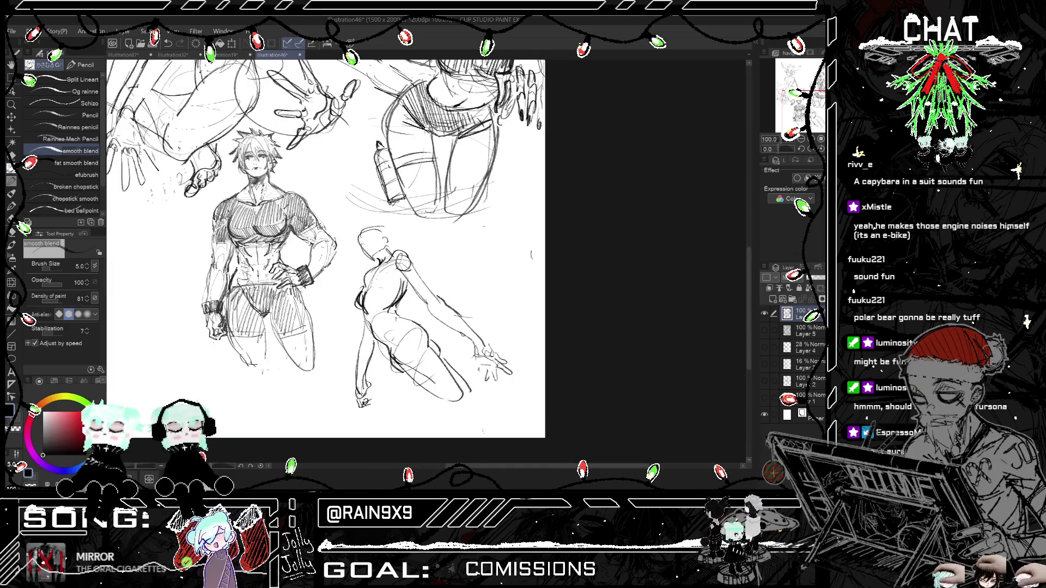
key(ctrl+h)
key(ctrl+h)
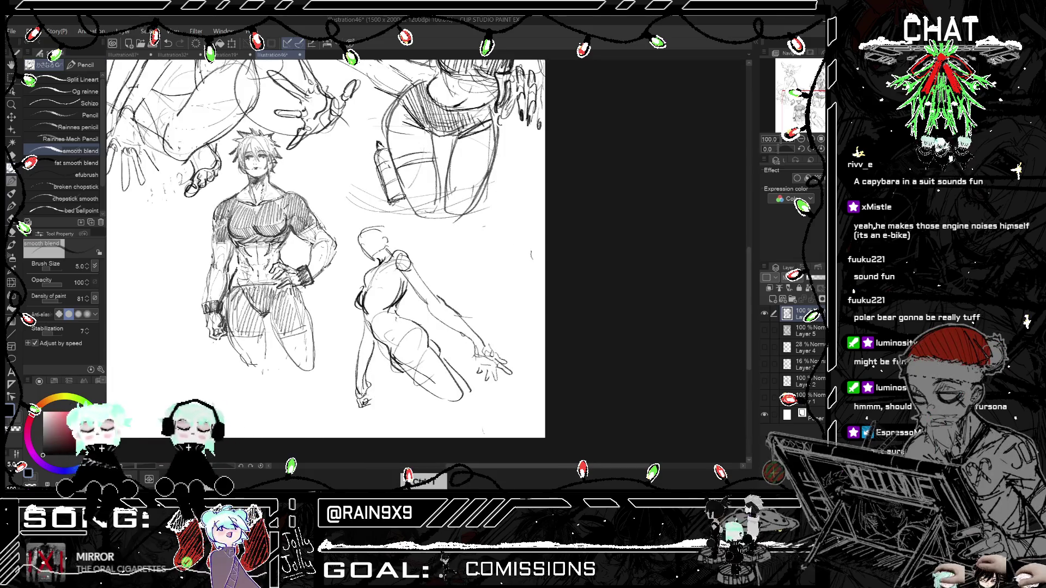
key(ctrl+h)
key(ctrl+h)
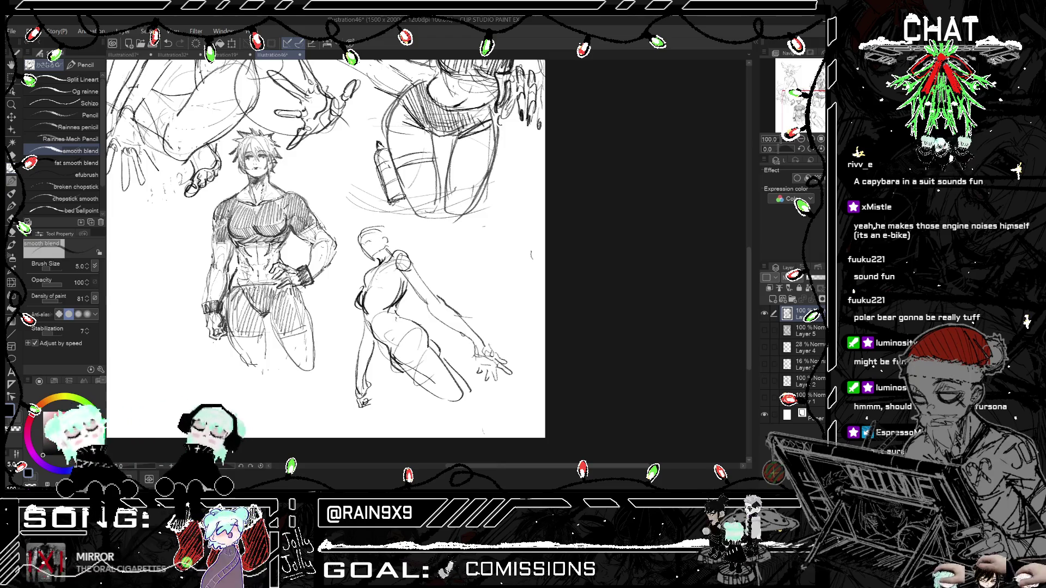
key(ctrl+h)
key(ctrl+h)
scroll(362, 256, up, 3)
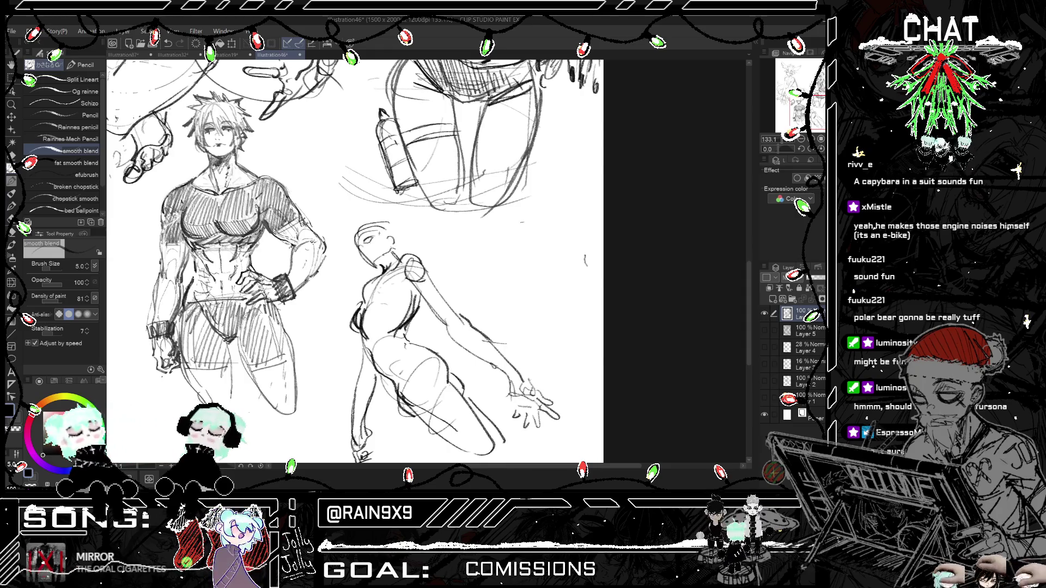
key(ctrl+h)
key(ctrl+h)
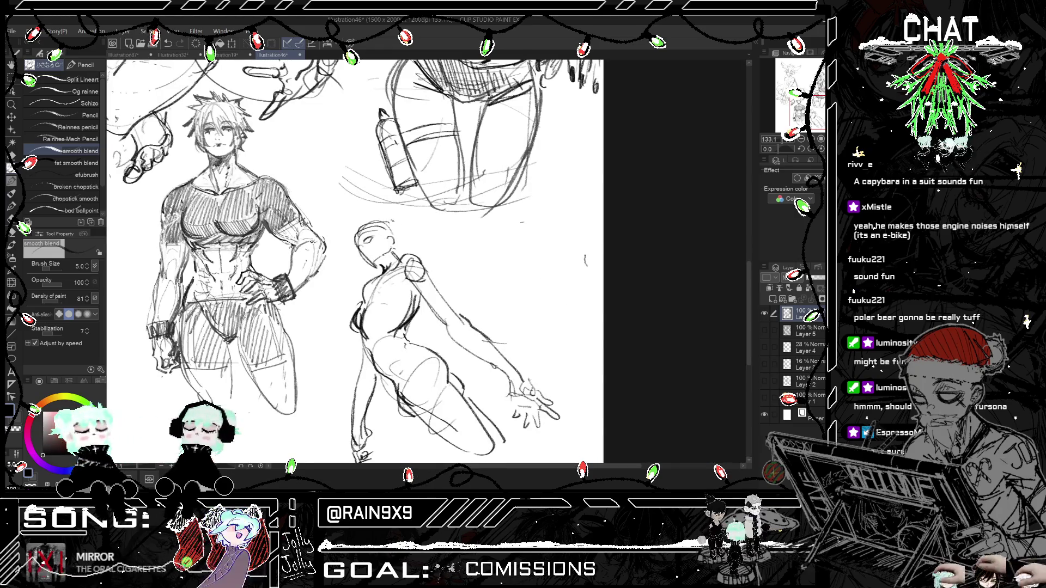
scroll(381, 218, down, 3)
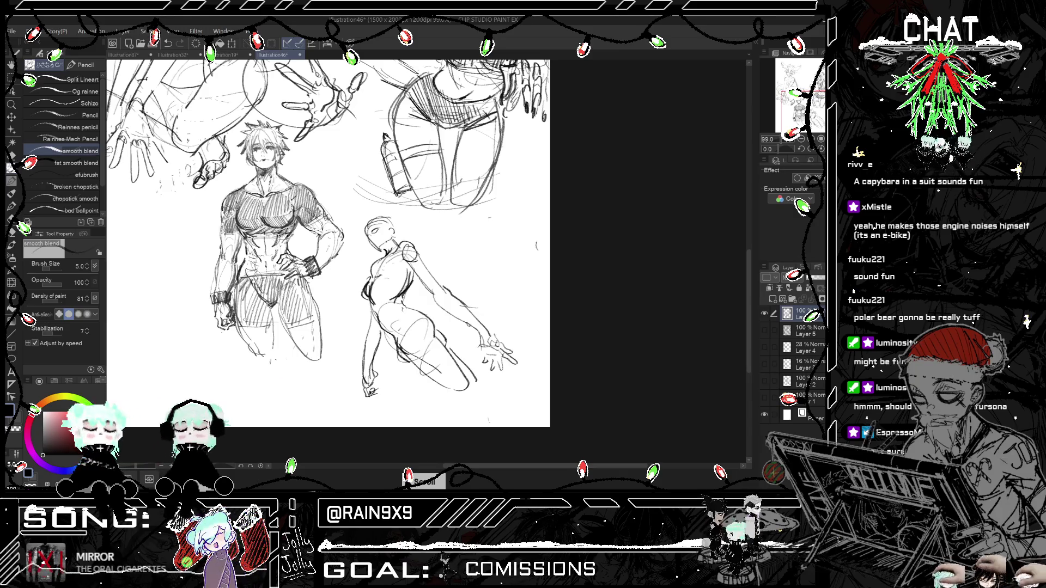
key(ctrl+h)
key(ctrl+h)
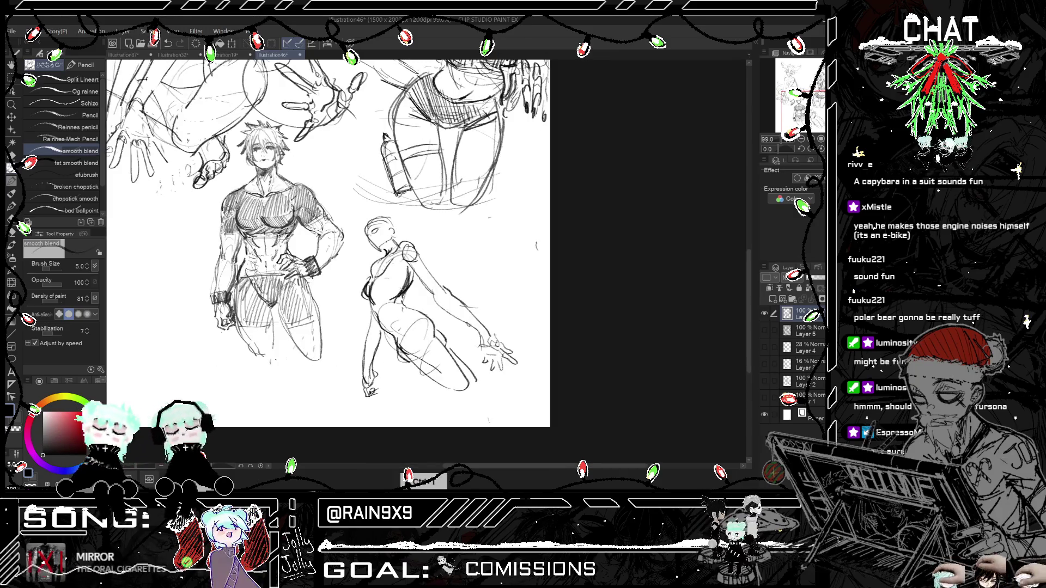
click(13, 157)
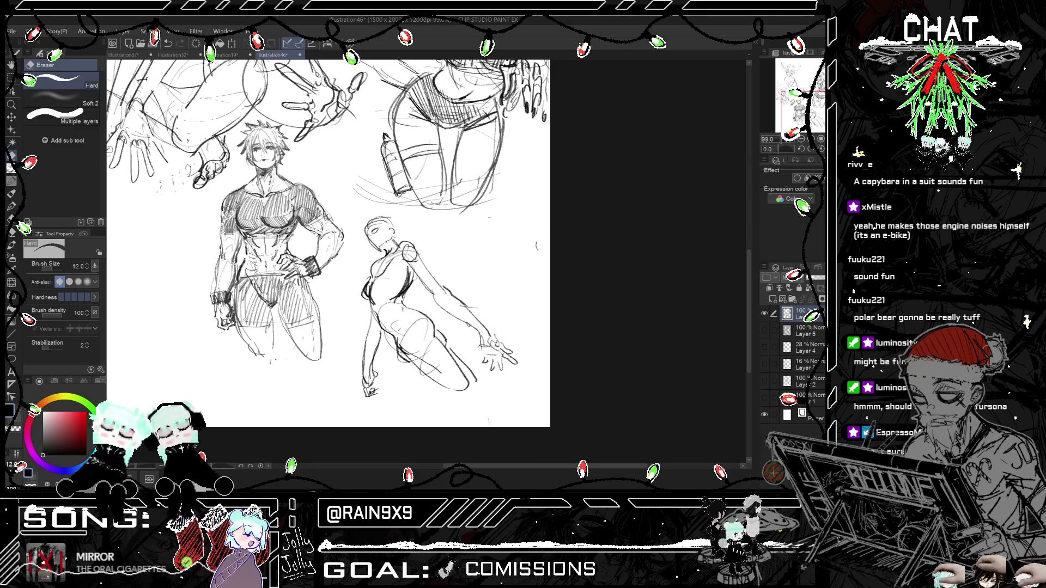
Step: Lasso the outstretched hand and rotate it about -4.4°, then commit the transform
key(ctrl+h)
scroll(410, 281, down, 1)
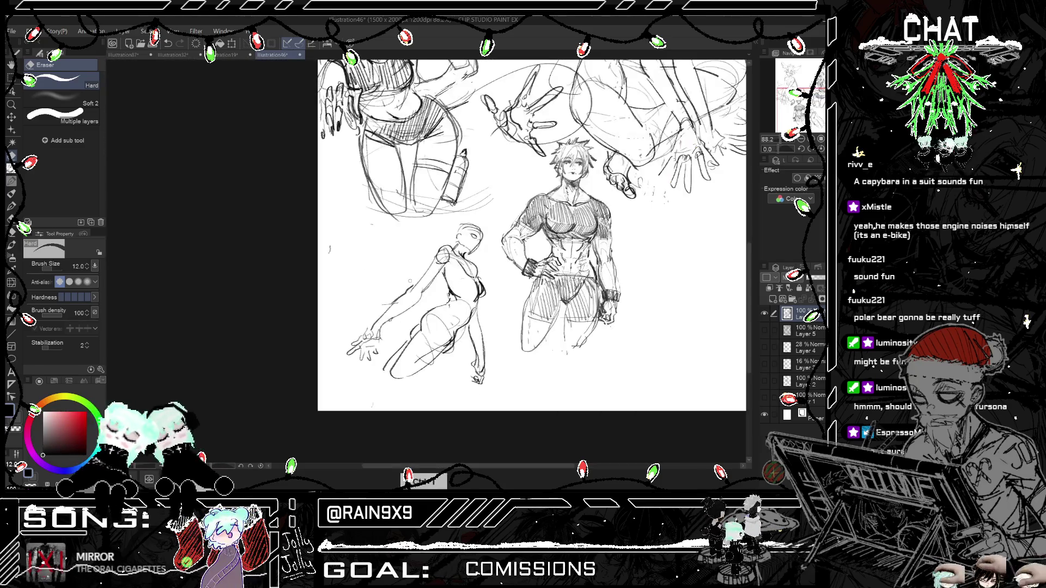
key(ctrl+h)
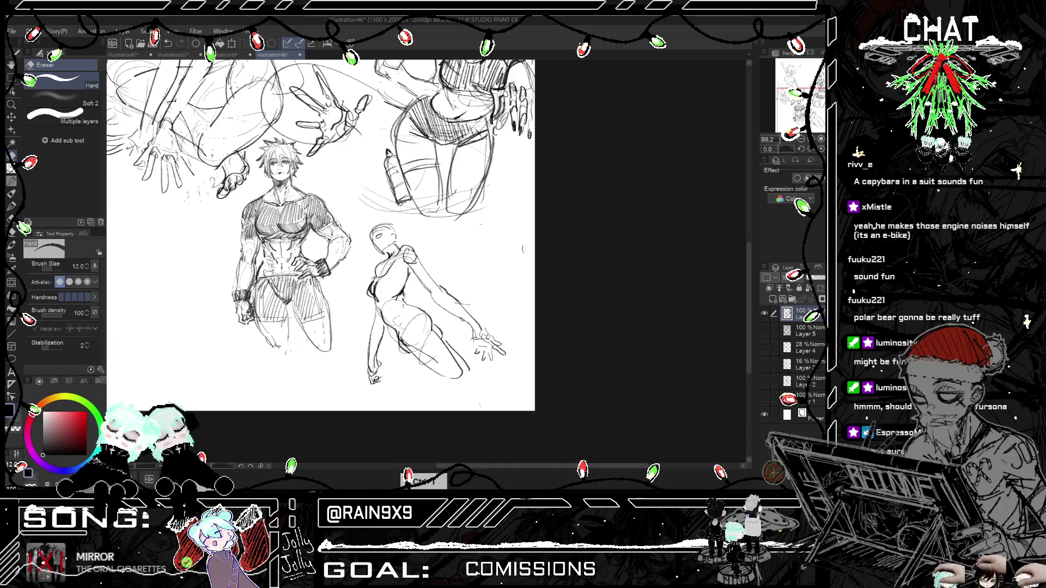
key(ctrl+h)
key(ctrl+h)
key(ctrl+0)
key(ctrl+alt+0)
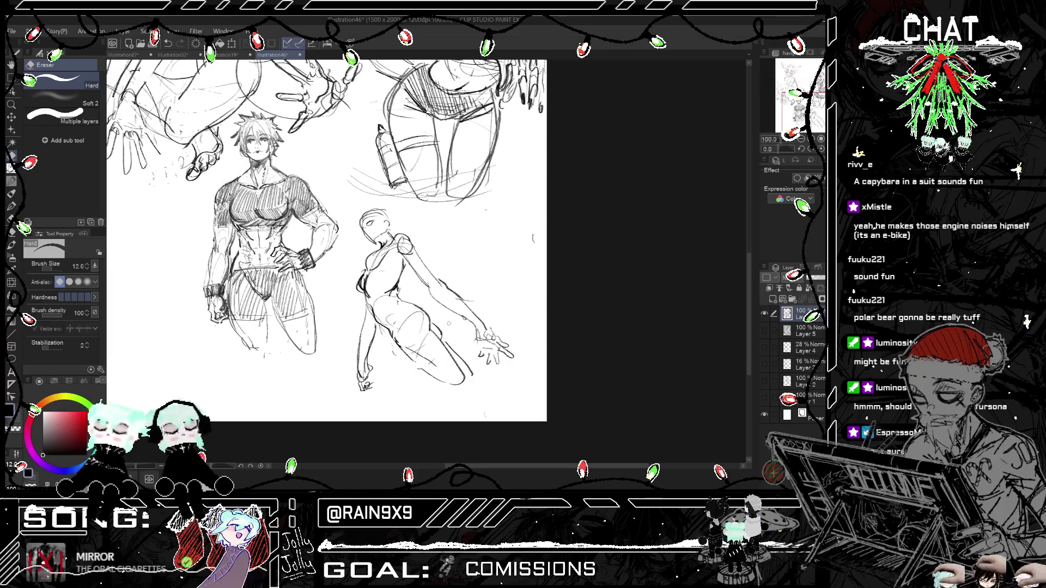
key(m)
mouse_move(471, 276)
mouse_down()
mouse_move(510, 295)
mouse_move(528, 321)
mouse_up()
click(531, 406)
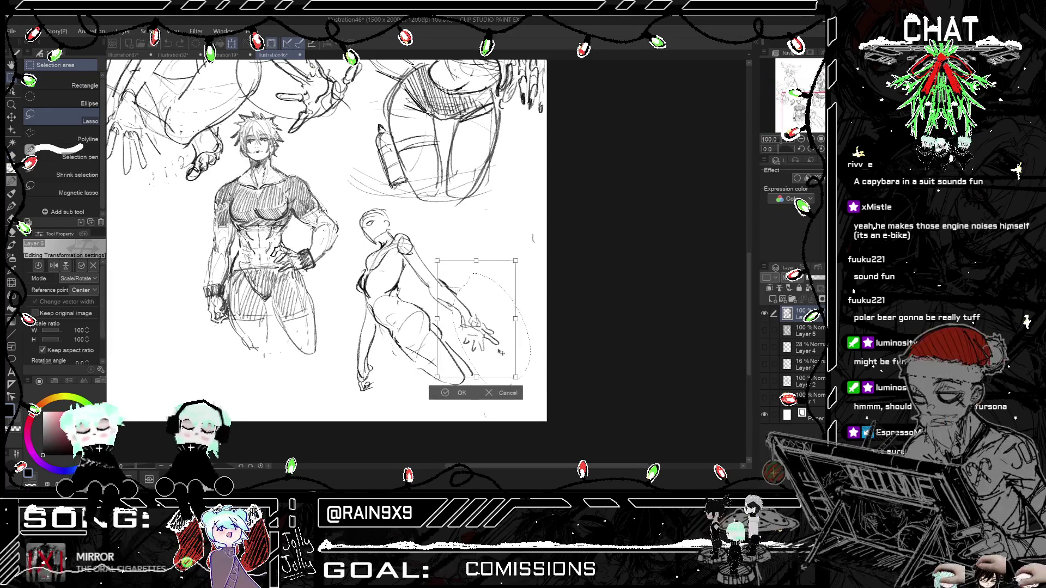
key(Return)
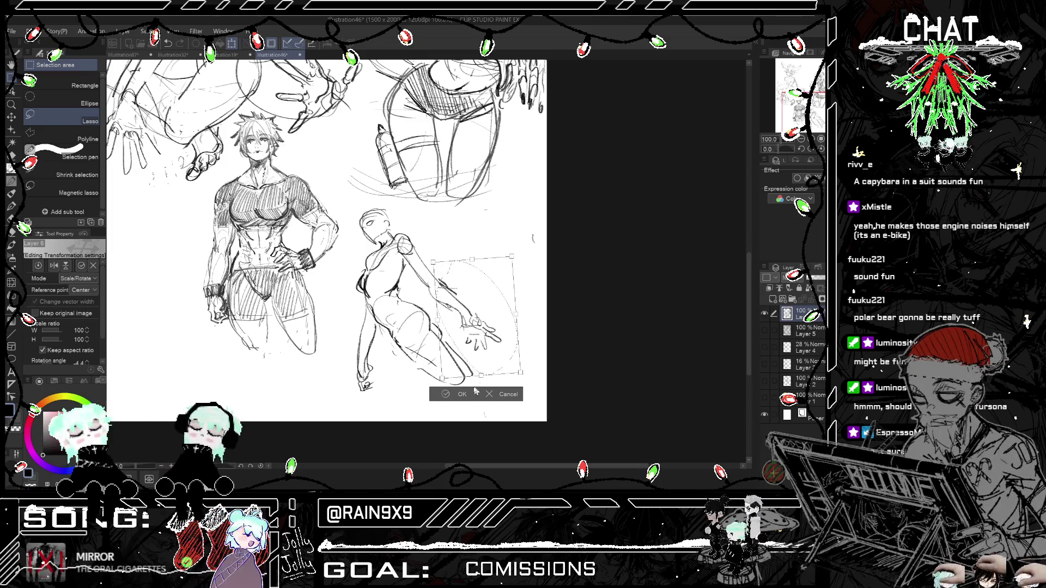
click(393, 391)
Step: Erase the posed figure's lower-leg lines below the knee with the Hard Eraser
key(h)
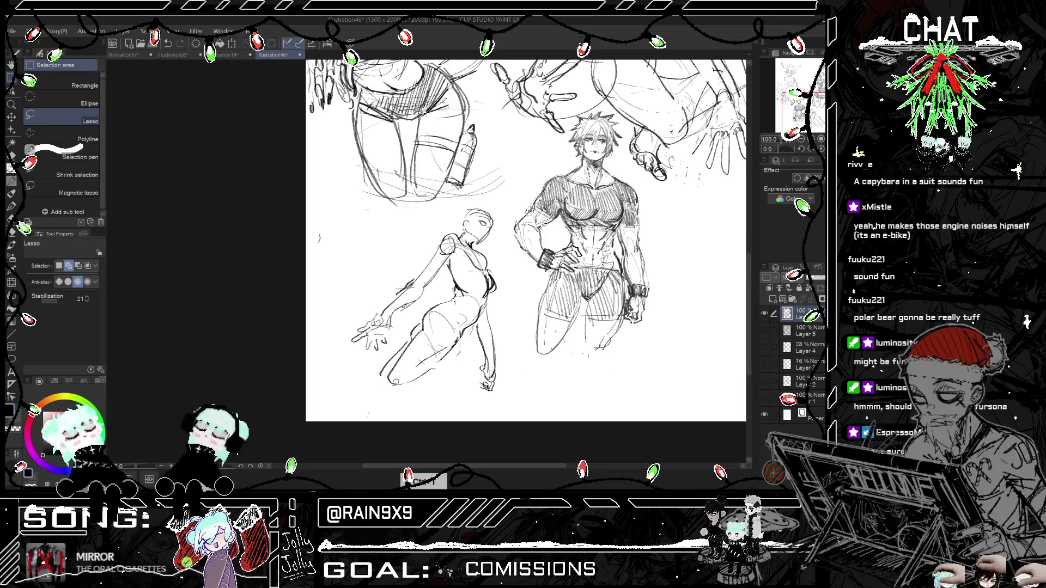
key(h)
key(h)
key(h)
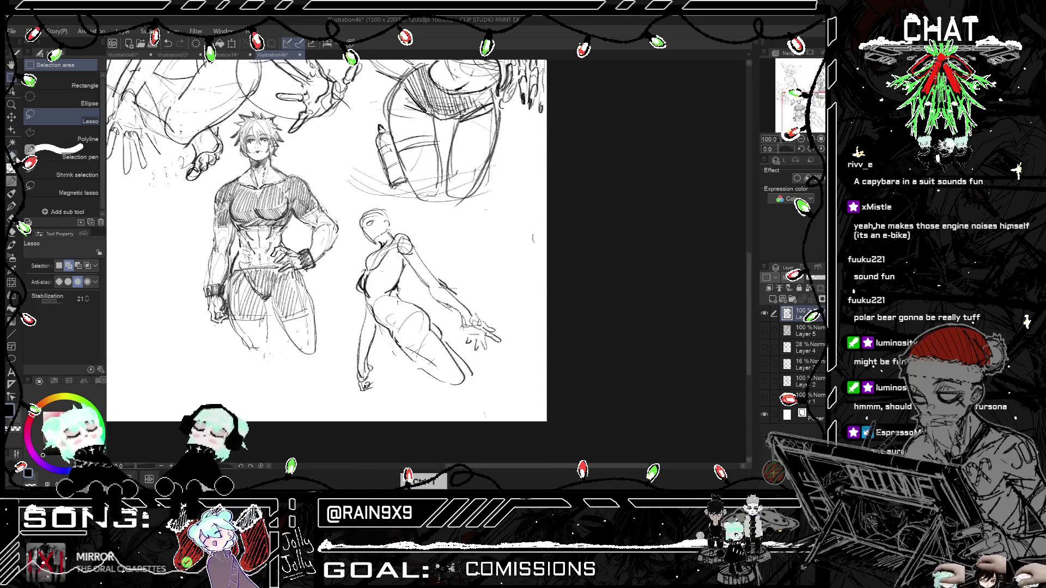
key(e)
key(h)
key(h)
drag(469, 370, 398, 382)
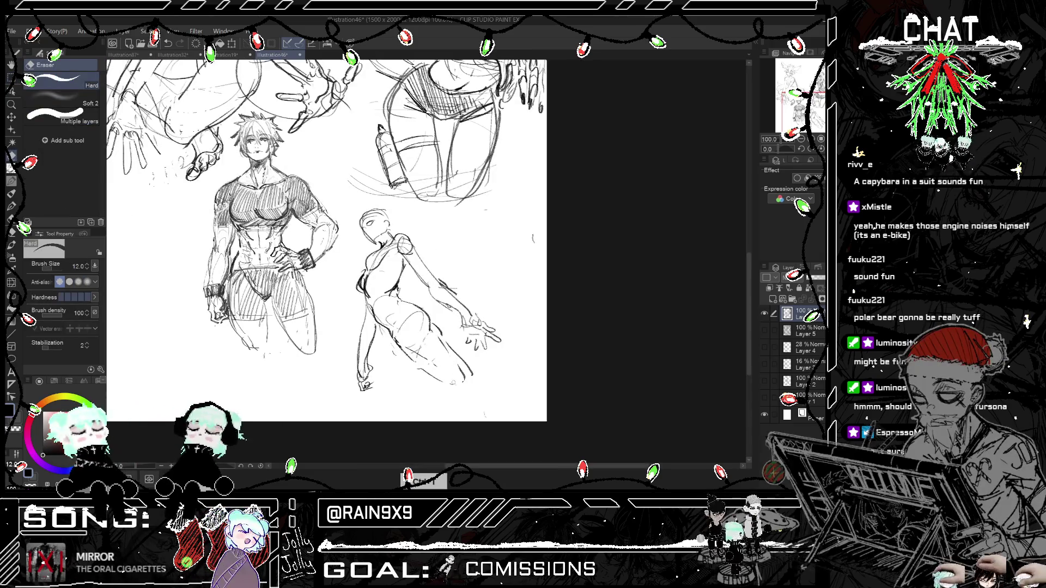
click(14, 176)
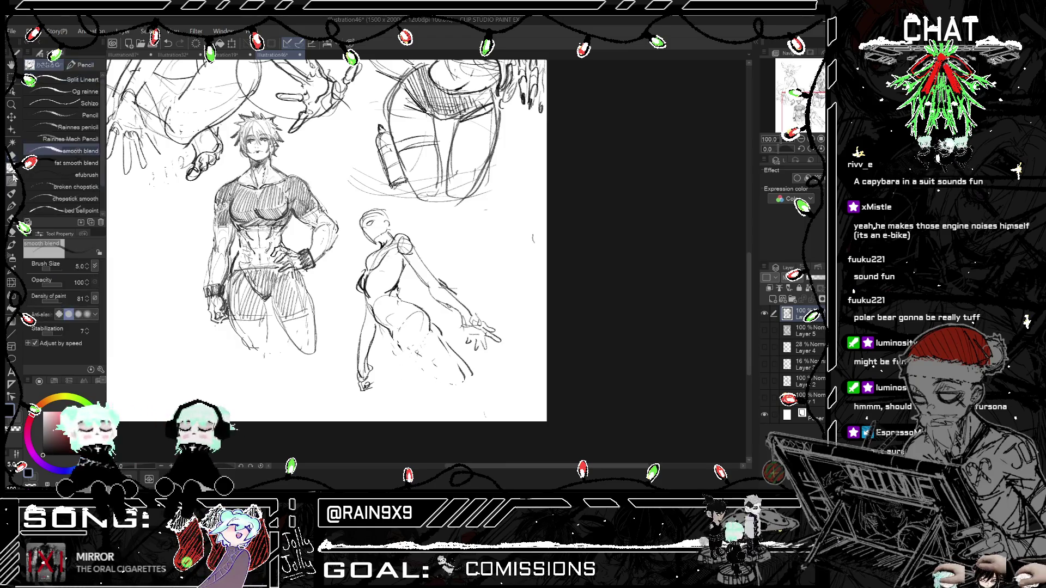
Step: Draw the lower leg bending down from the knee, redoing the stroke several times
drag(384, 335, 365, 415)
key(ctrl+z)
key(ctrl+z)
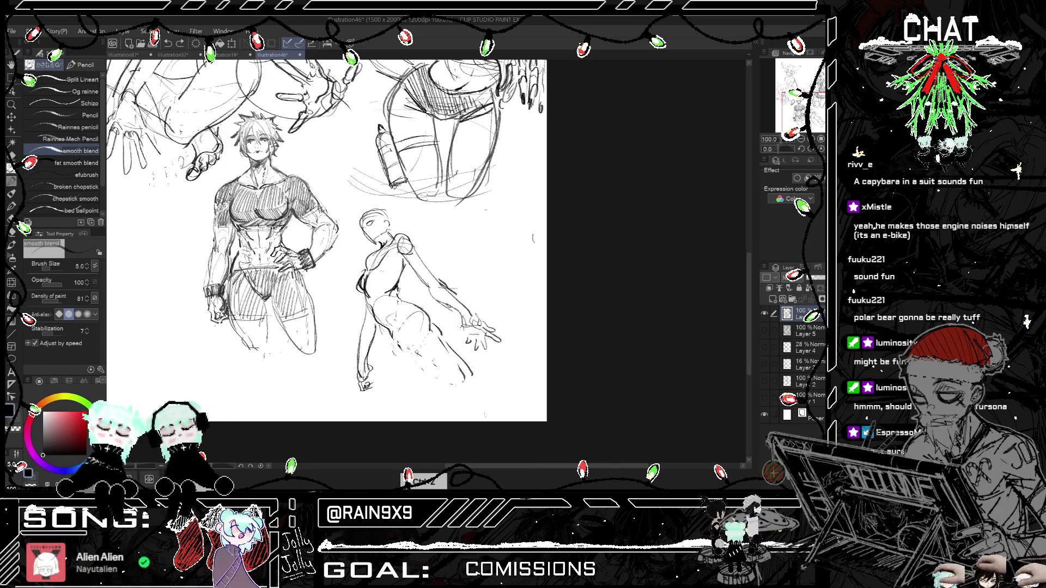
drag(394, 321, 370, 409)
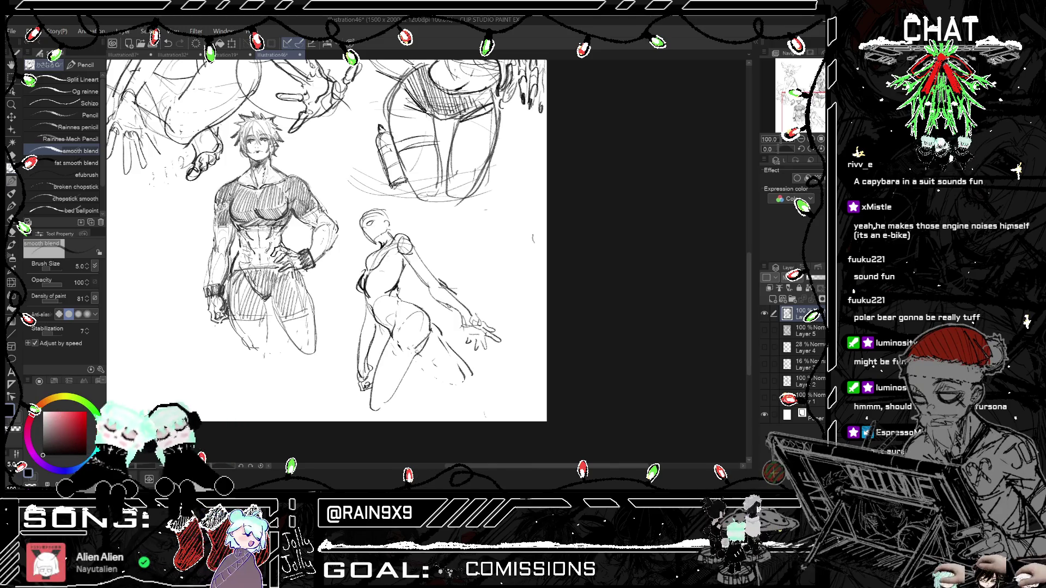
key(ctrl+z)
drag(416, 343, 389, 400)
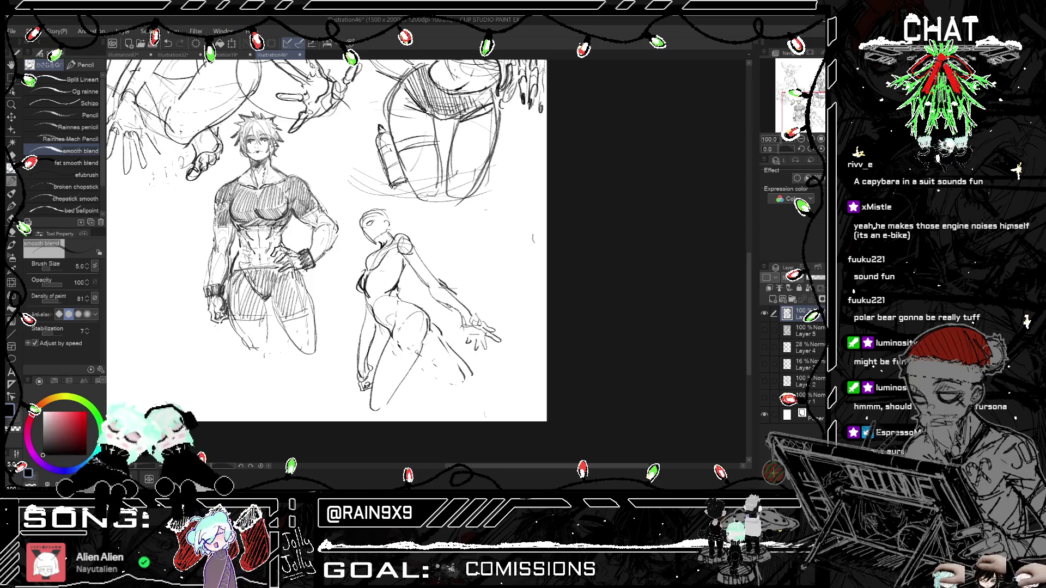
drag(417, 309, 431, 334)
key(h)
key(h)
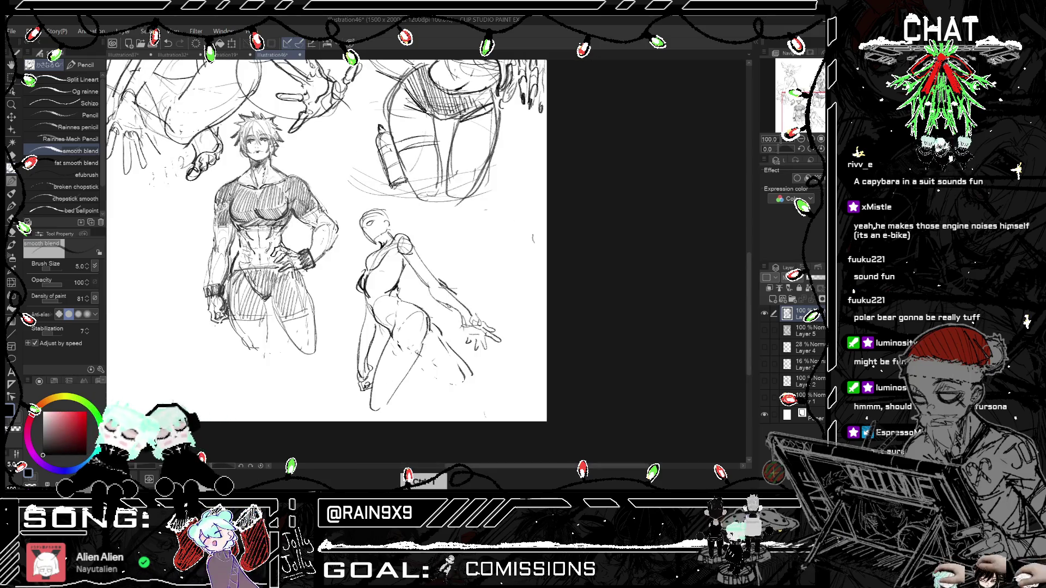
key(ctrl+z)
Step: Extend the lower leg with more strokes and add a line across the outstretched hand
drag(422, 359, 461, 383)
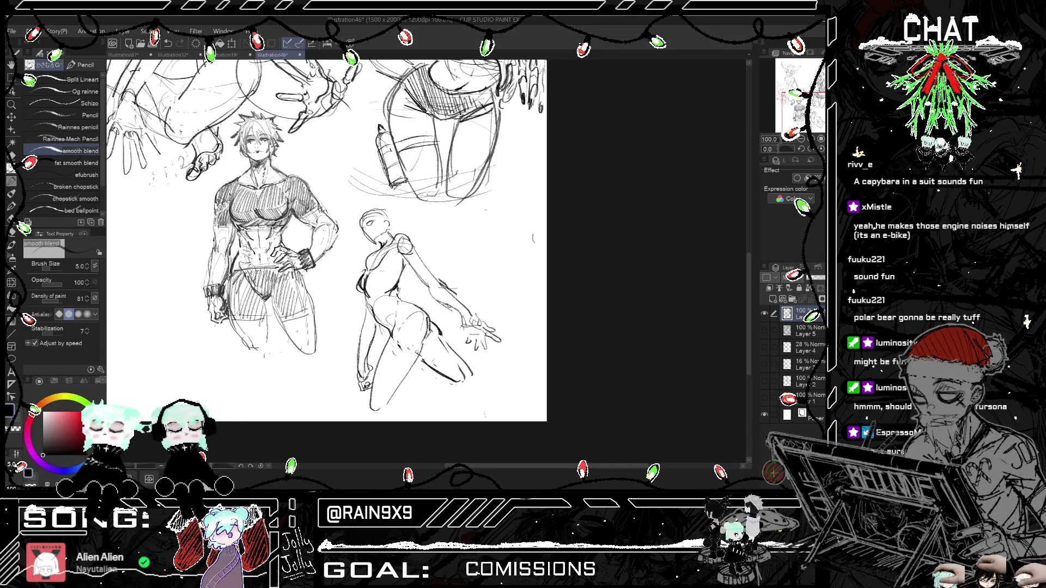
key(h)
drag(435, 327, 424, 355)
key(h)
key(h)
key(h)
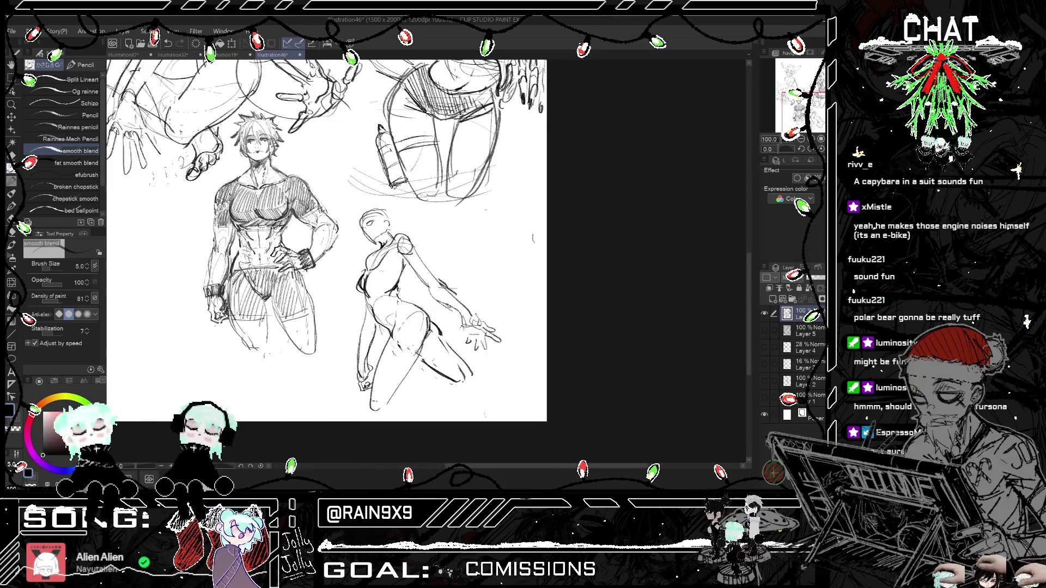
key(h)
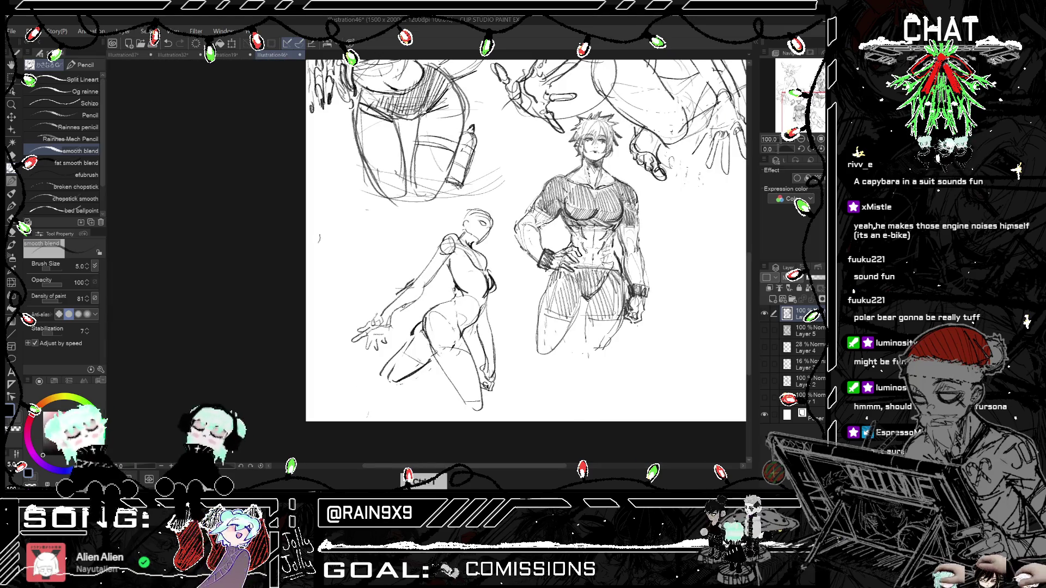
key(h)
key(h)
key(h)
key(h)
key(h)
key(e)
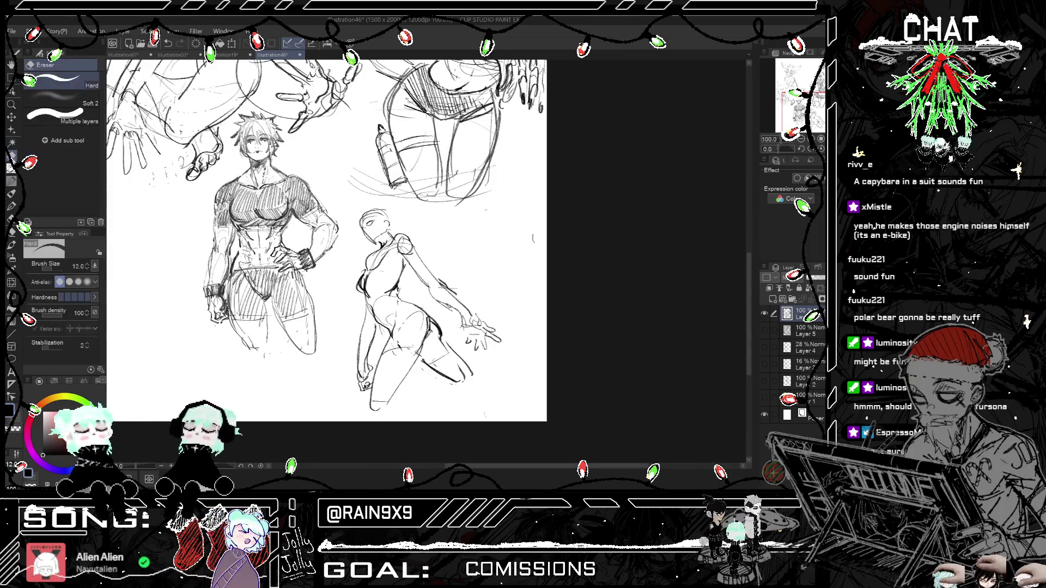
key(h)
key(h)
key(p)
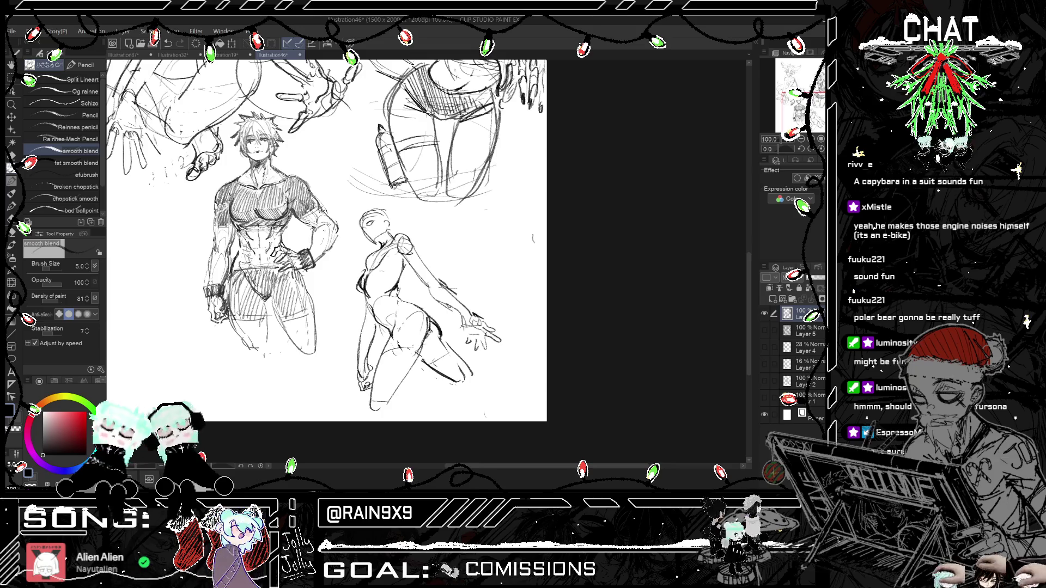
key(h)
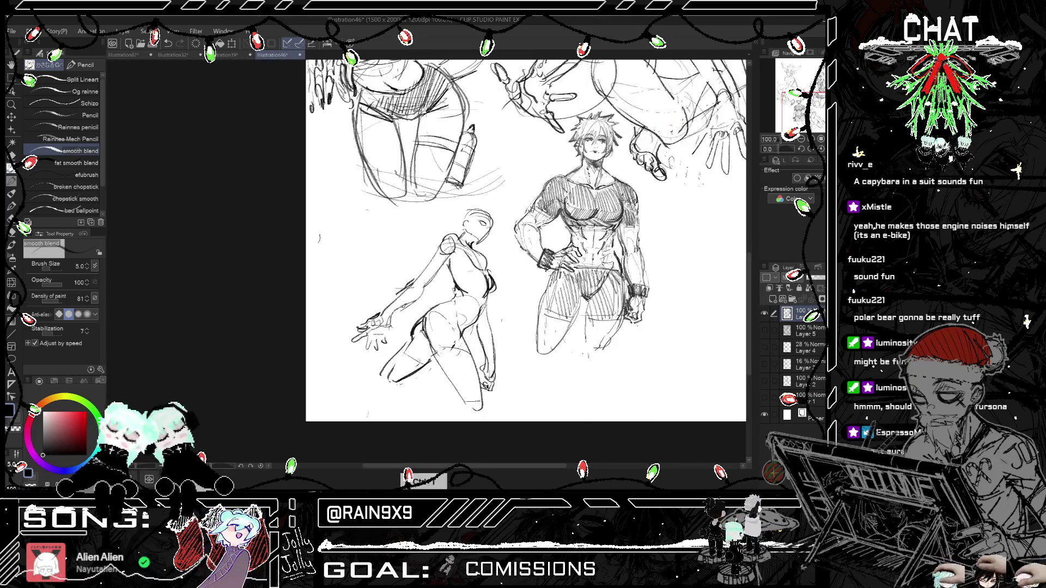
key(h)
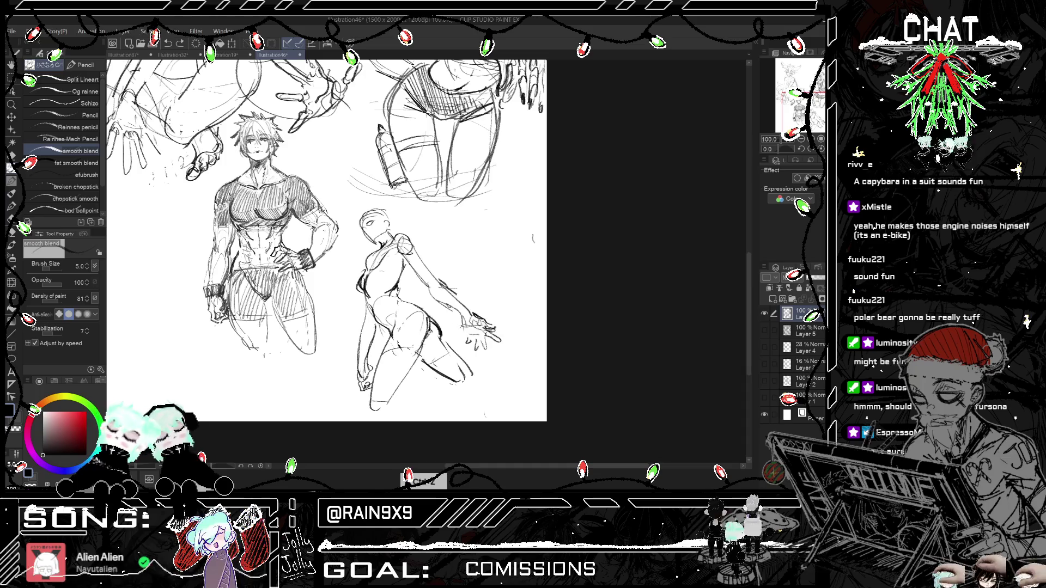
drag(448, 325, 516, 336)
Step: Draw strokes at the arm's end near the hand and erase part of the fingers
mouse_move(438, 327)
mouse_down()
mouse_move(454, 322)
mouse_move(515, 355)
mouse_up()
key(h)
key(h)
key(ctrl+z)
key(ctrl+z)
key(ctrl+z)
key(ctrl+z)
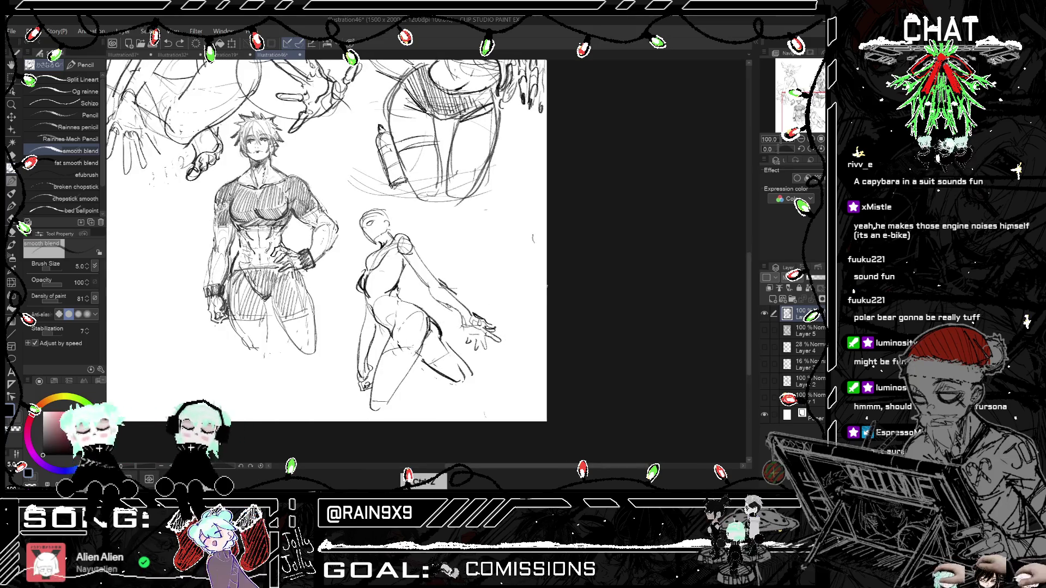
drag(460, 318, 467, 327)
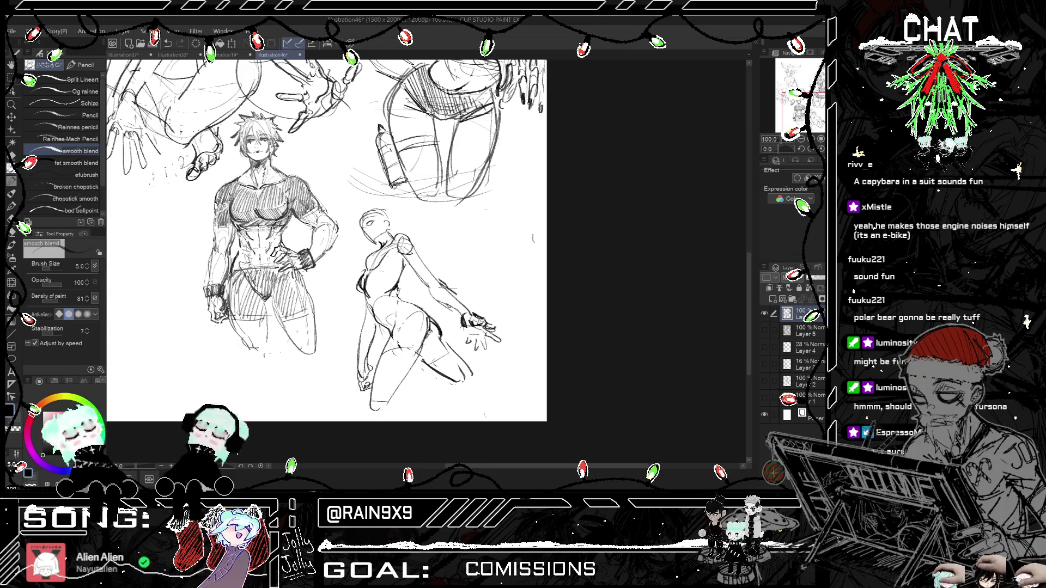
key(h)
key(h)
key(e)
mouse_move(472, 322)
mouse_down()
mouse_move(497, 341)
mouse_move(462, 332)
mouse_up()
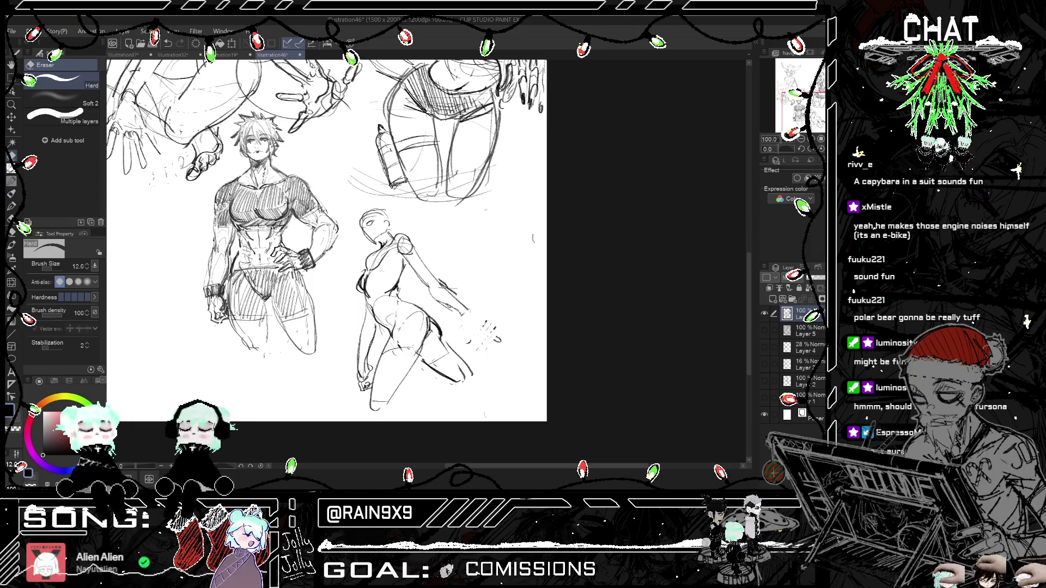
key(h)
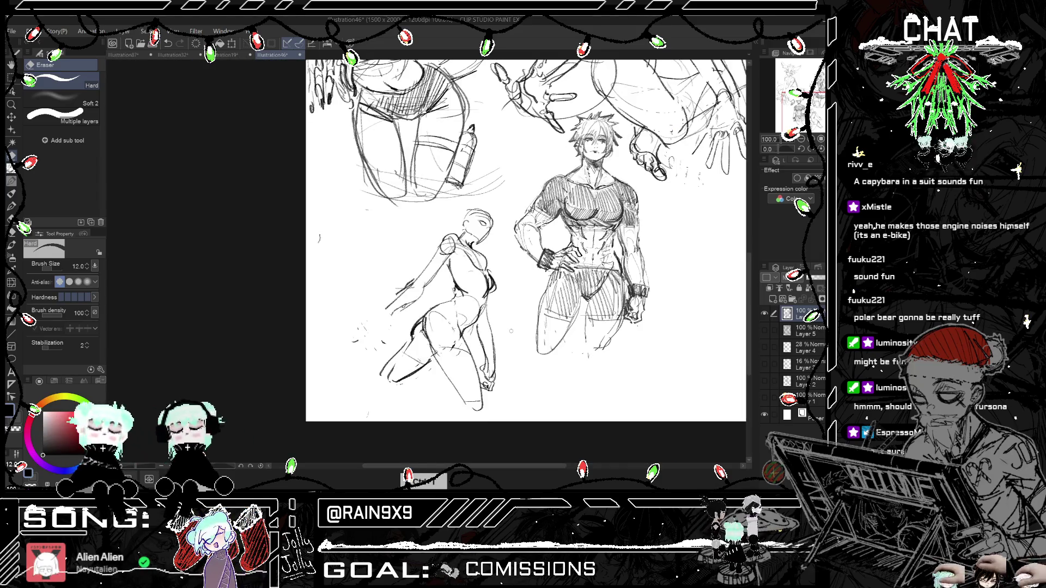
key(p)
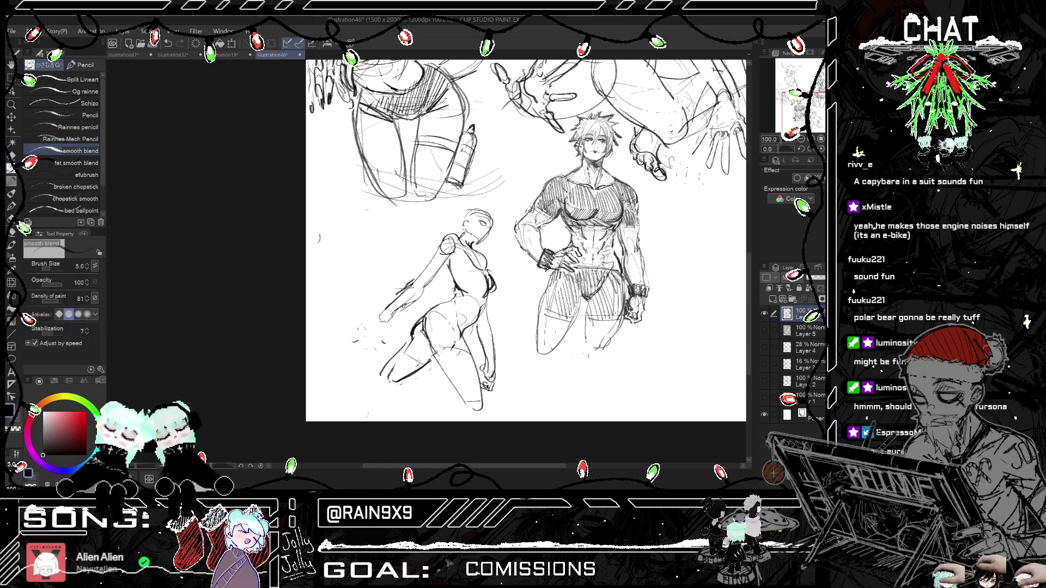
Step: Sketch the small hand at the outstretched arm's end, judging it in the mirrored view
key(h)
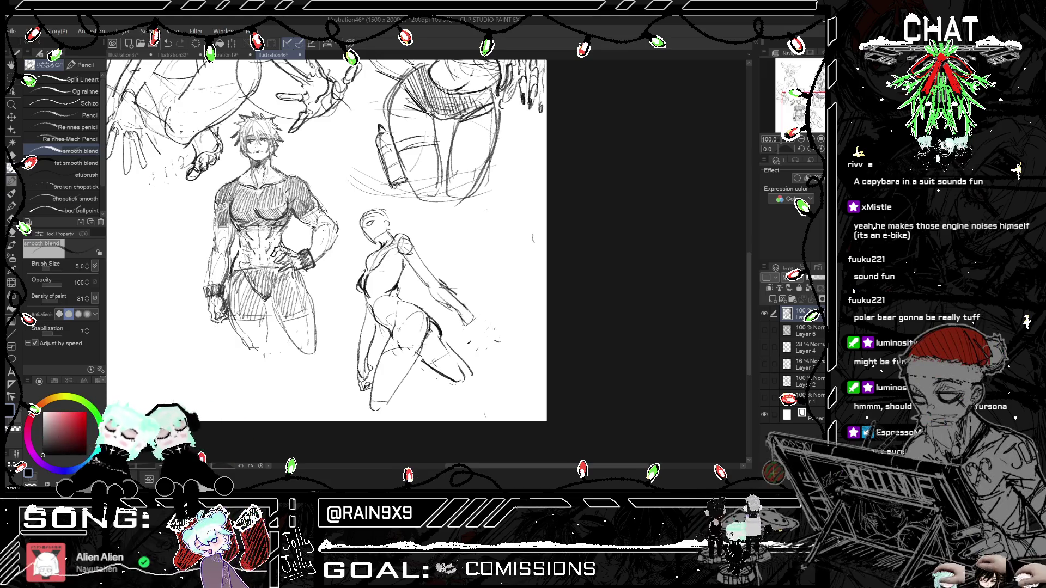
key(h)
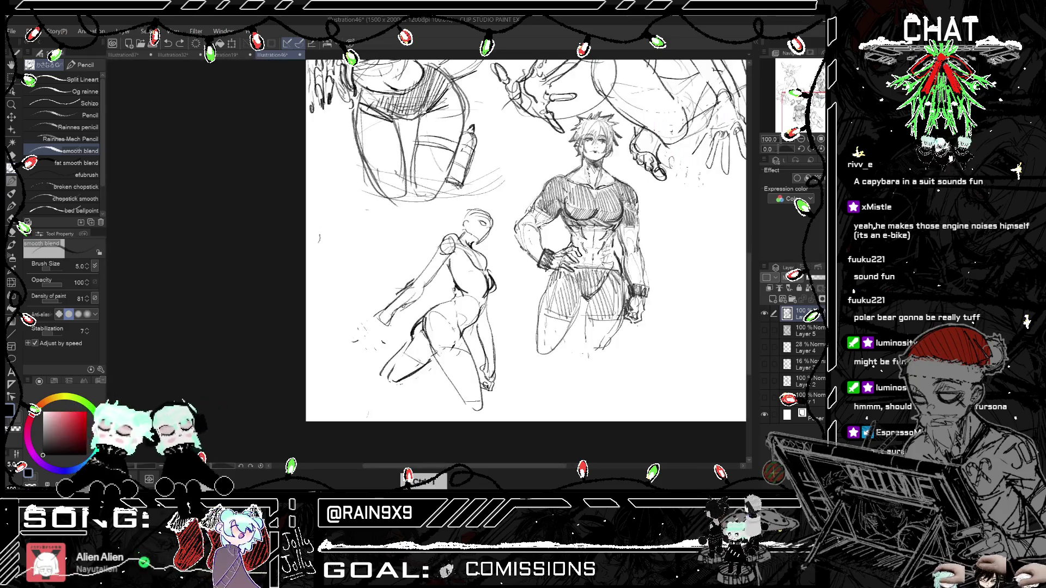
key(h)
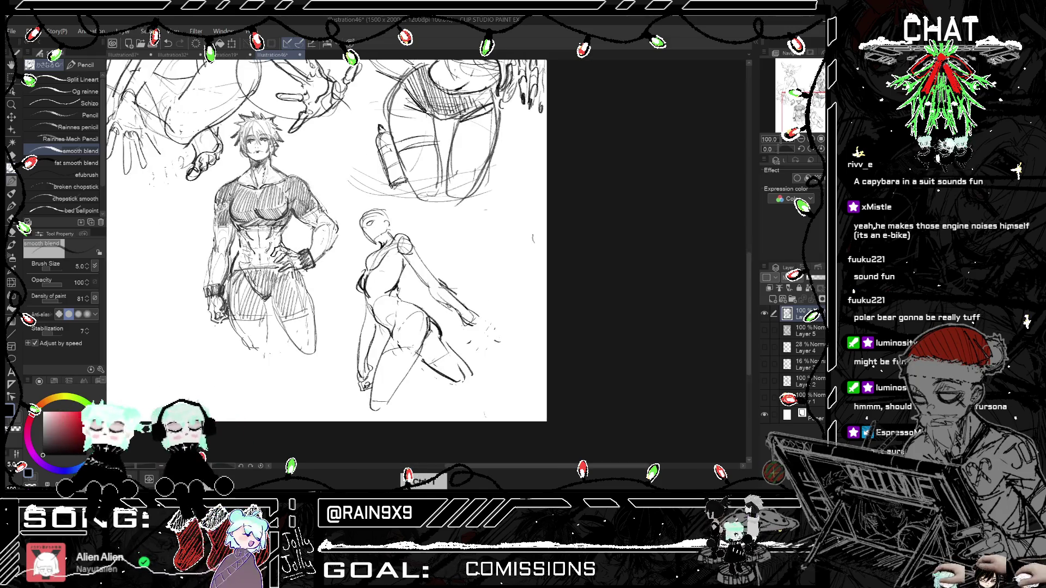
drag(478, 319, 486, 309)
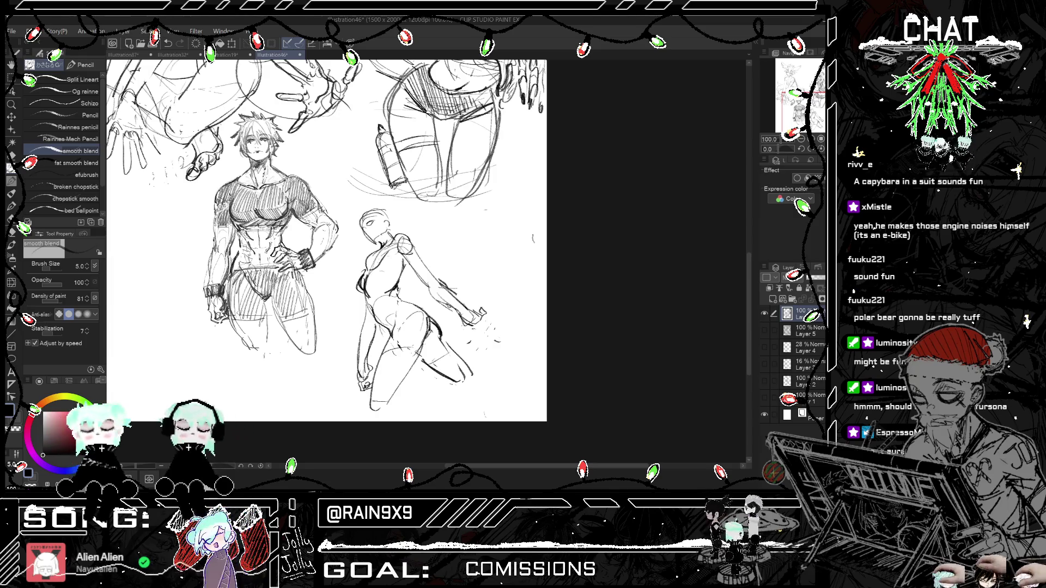
key(h)
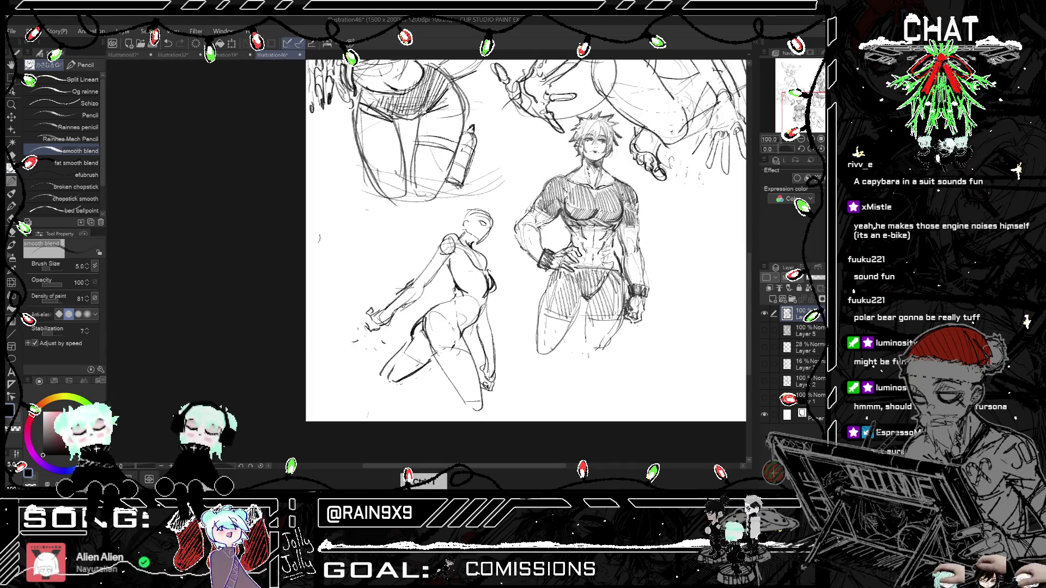
key(h)
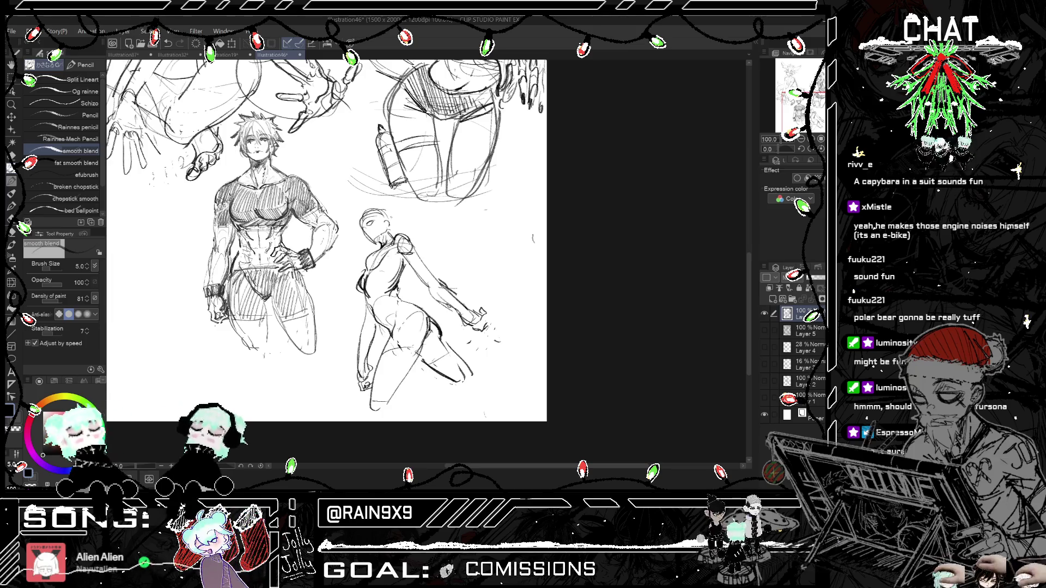
key(h)
key(h)
key(h)
key(h)
key(h)
key(h)
Step: Lasso the outstretched arm, scale and rotate it, and confirm the transform
key(m)
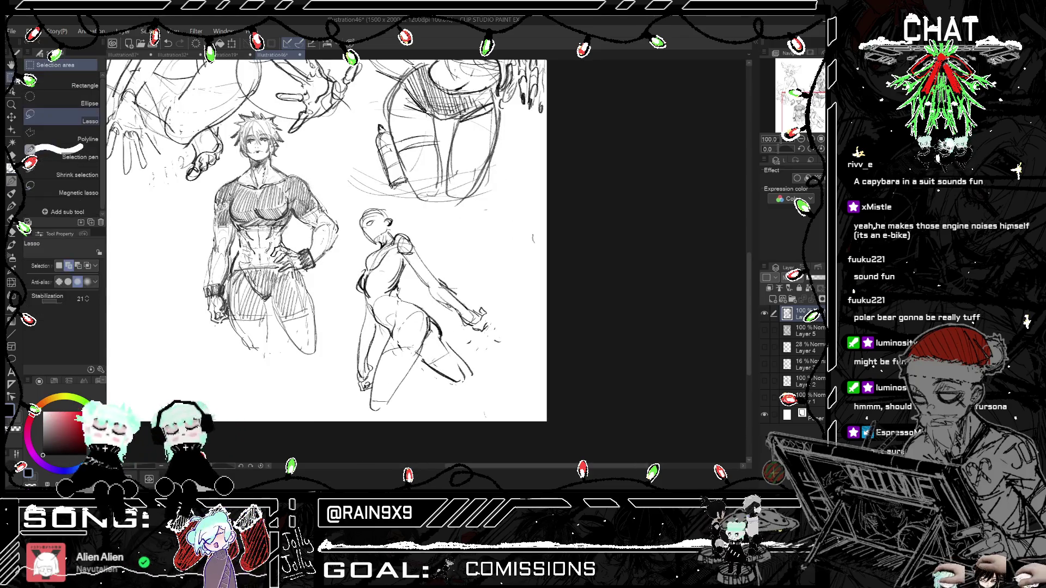
drag(447, 304, 417, 294)
key(ctrl+t)
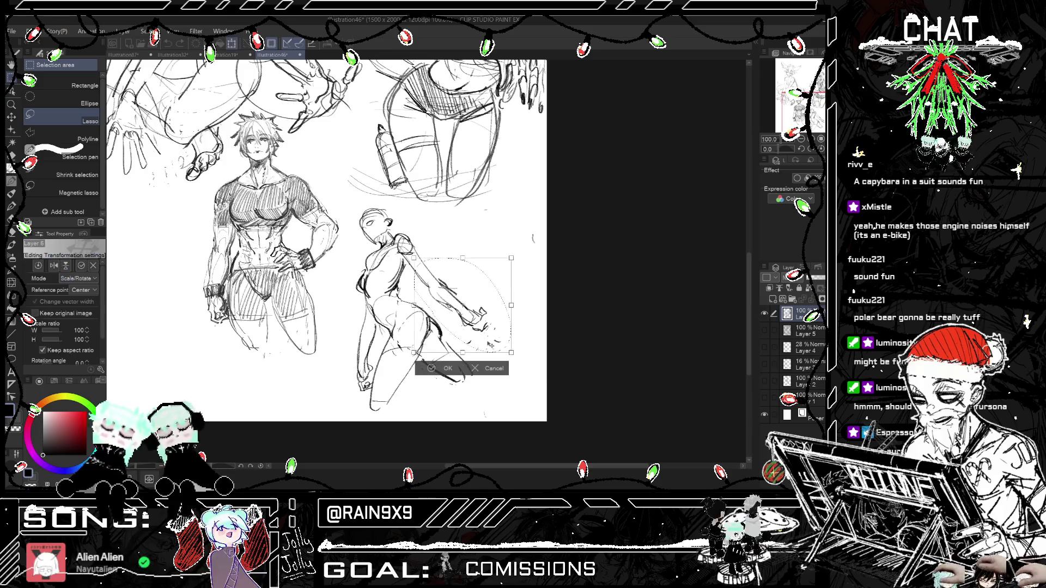
drag(483, 338, 480, 330)
click(441, 364)
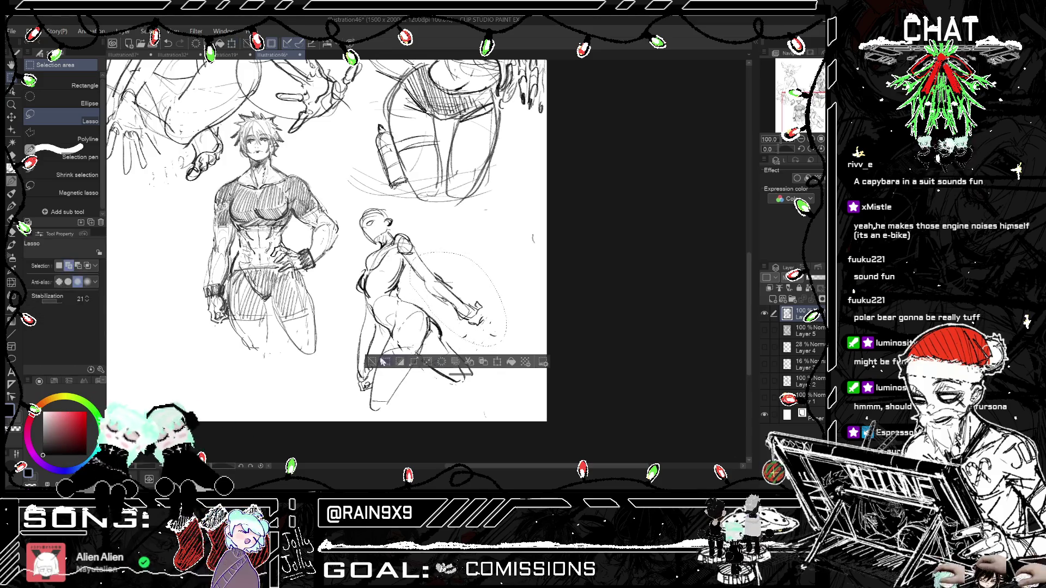
key(h)
Step: Erase the outstretched arm's lines with the eraser, leaving only the shoulder
key(h)
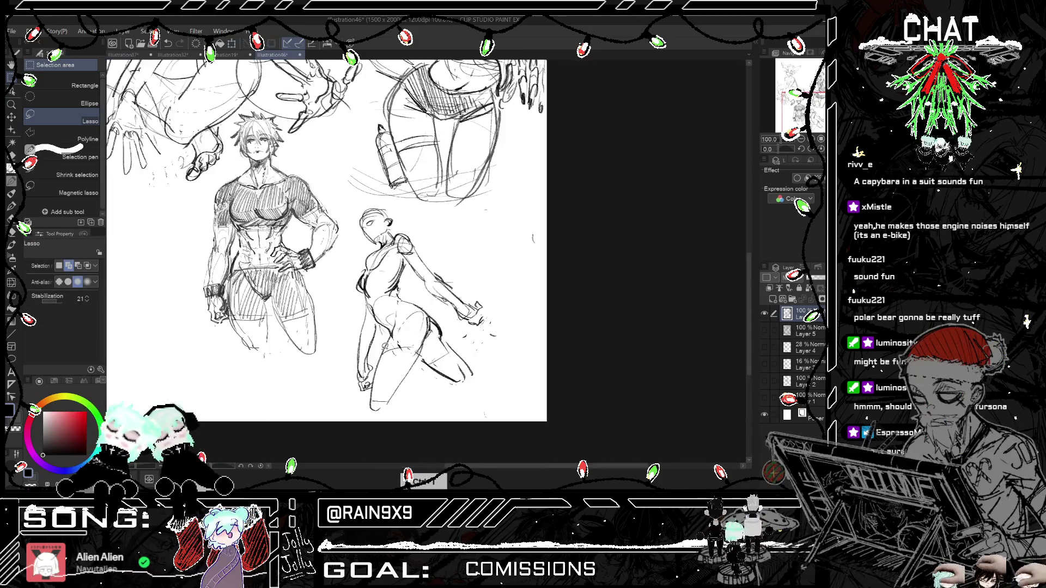
key(e)
key(h)
key(h)
drag(461, 314, 478, 328)
drag(448, 281, 458, 299)
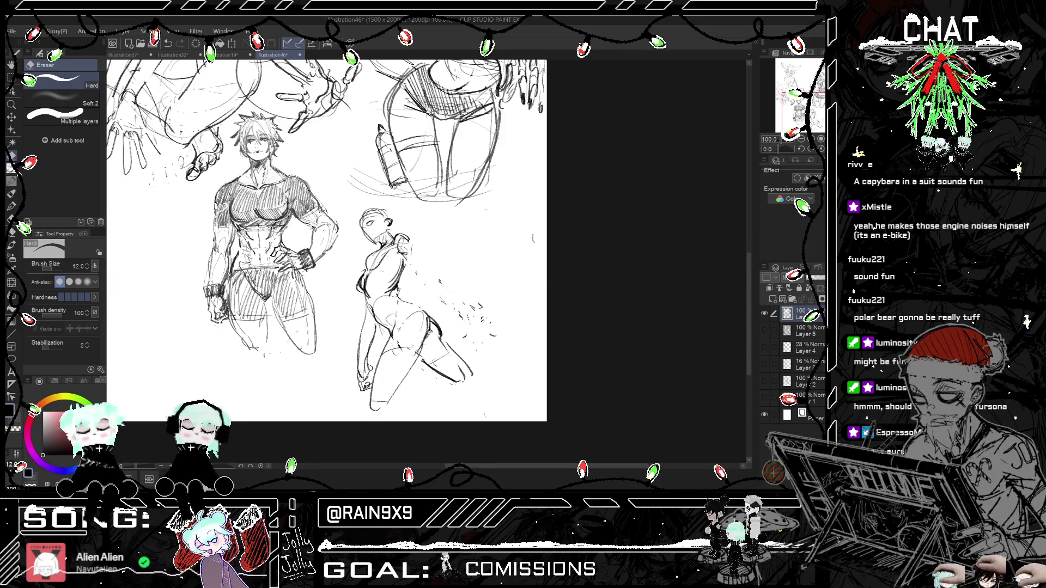
Step: With the Pencil and the view mirrored, draw a stroke at the posed figure's shoulder, undo it, and redraw it
key(p)
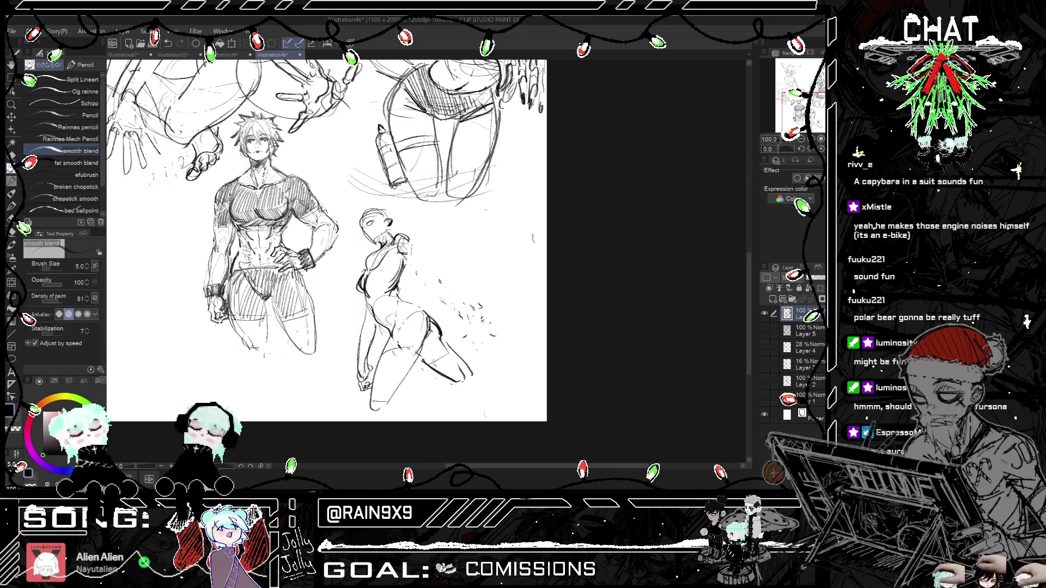
key(h)
drag(417, 261, 438, 243)
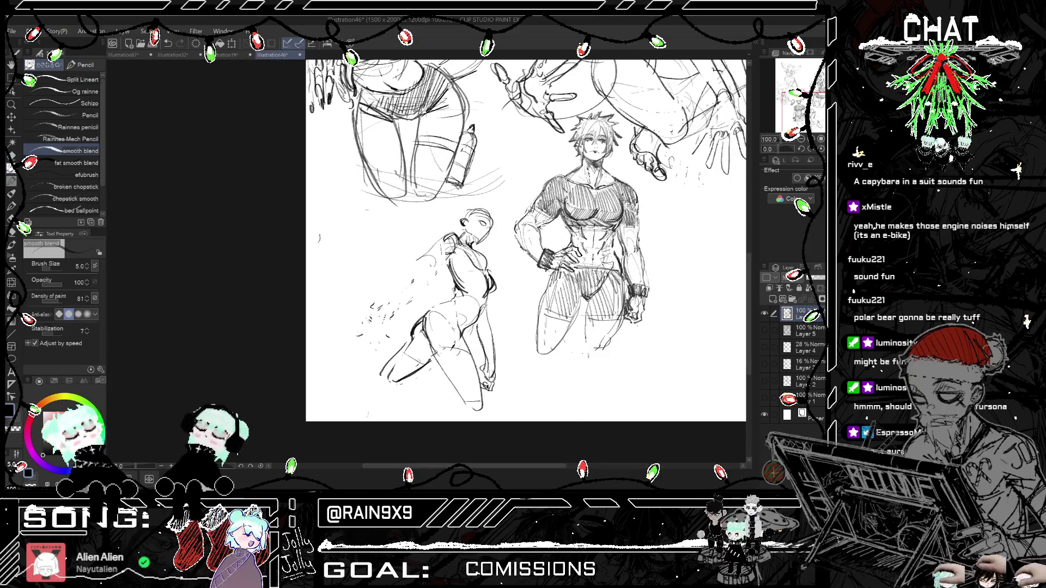
key(h)
key(ctrl+z)
drag(404, 253, 421, 269)
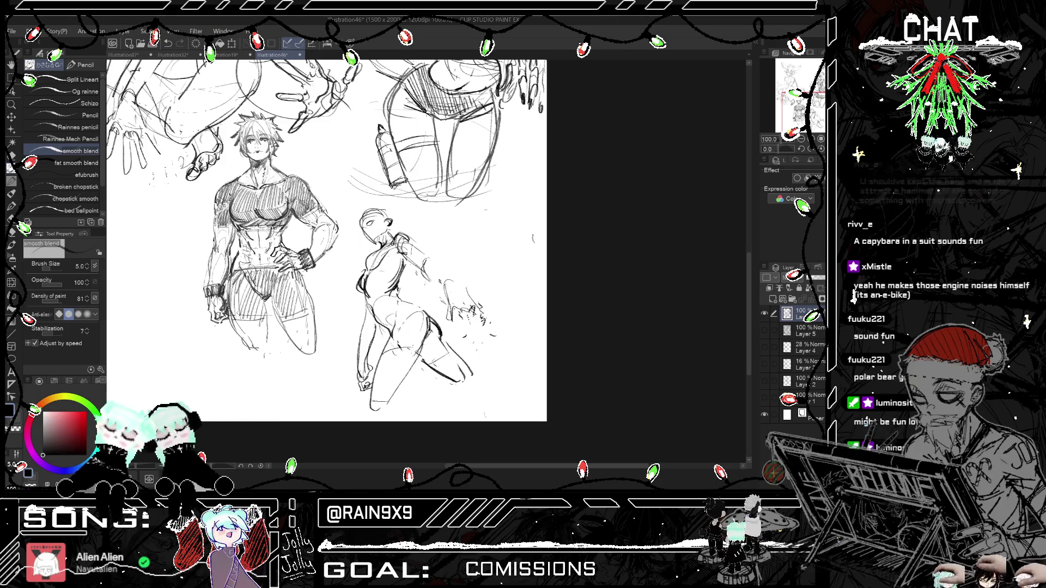
Step: Sketch the start of a new reaching arm, mirroring the view to compare it
key(h)
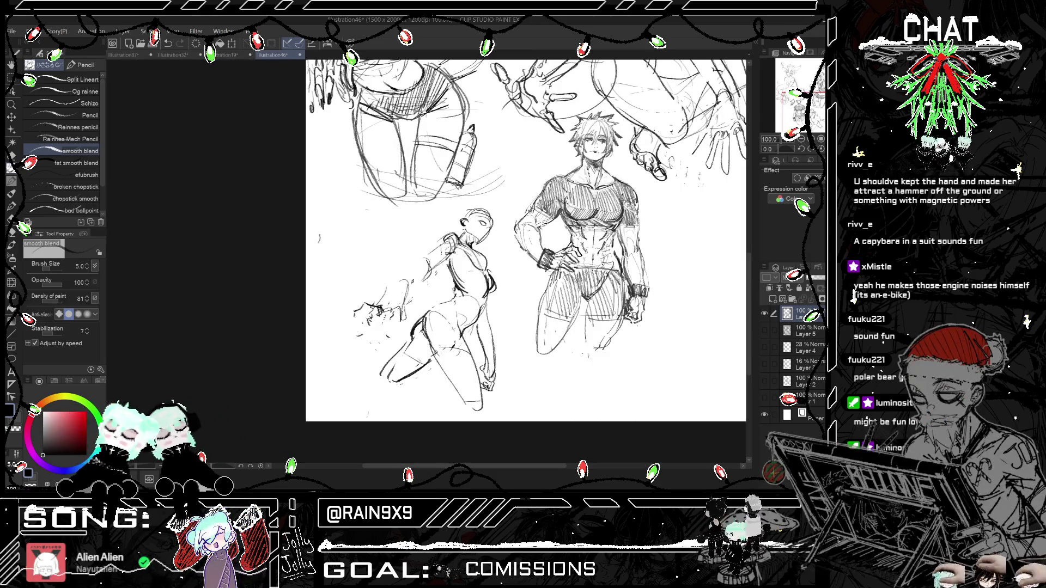
drag(358, 312, 365, 322)
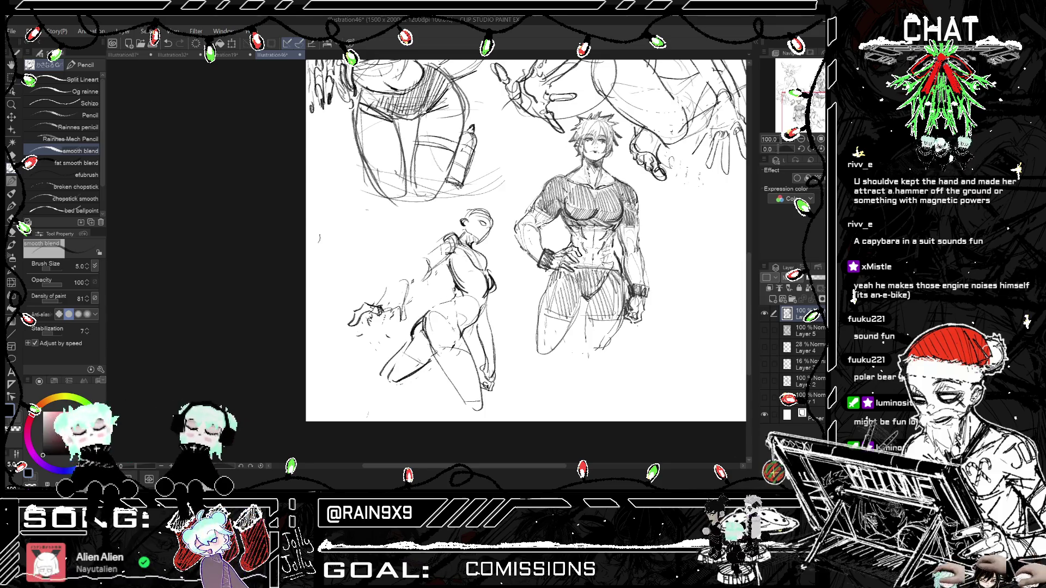
key(h)
key(h)
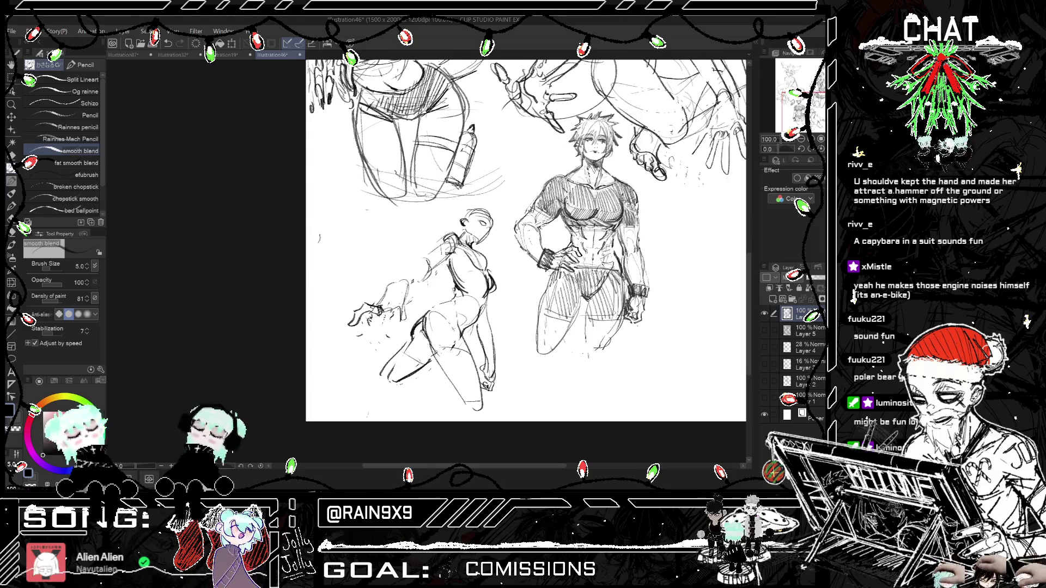
key(h)
key(h)
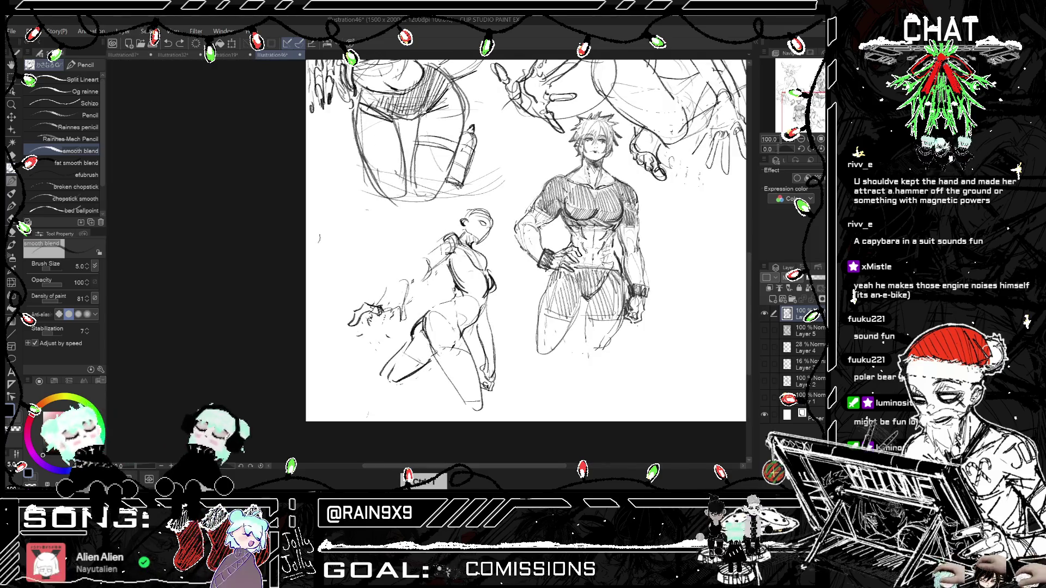
Step: Draw speed lines behind and left of the reaching hand, then undo the last short stroke
key(h)
mouse_move(540, 333)
mouse_down()
mouse_move(501, 323)
mouse_move(475, 295)
mouse_up()
drag(545, 310, 481, 288)
key(h)
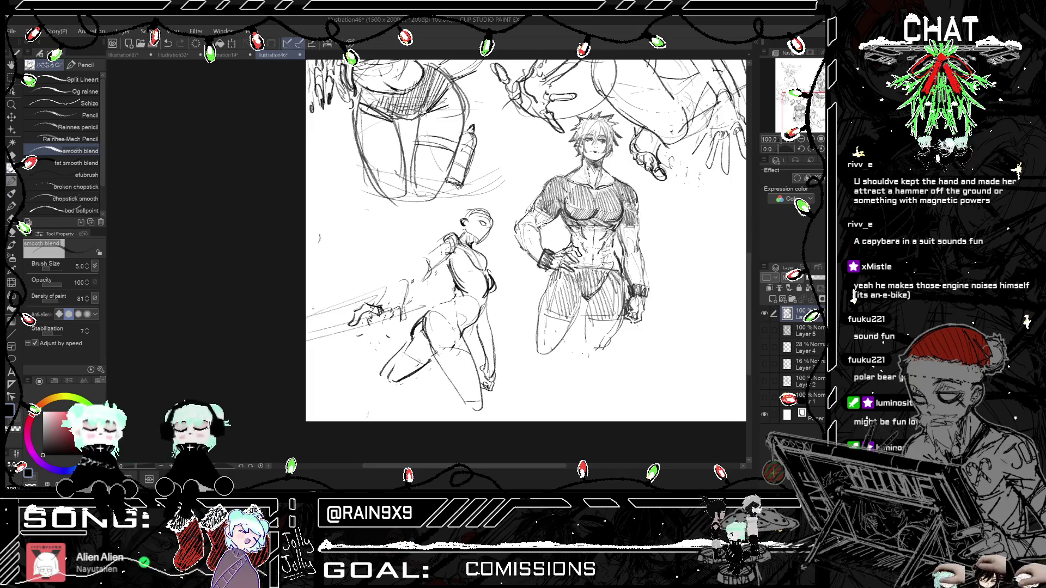
drag(379, 286, 312, 310)
key(h)
key(h)
key(h)
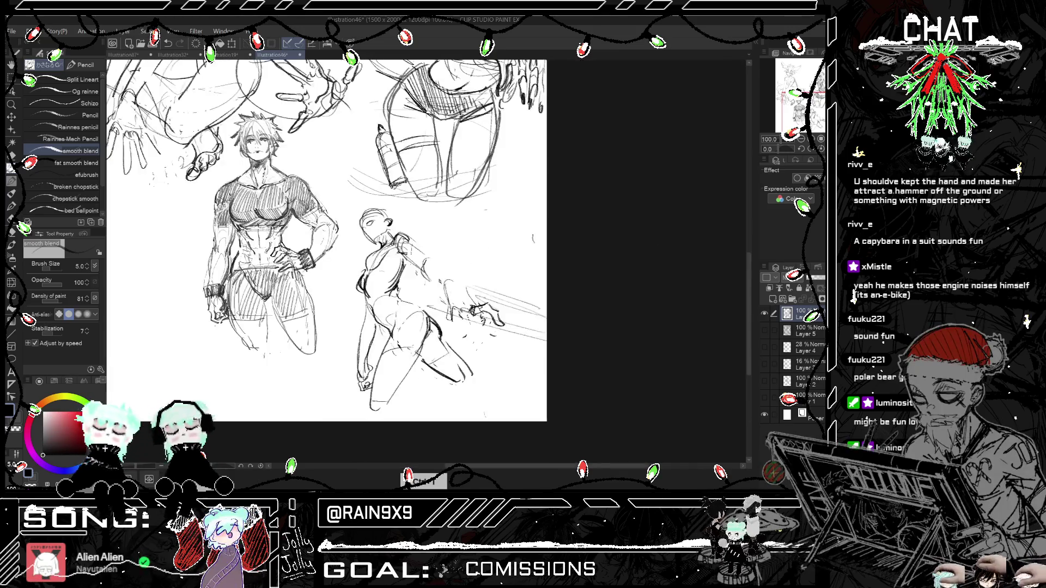
key(ctrl+z)
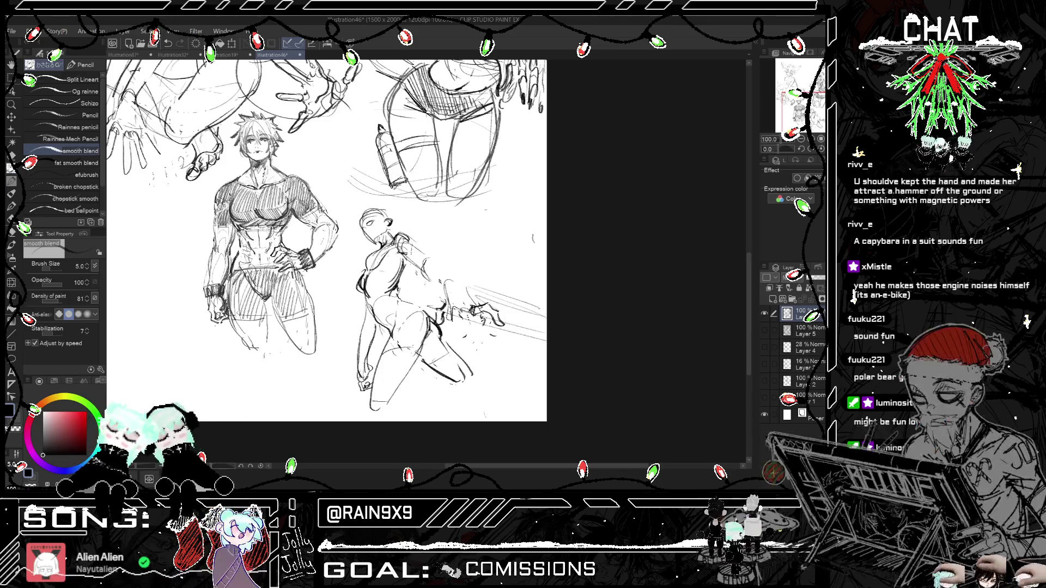
Step: Check proportions by mirroring the view, then add a short pencil stroke to the arm
key(ctrl+h)
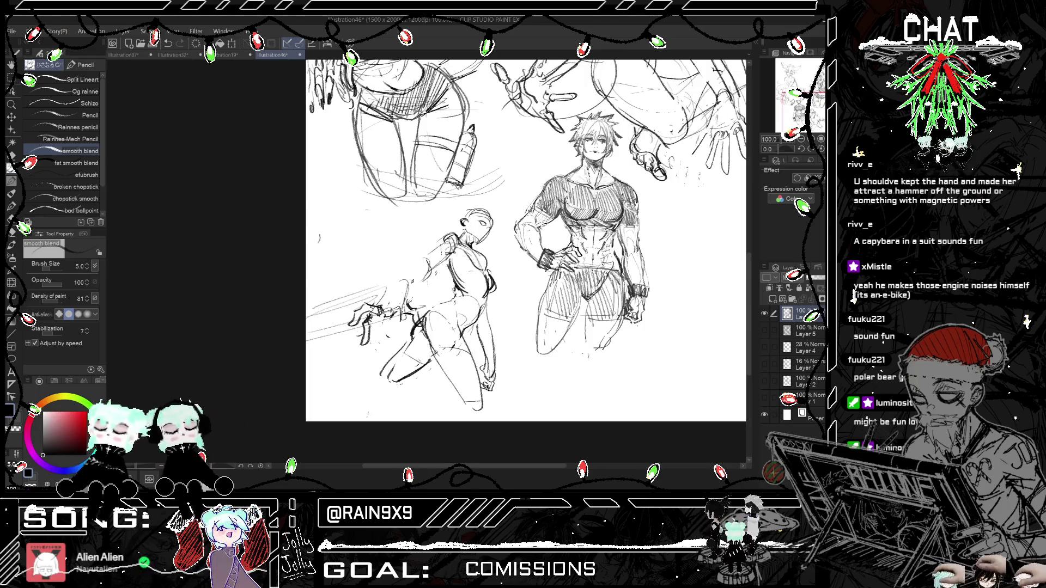
key(ctrl+h)
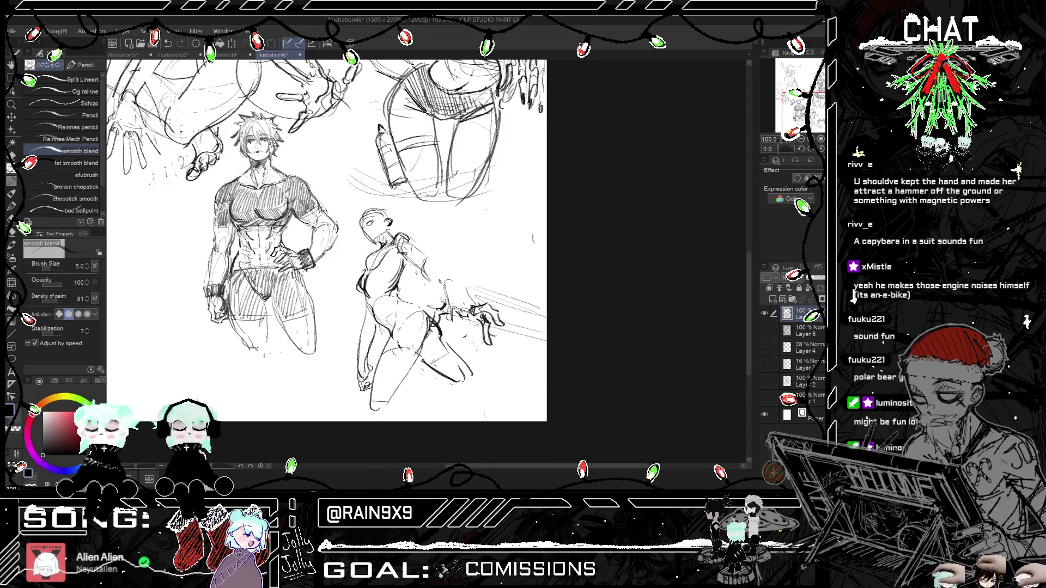
key(ctrl+h)
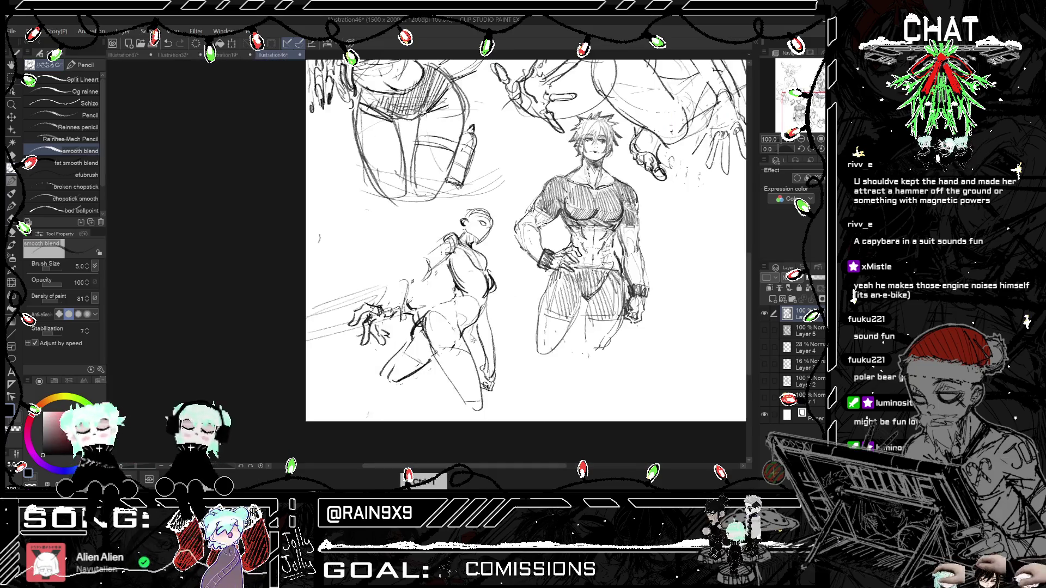
key(ctrl+h)
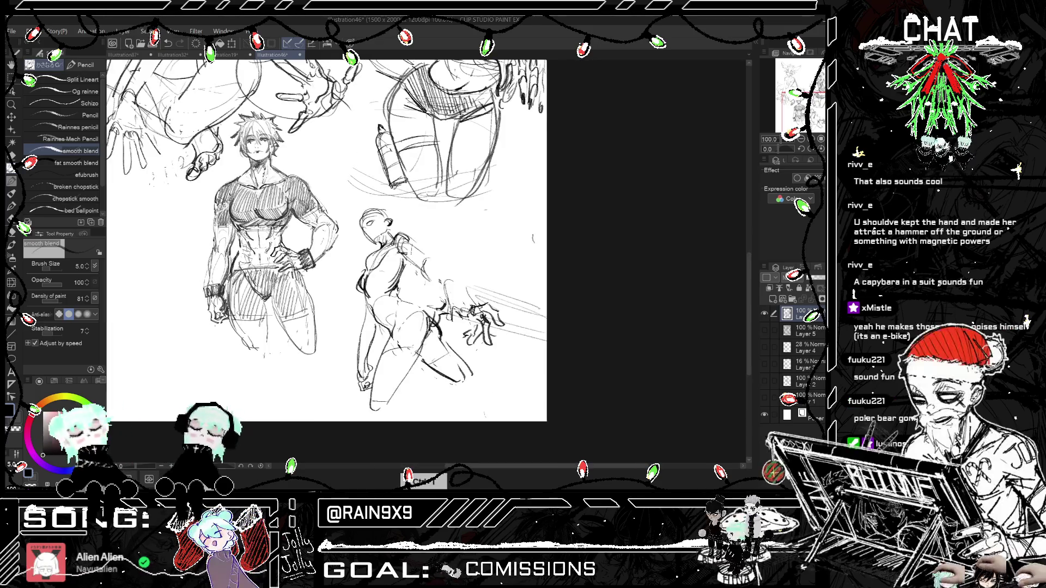
key(ctrl+h)
key(ctrl+h)
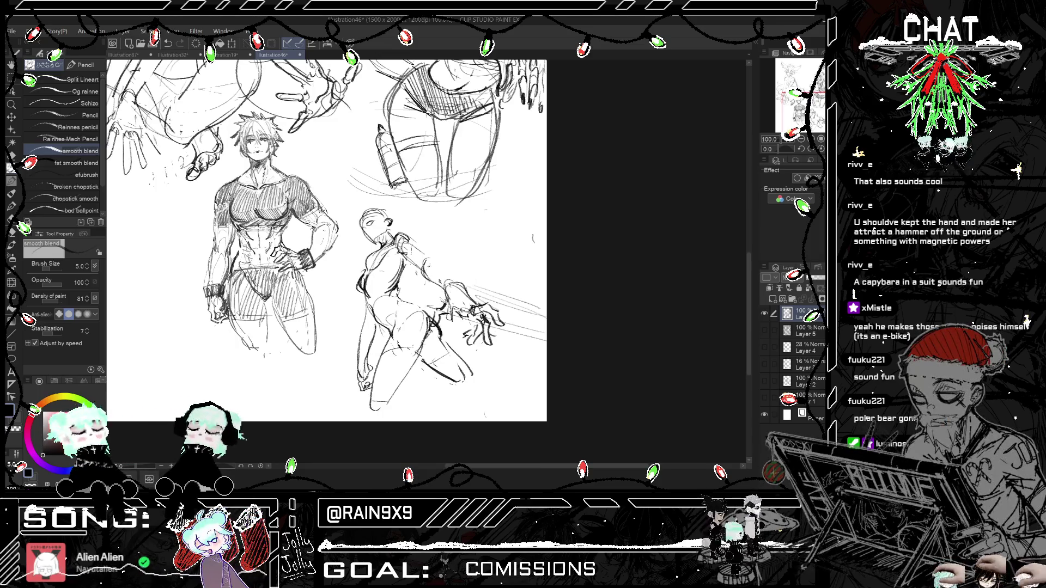
key(ctrl+h)
drag(406, 268, 393, 284)
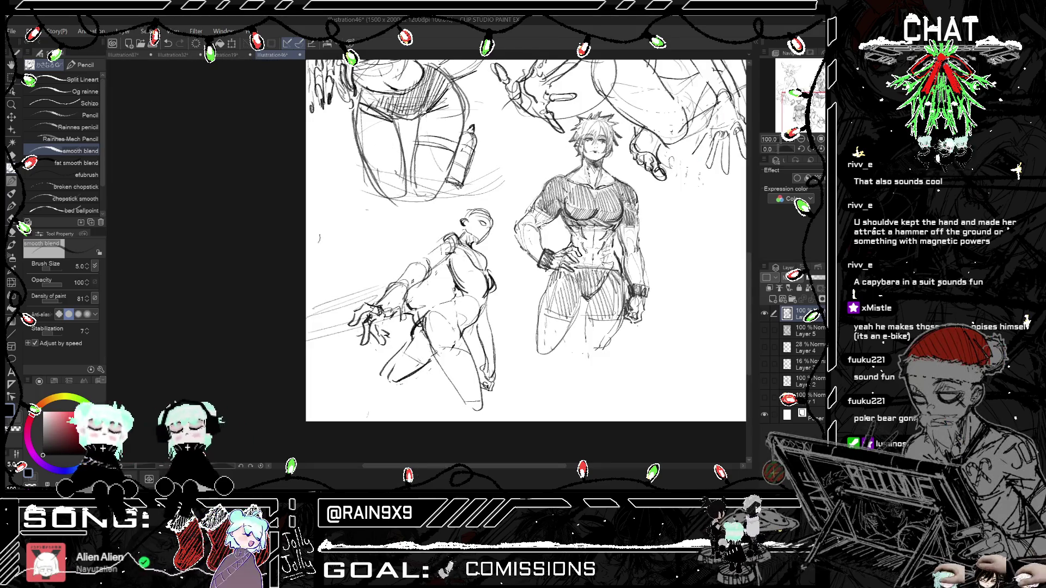
key(ctrl+h)
key(m)
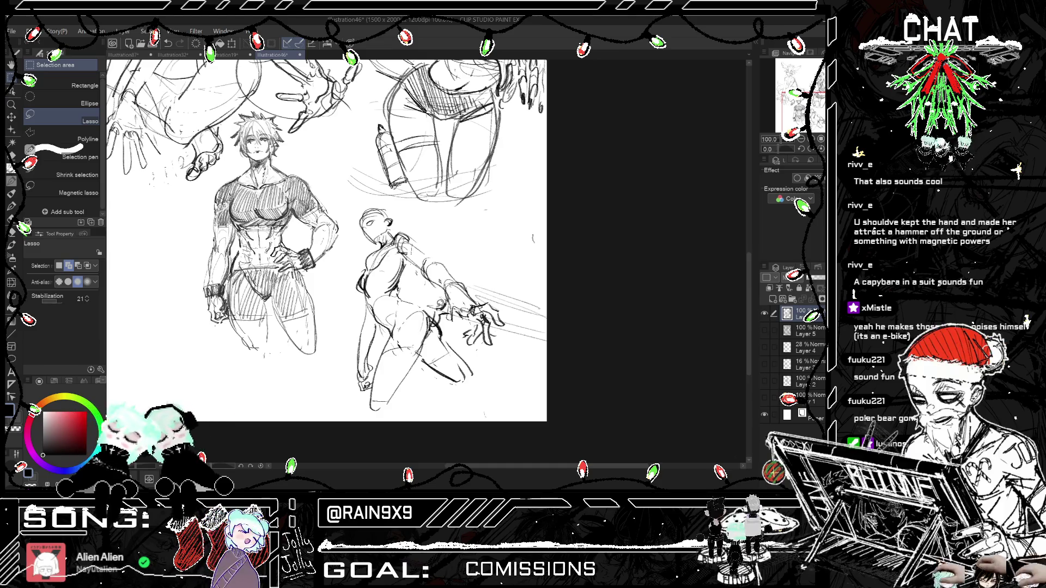
Step: Lasso the posed figure's hand, rotate and shift it slightly down-right, apply, and deselect
drag(444, 318, 438, 259)
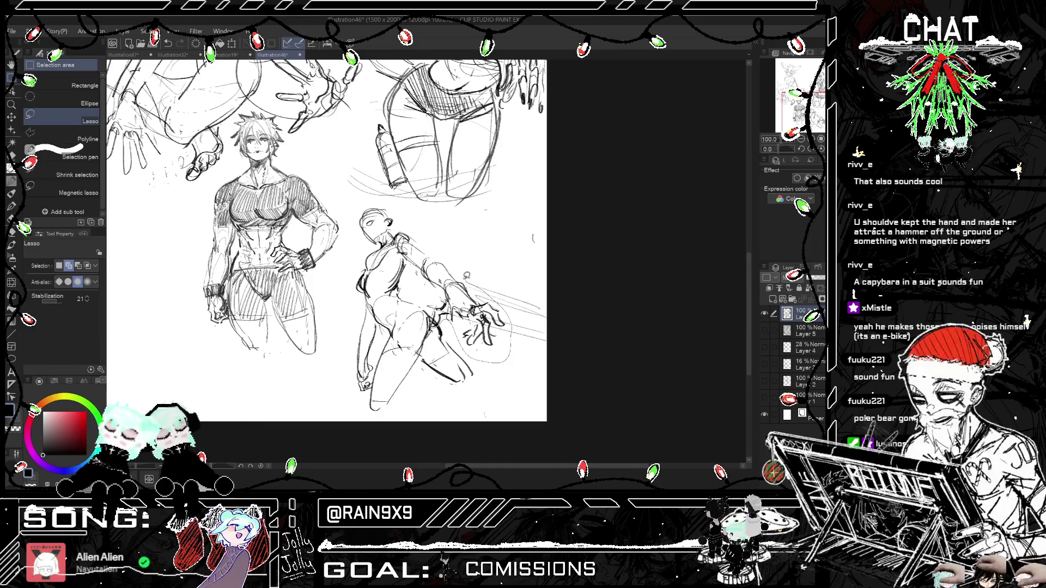
key(ctrl+t)
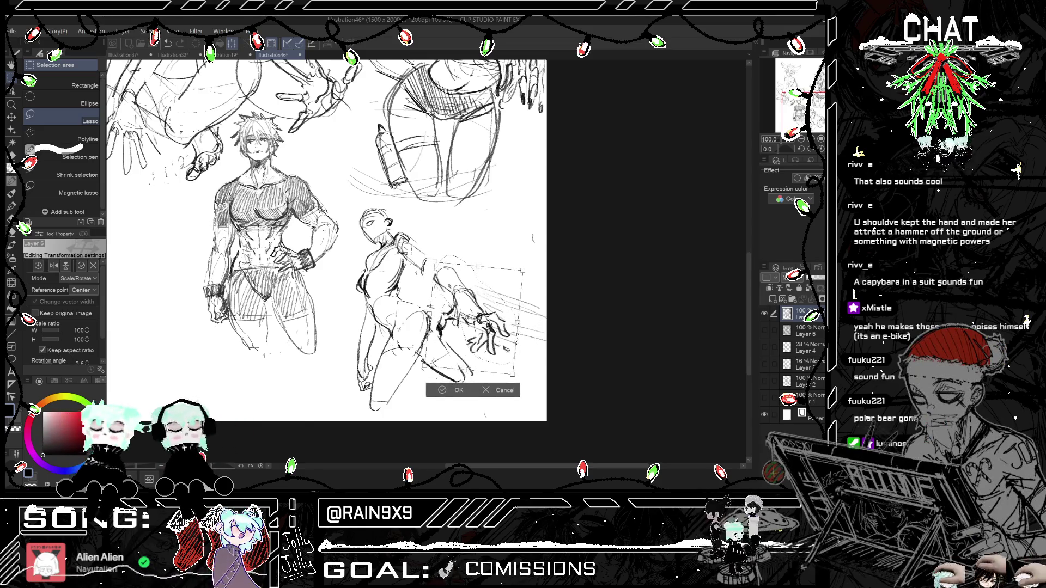
key(h)
drag(376, 321, 379, 325)
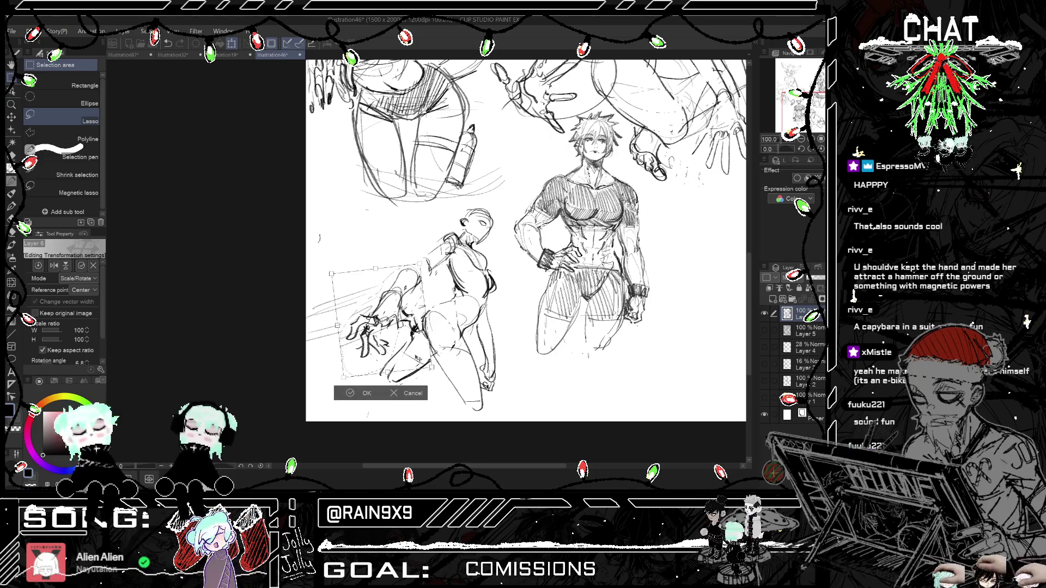
click(362, 392)
click(294, 391)
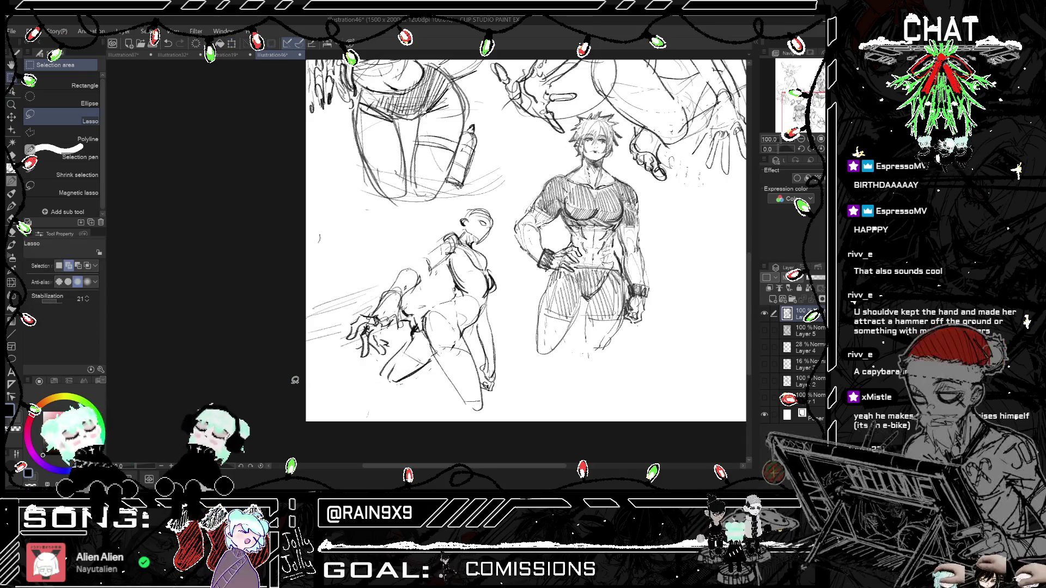
Step: Sketch pencil strokes along the figure's shoulder, back and arm in a mirrored view
key(p)
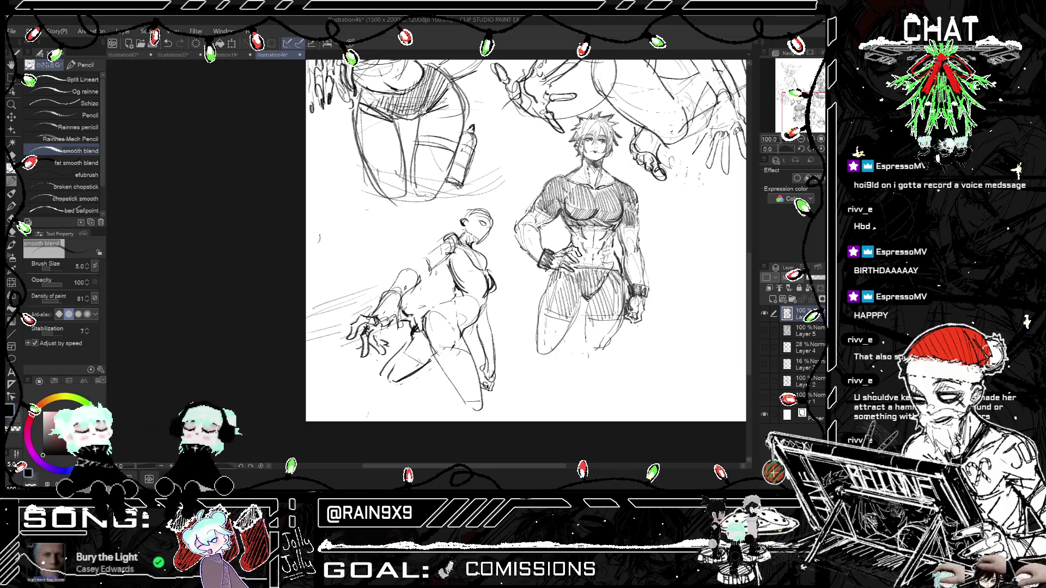
key(h)
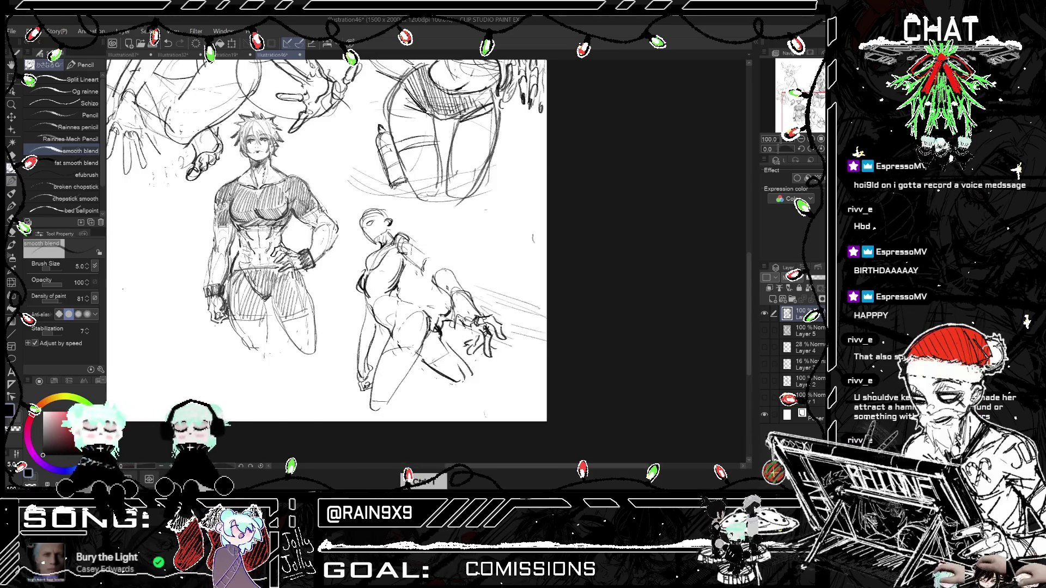
mouse_move(402, 254)
mouse_down()
mouse_move(430, 276)
mouse_move(440, 268)
mouse_up()
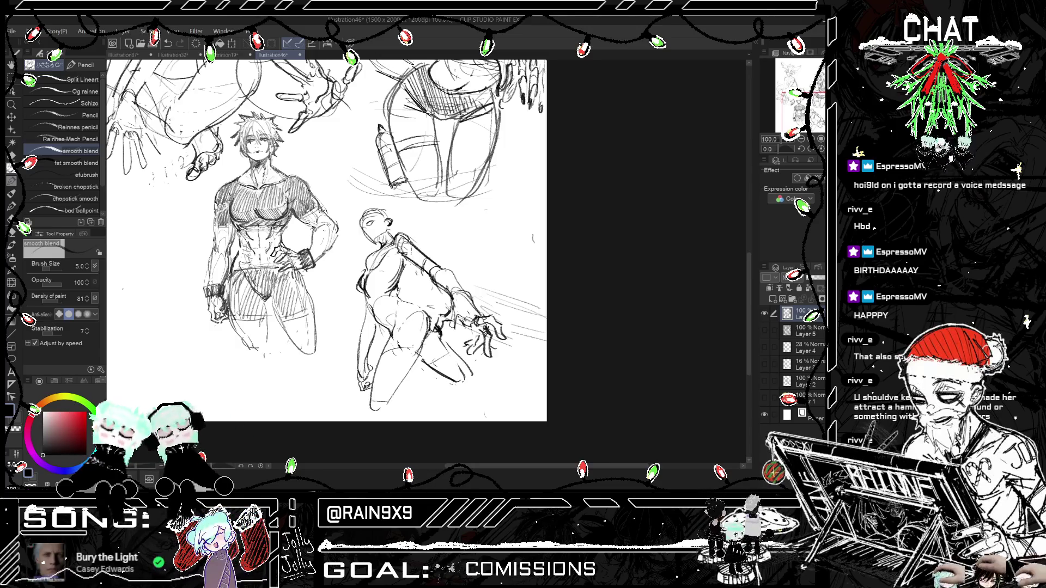
drag(445, 270, 464, 294)
key(h)
key(h)
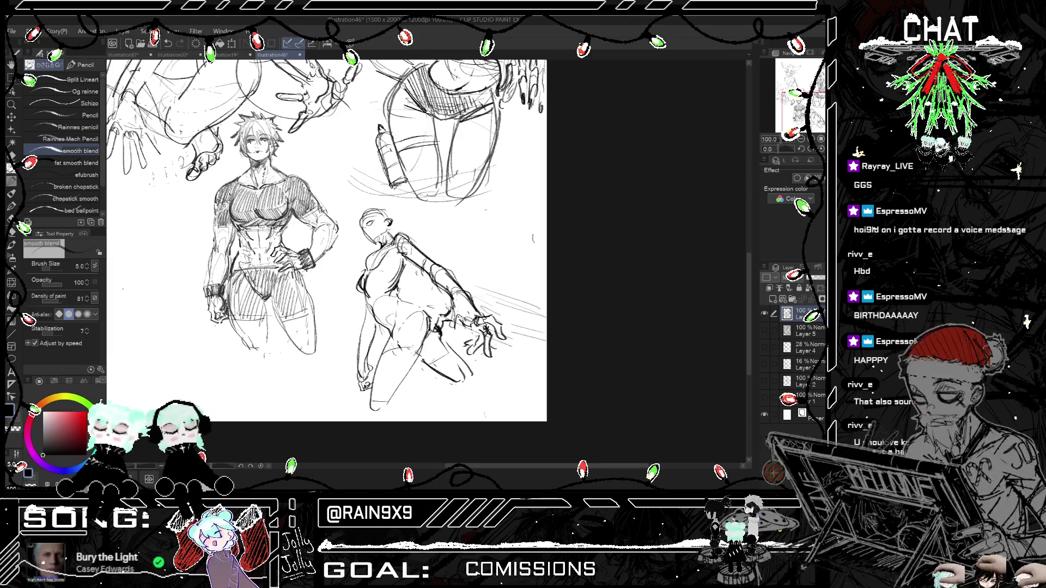
key(m)
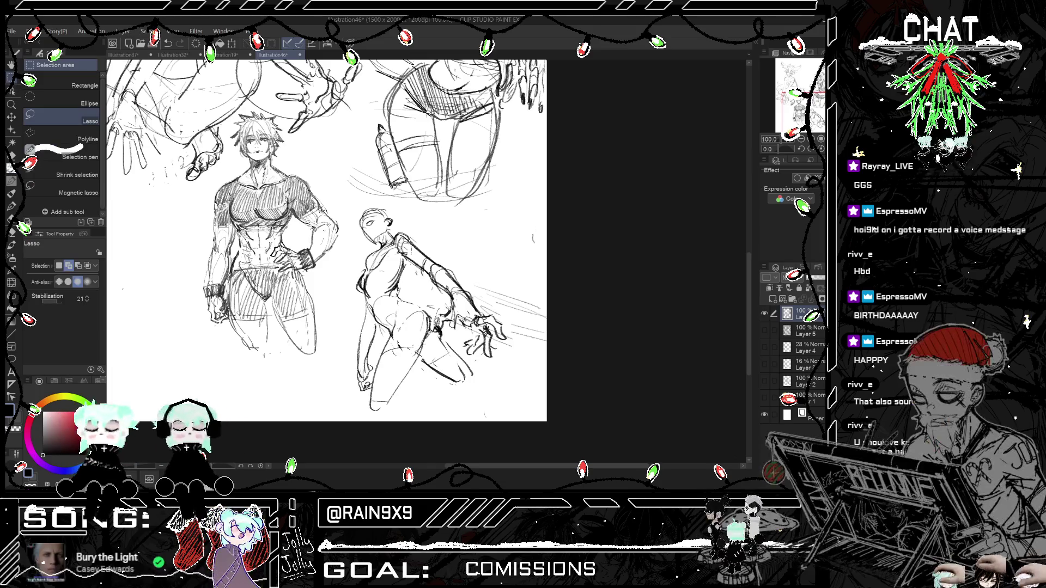
Step: Lasso the hand, rotate it about 22 degrees, shrink it to 96 percent, move it into place, and apply
drag(511, 354, 507, 348)
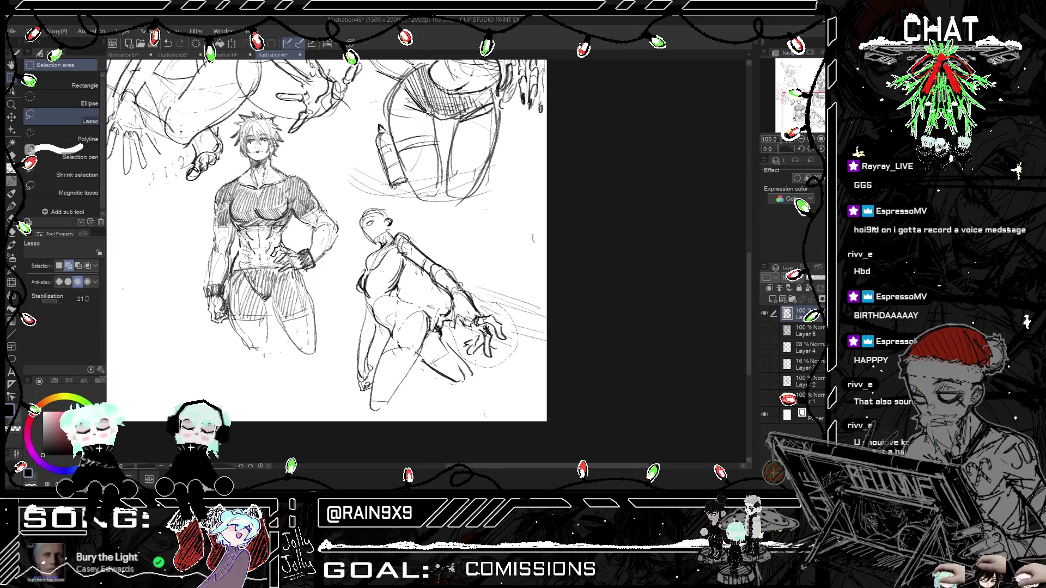
key(h)
click(417, 383)
mouse_move(452, 326)
mouse_down()
mouse_move(425, 347)
mouse_move(391, 333)
mouse_up()
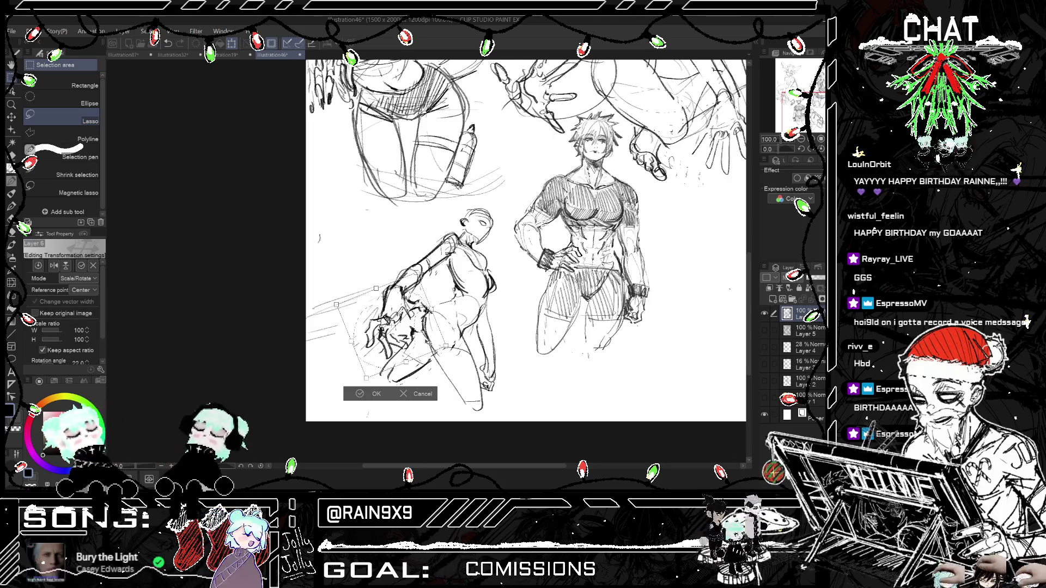
drag(336, 304, 342, 306)
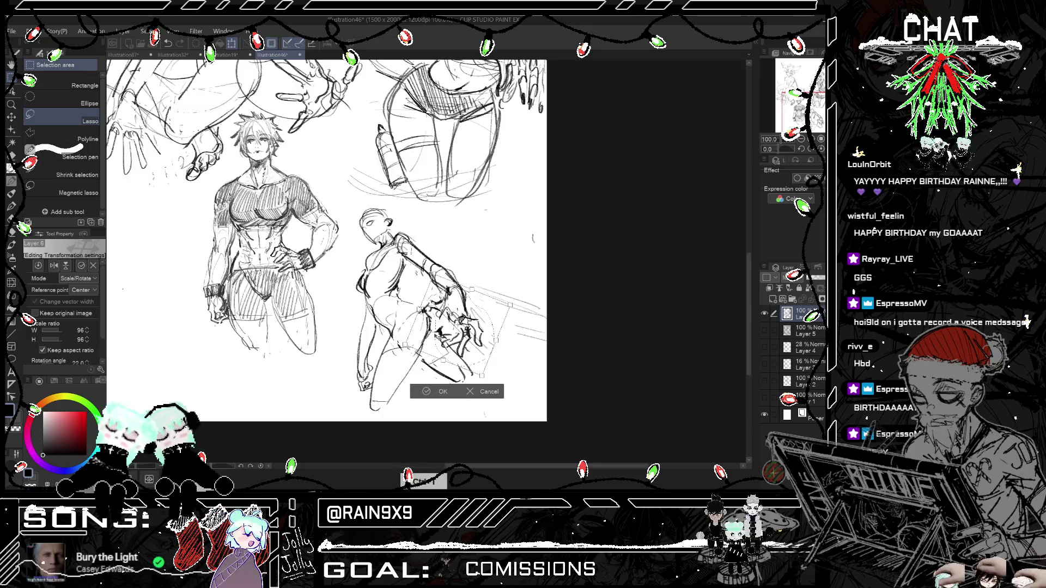
key(h)
drag(494, 329, 499, 328)
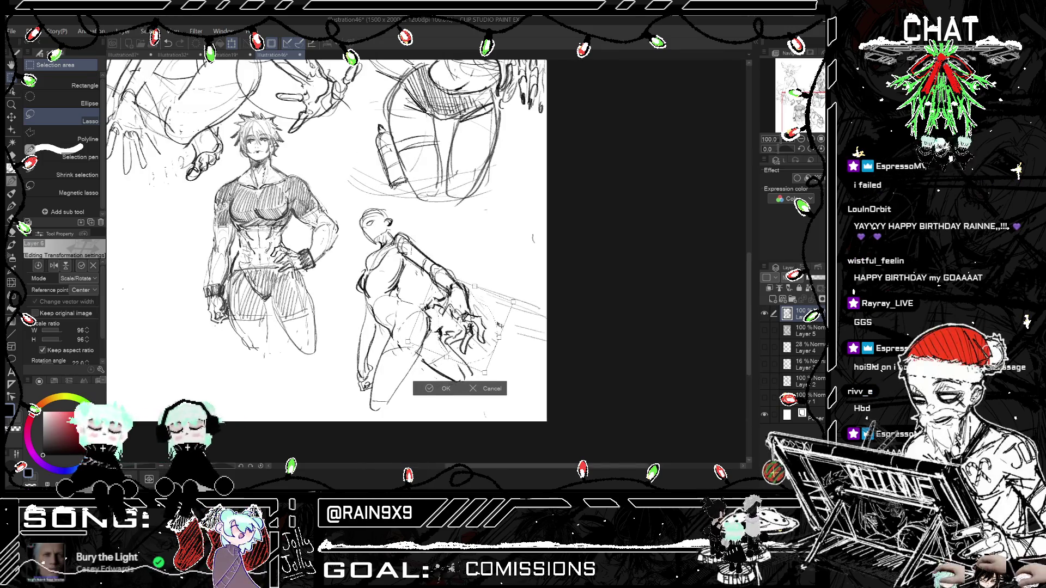
key(Return)
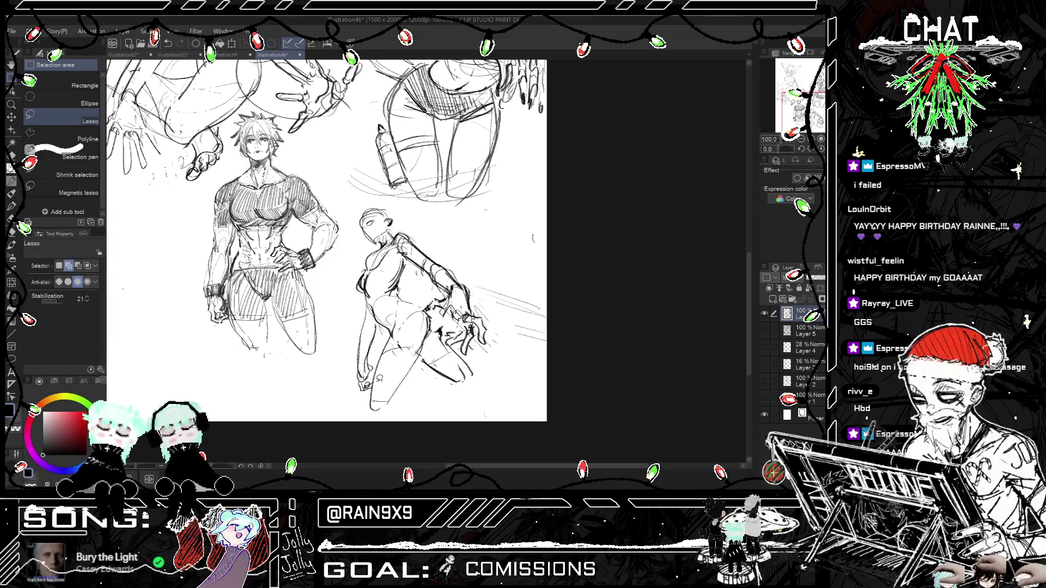
Step: Rotate the hand a further −7.6 degrees and apply the change
key(h)
key(h)
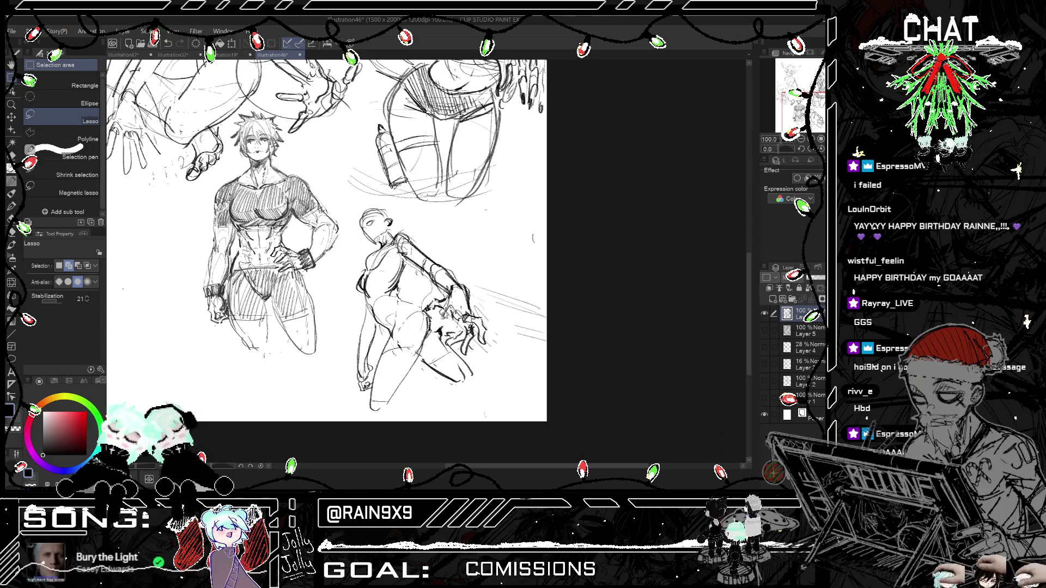
key(ctrl+t)
drag(523, 354, 506, 330)
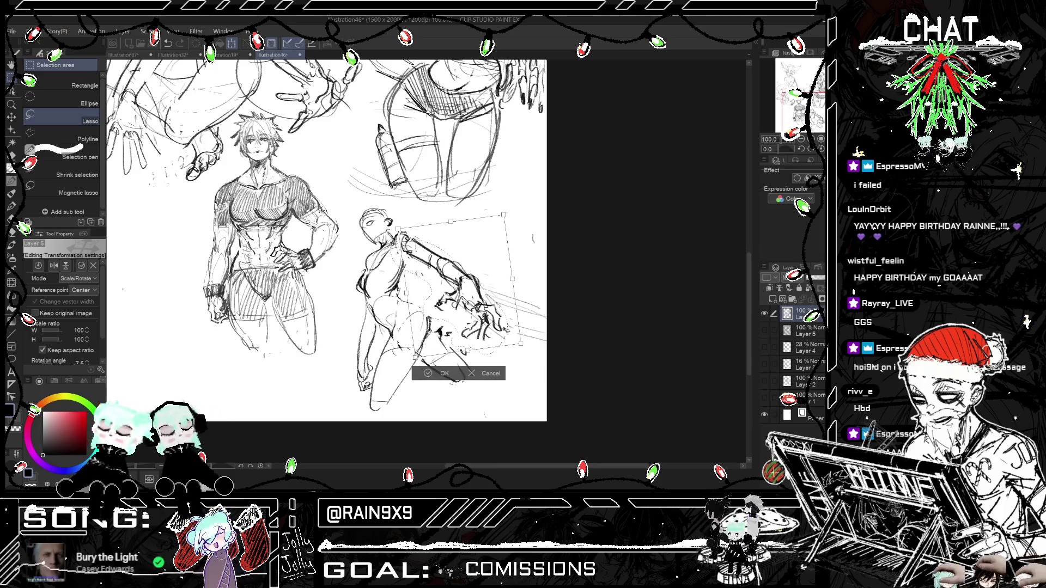
key(Return)
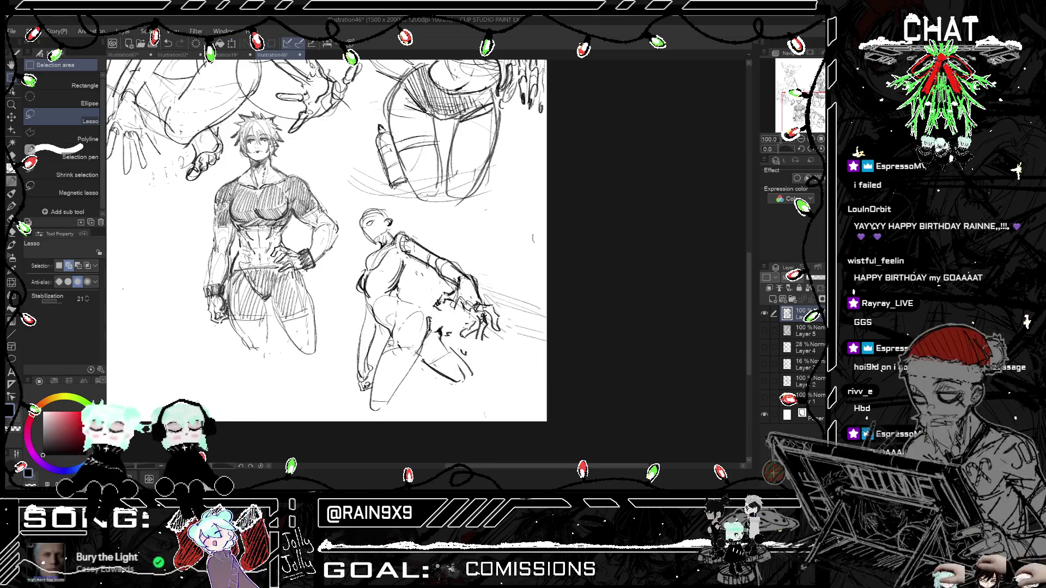
Step: Re-lasso the hand, restore its original size, rotate it back to level, and apply the transformation
mouse_move(445, 245)
mouse_down()
mouse_move(512, 354)
mouse_move(500, 327)
mouse_move(508, 310)
mouse_up()
key(ctrl+t)
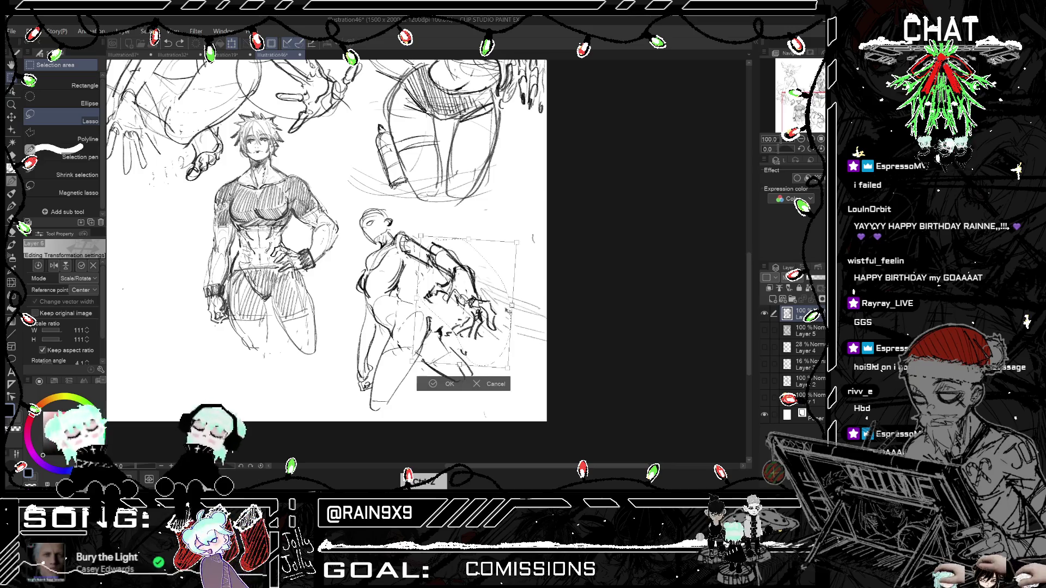
key(ctrl+z)
drag(506, 310, 494, 313)
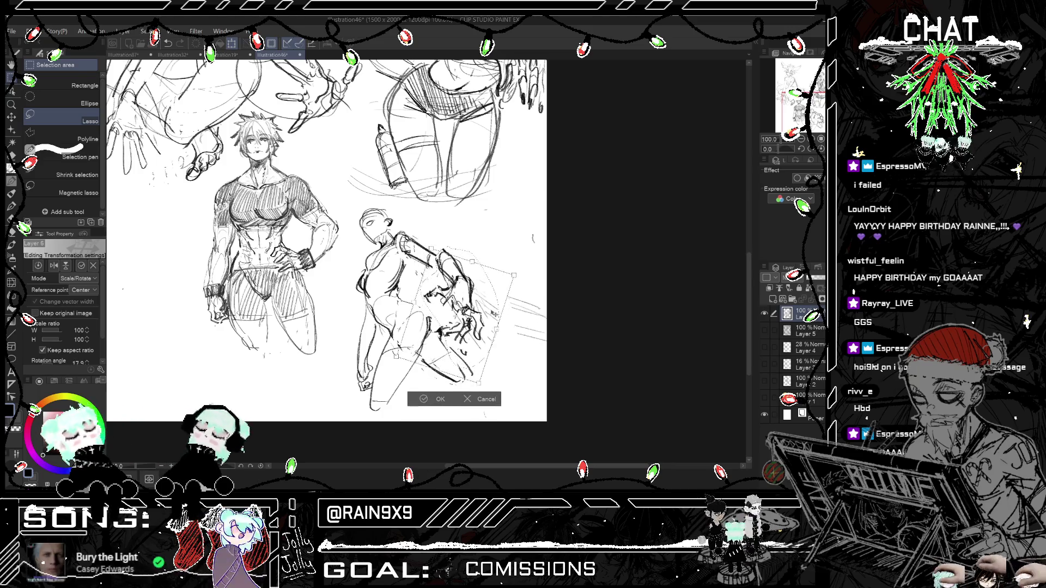
key(h)
drag(413, 401, 421, 390)
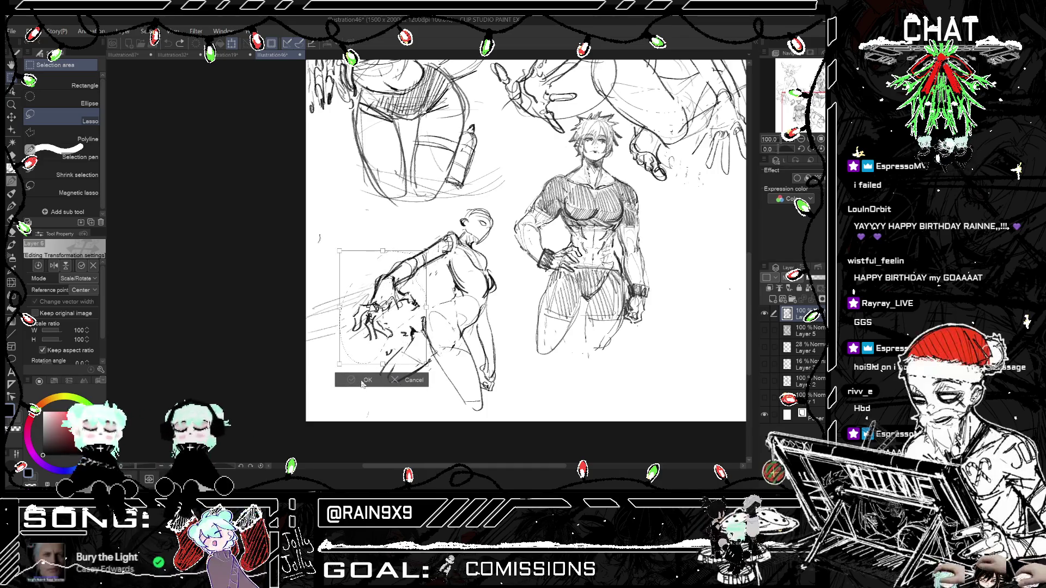
click(421, 384)
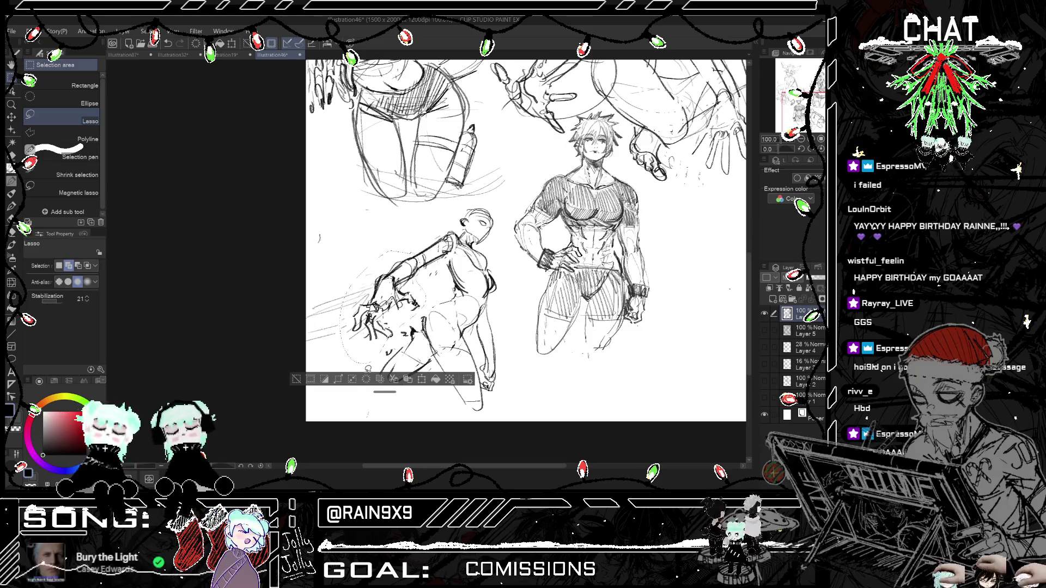